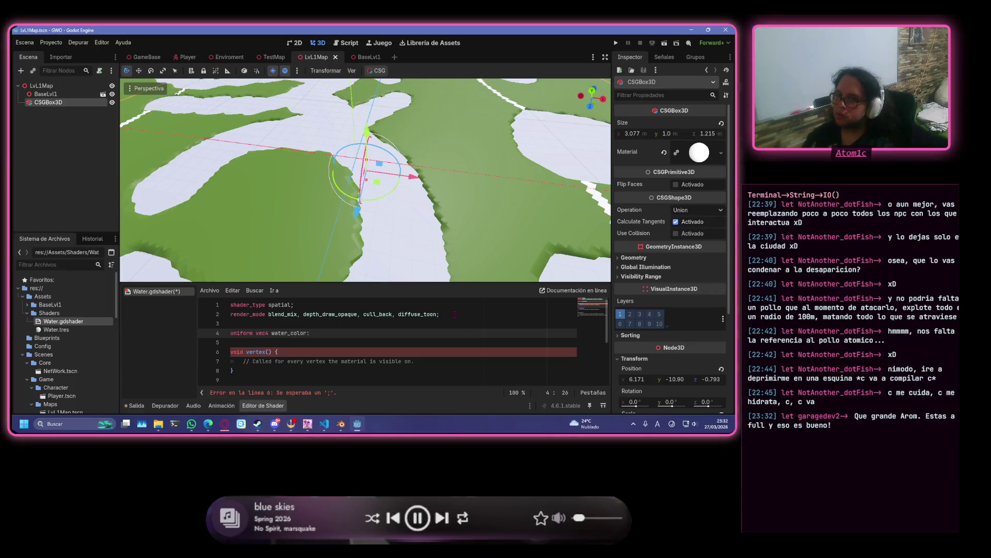
- Give water_color a source_color hint, start its default as vec4(0.1, then switch to the desktop
{"action": "type", "text": " source_color"}
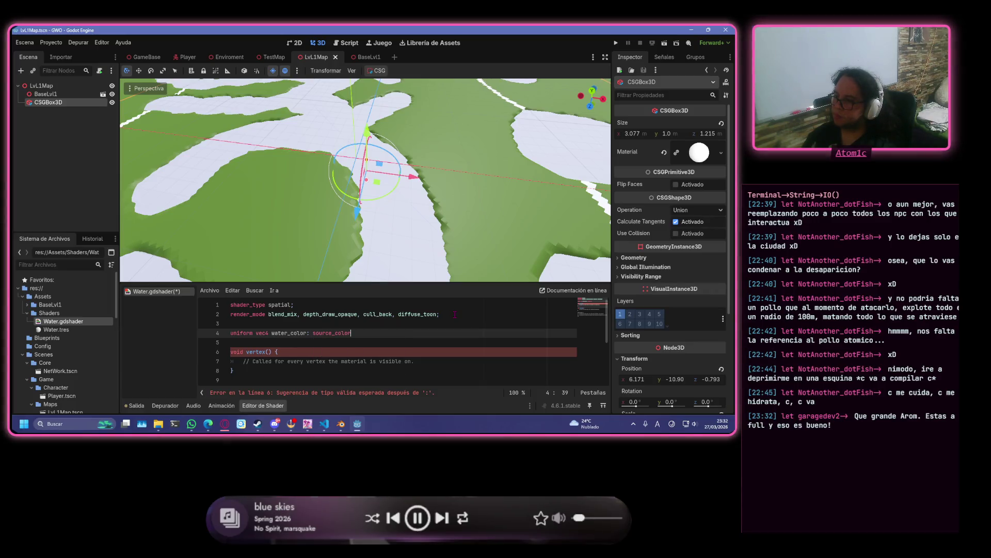
{"action": "key", "text": "Return"}
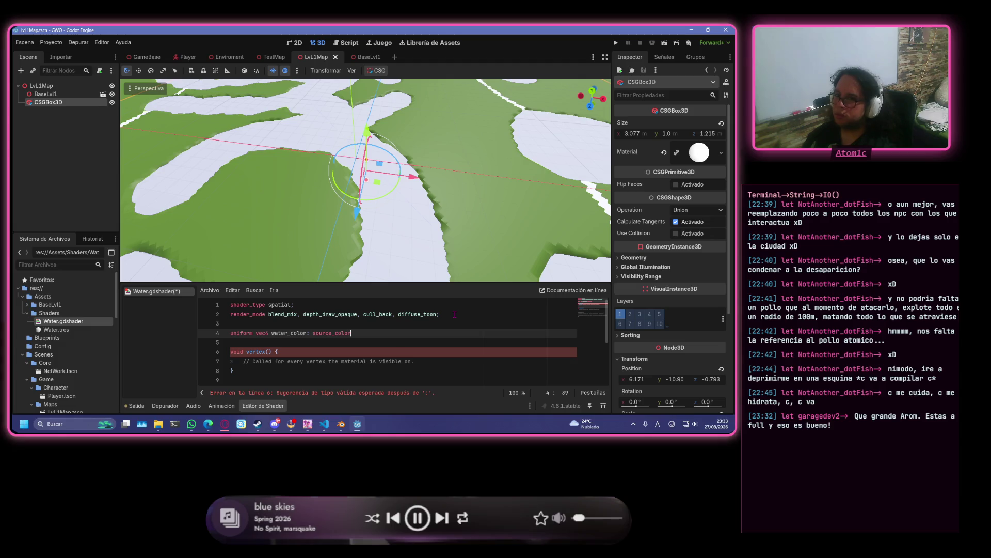
{"action": "type", "text": "=vec"}
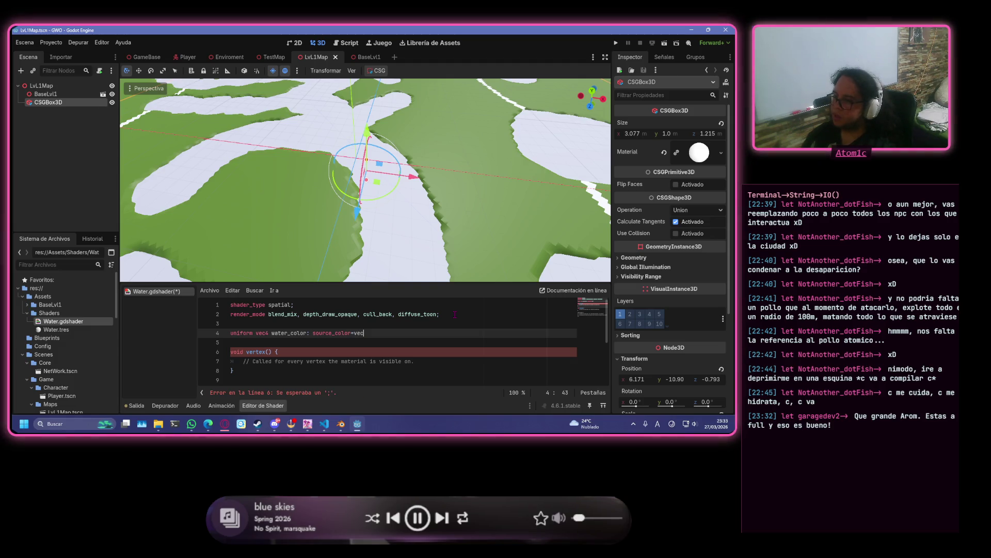
{"action": "type", "text": "4"}
{"action": "key", "text": "Return"}
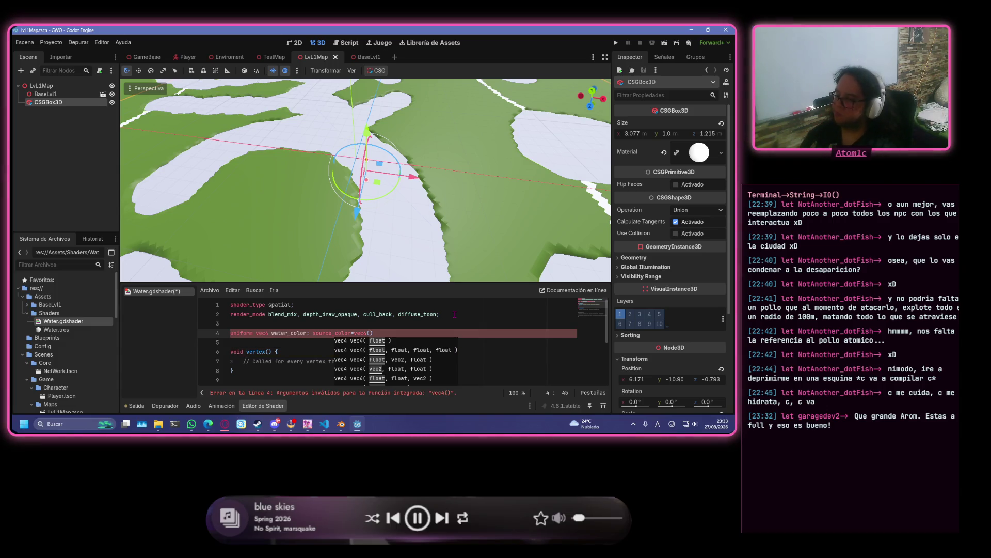
{"action": "type", "text": "0.1"}
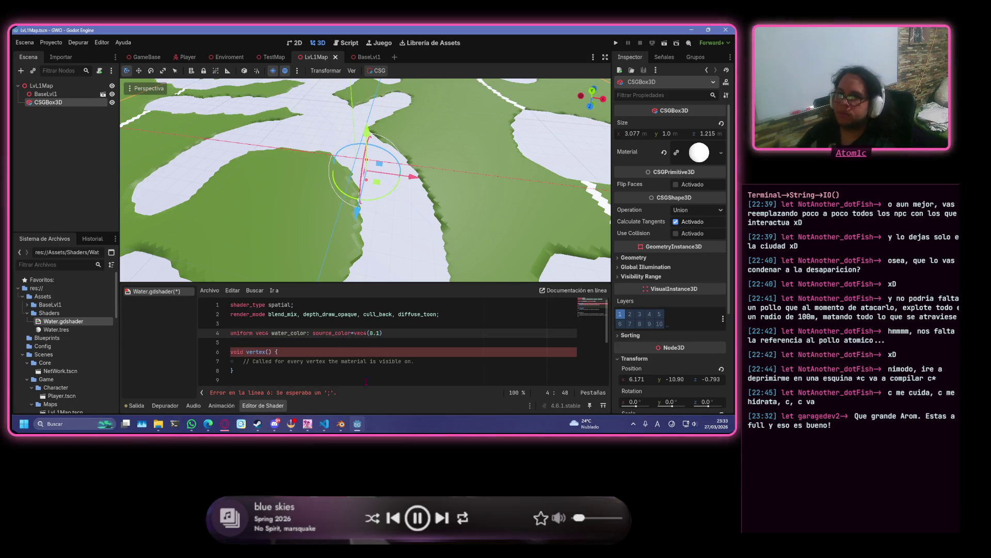
{"action": "key", "text": "alt+Tab"}
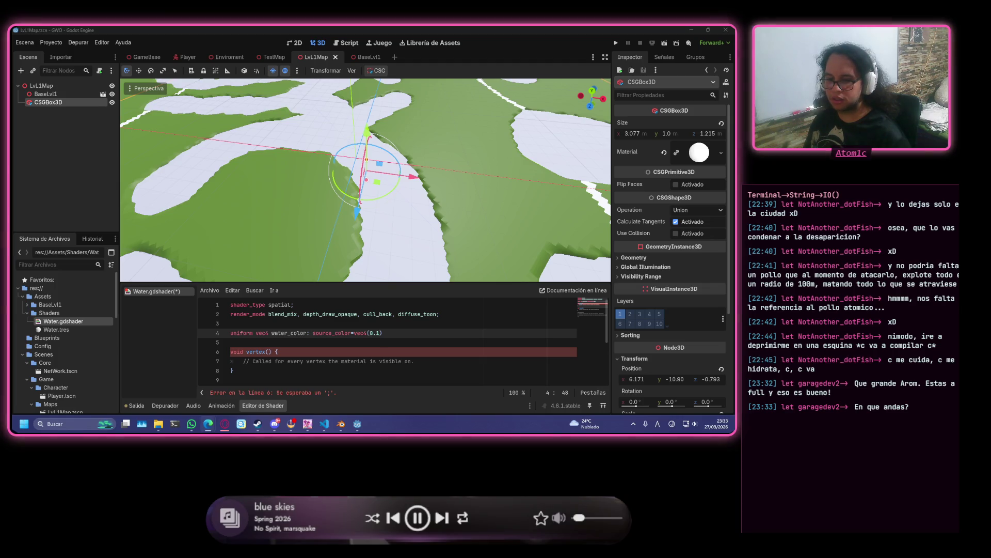
{"action": "key", "text": "super+d"}
{"action": "key", "text": "super+d"}
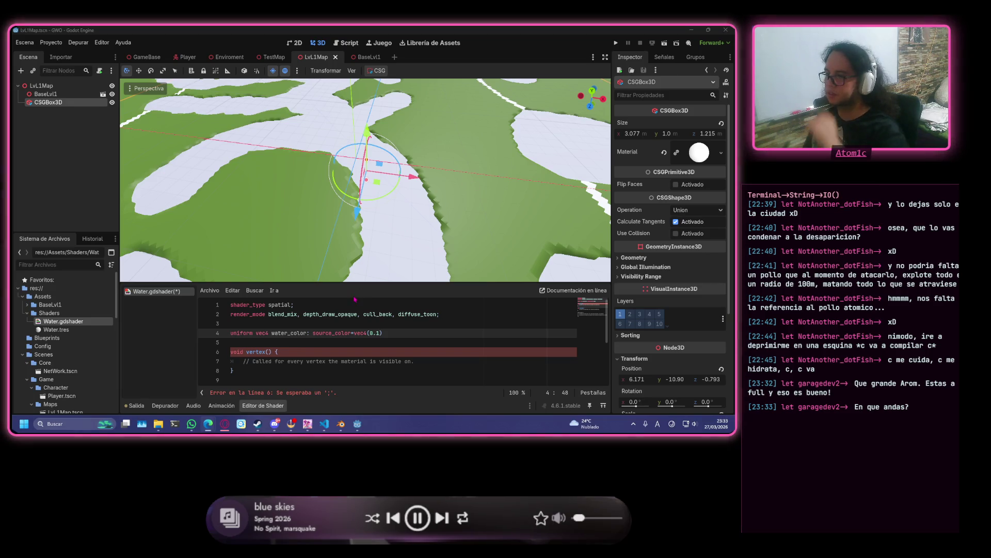
- Complete water_color's default as vec4(0.1,0.5,0.8,0.7) and save Water.gdshader
{"action": "left_click", "coordinate": [423, 368]}
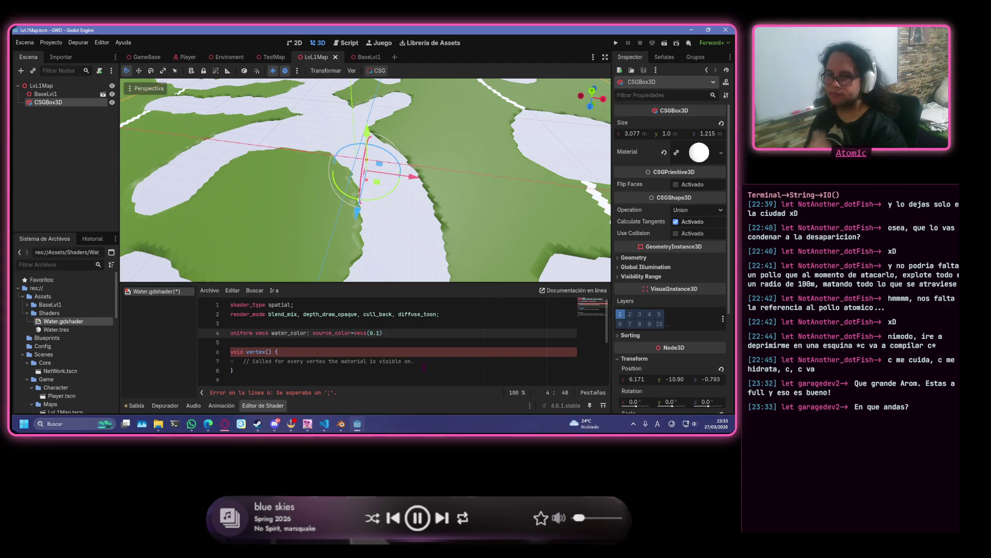
{"action": "type", "text": ",0.5"}
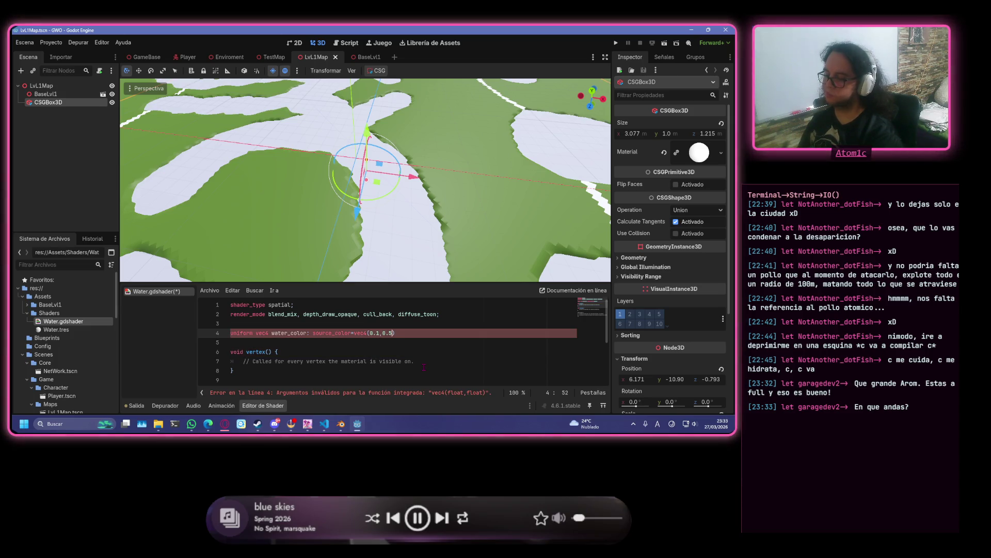
{"action": "type", "text": ",0.8"}
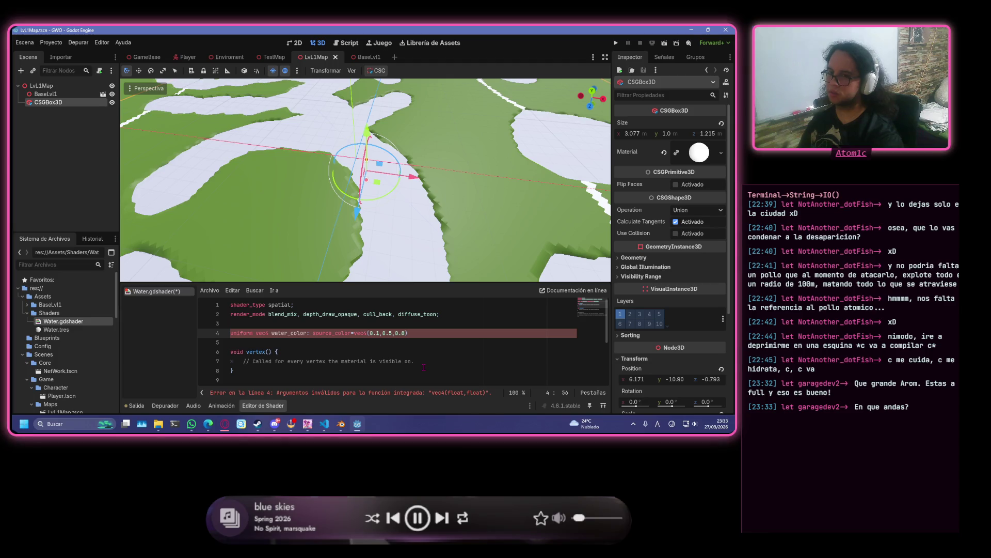
{"action": "type", "text": ","}
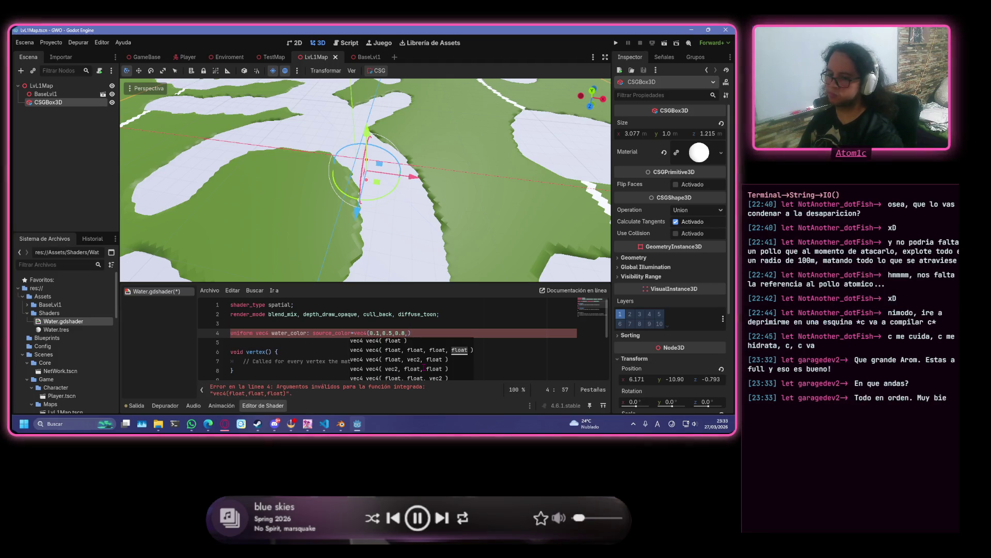
{"action": "type", "text": "0.7"}
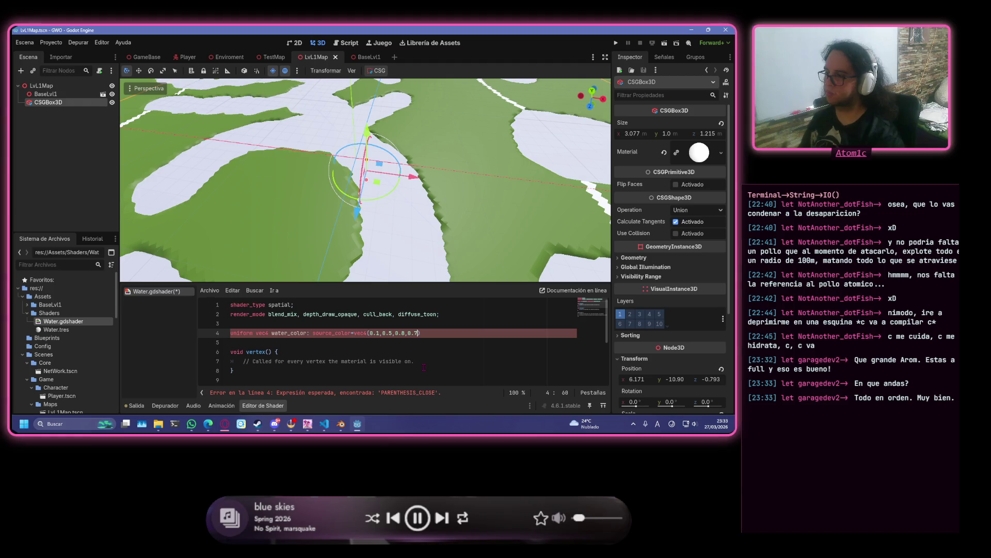
{"action": "type", "text": ")"}
{"action": "key", "text": "ctrl+s"}
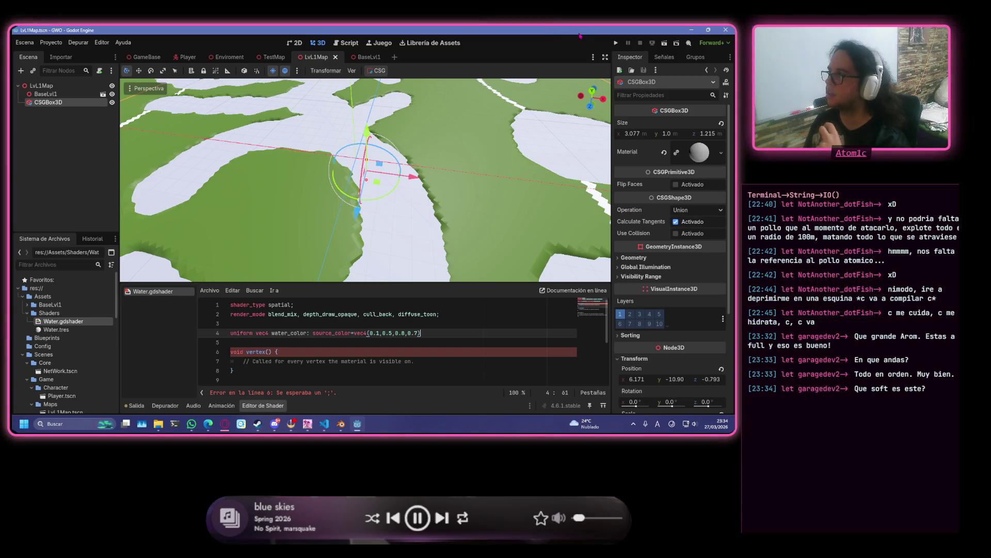
- End the water_color line with a semicolon, save, and add a blank line below it
{"action": "scroll", "coordinate": [481, 195], "scroll_direction": "down", "scroll_amount": 6}
{"action": "scroll", "coordinate": [435, 224], "scroll_direction": "up", "scroll_amount": 3}
{"action": "scroll", "coordinate": [435, 223], "scroll_direction": "up", "scroll_amount": 2}
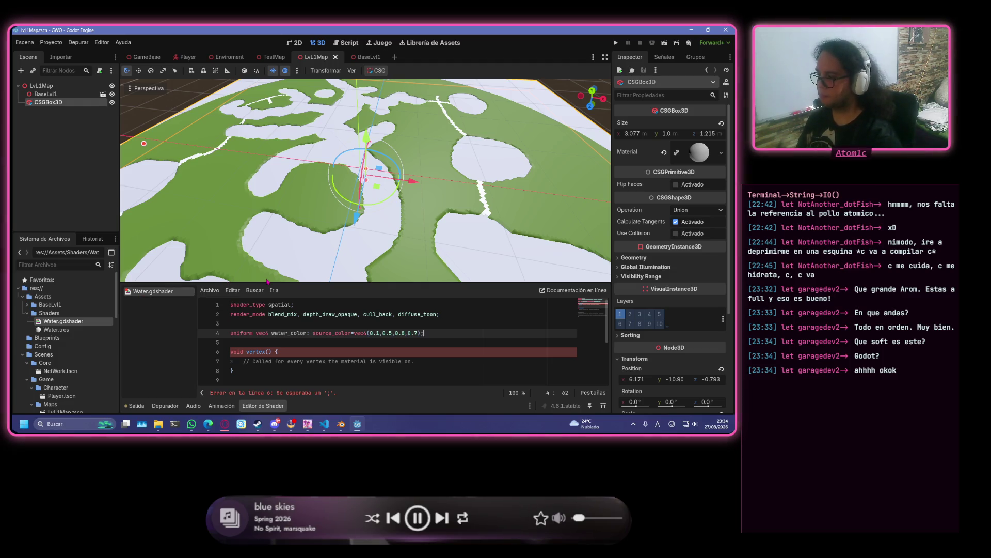
{"action": "key", "text": "ctrl+s"}
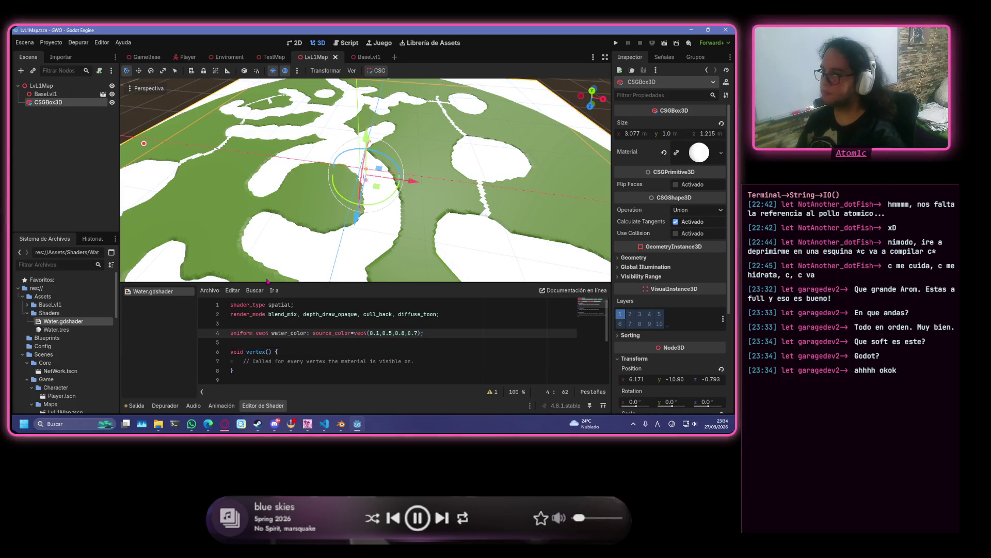
{"action": "key", "text": "Return"}
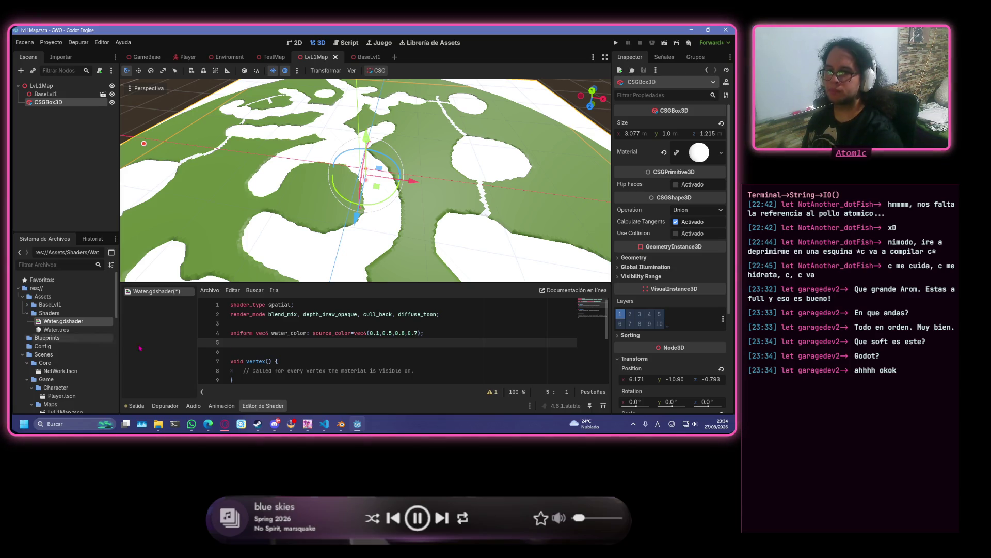
- Replace the fragment() placeholder comment with ALBEDO=water_color and save the shader
{"action": "scroll", "coordinate": [402, 340], "scroll_direction": "down", "scroll_amount": 2}
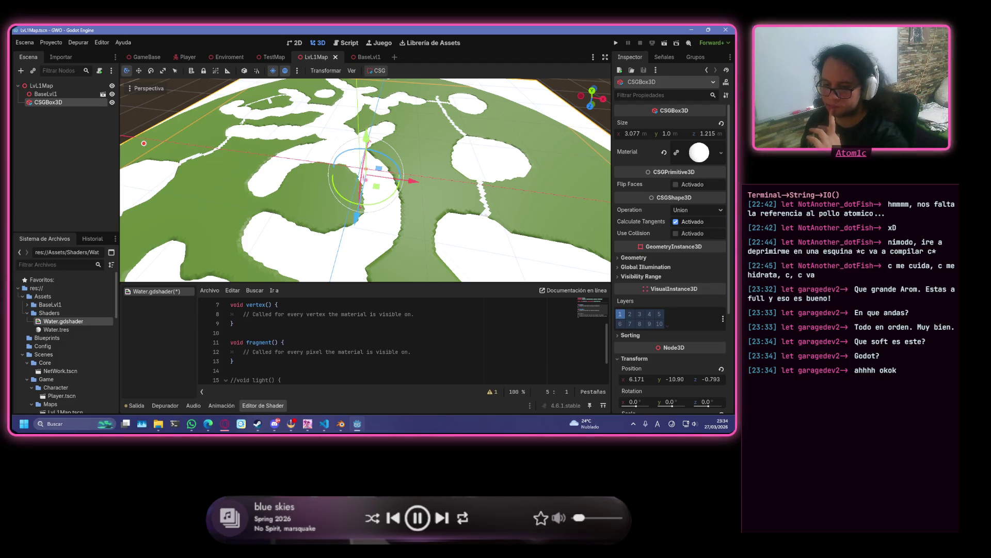
{"action": "scroll", "coordinate": [490, 342], "scroll_direction": "up", "scroll_amount": 2}
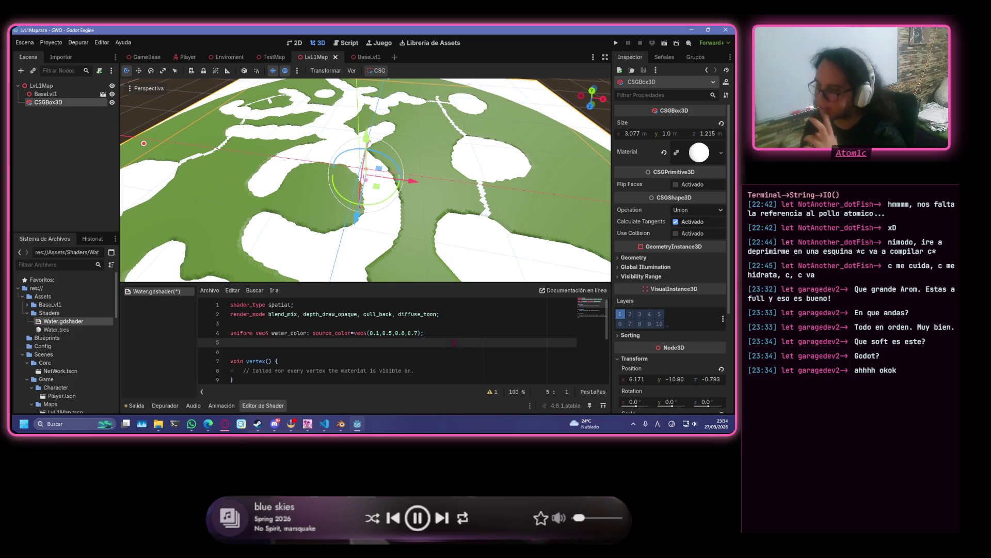
{"action": "scroll", "coordinate": [296, 345], "scroll_direction": "down", "scroll_amount": 2}
{"action": "left_click_drag", "start_coordinate": [414, 343], "coordinate": [247, 342]}
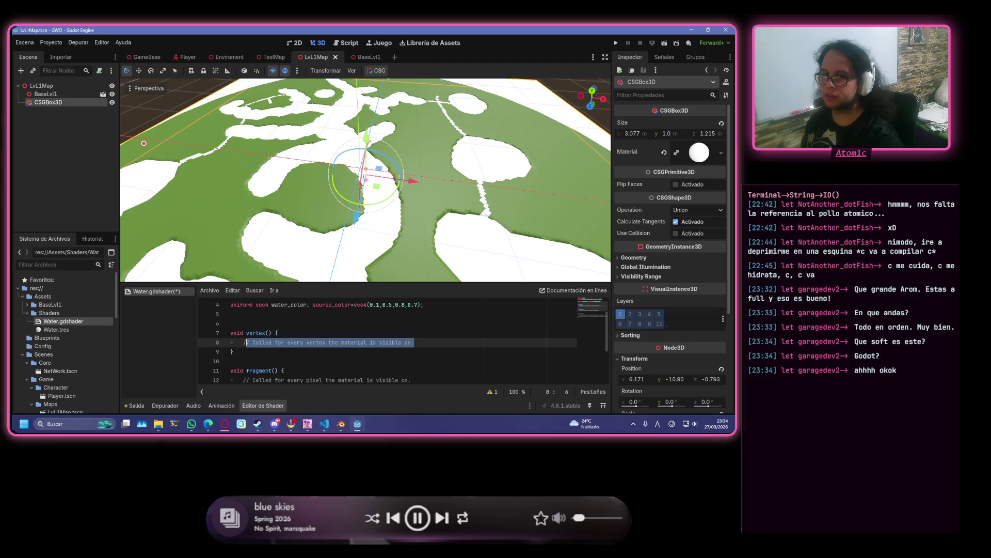
{"action": "scroll", "coordinate": [407, 329], "scroll_direction": "down", "scroll_amount": 2}
{"action": "left_click_drag", "start_coordinate": [419, 323], "coordinate": [241, 325]}
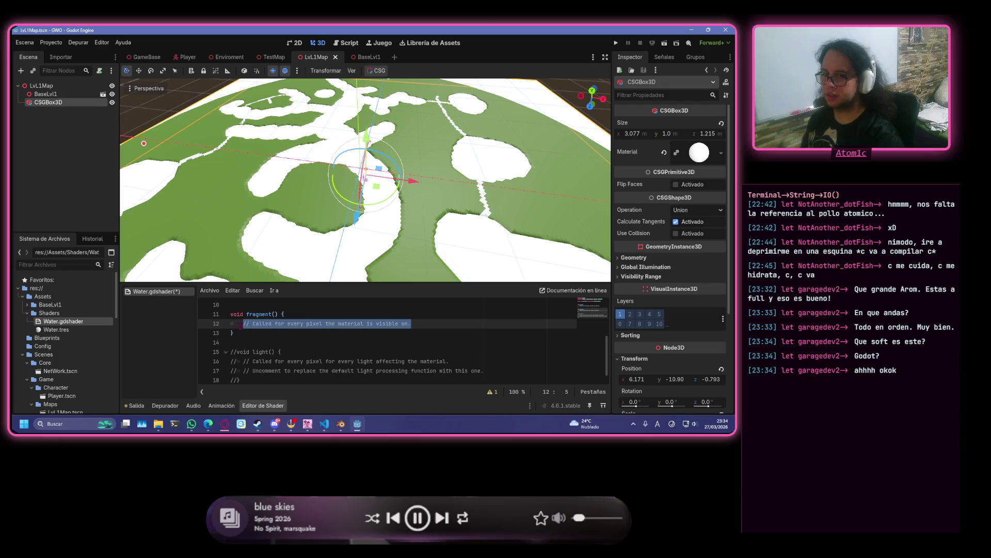
{"action": "type", "text": "AL"}
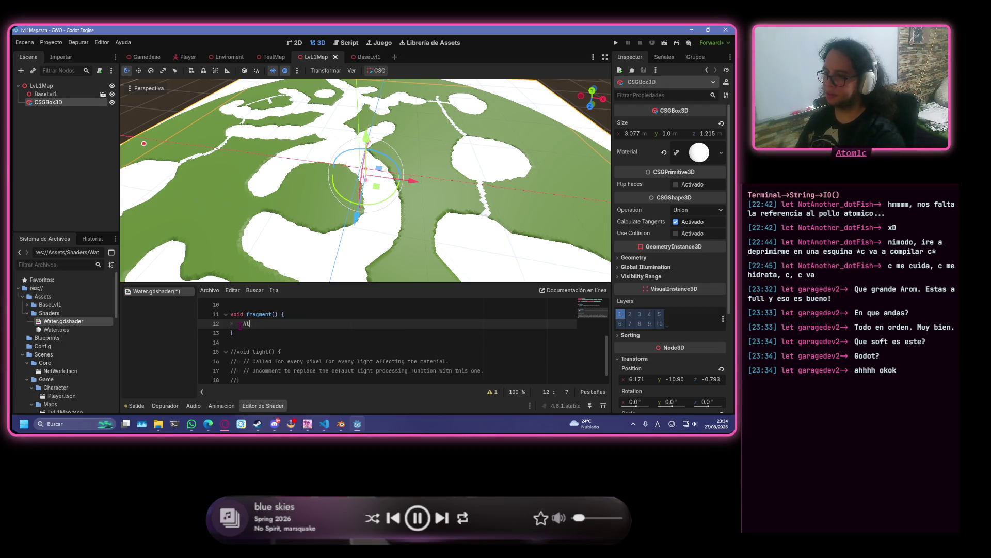
{"action": "type", "text": "B"}
{"action": "key", "text": "Return"}
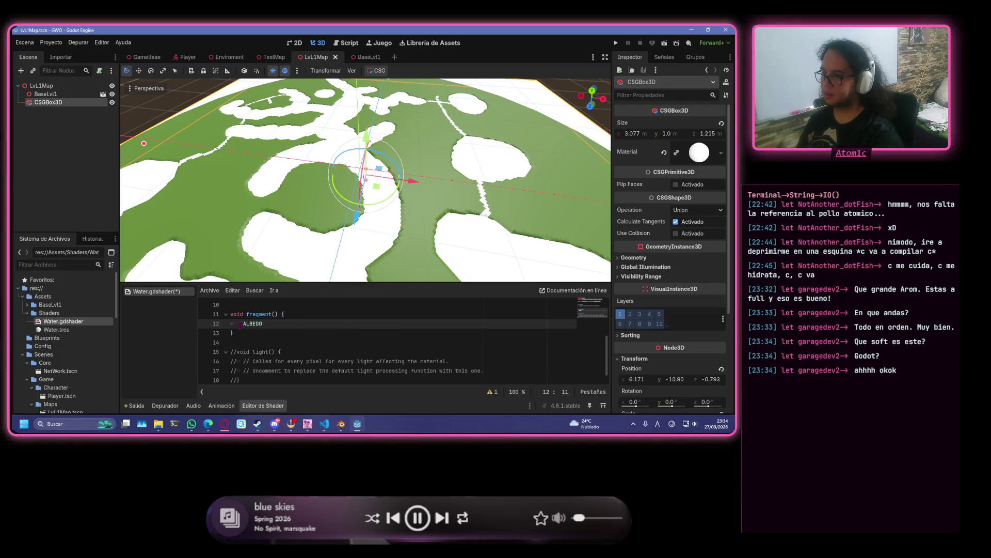
{"action": "type", "text": "=water_color;"}
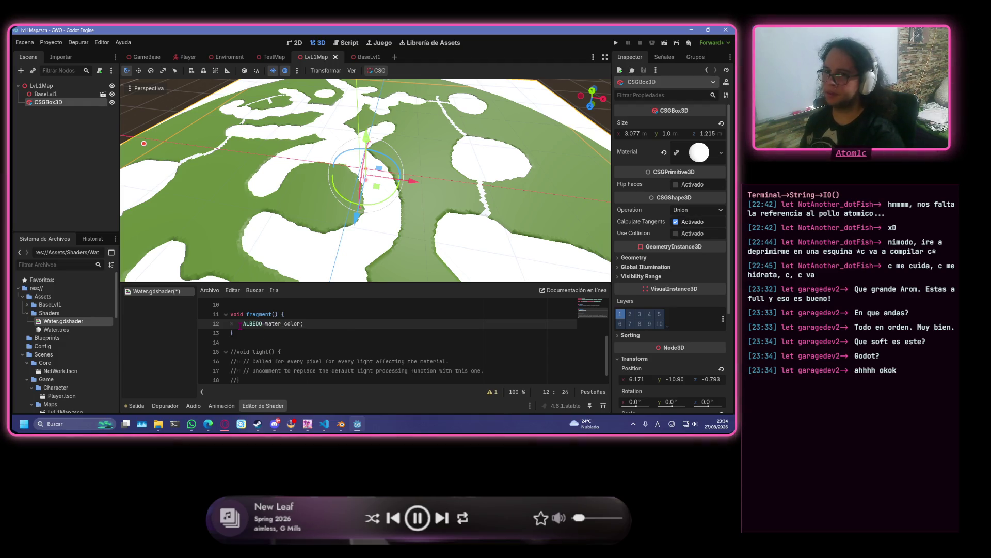
{"action": "key", "text": "ctrl+s"}
{"action": "scroll", "coordinate": [390, 206], "scroll_direction": "up", "scroll_amount": 3}
{"action": "scroll", "coordinate": [390, 207], "scroll_direction": "up", "scroll_amount": 3}
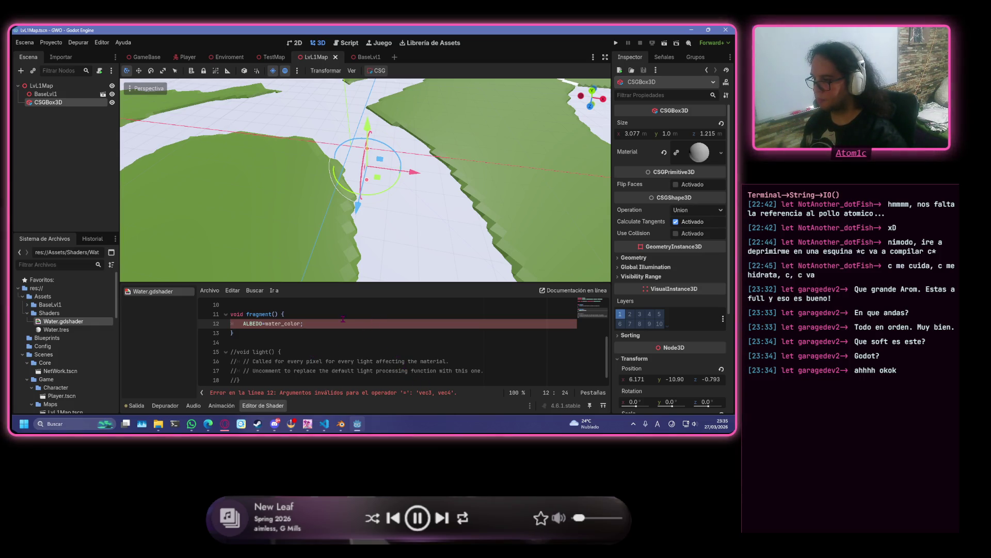
- Change water_color to vec3(0.1,0.5,0.8) by dropping the alpha, and save
{"action": "scroll", "coordinate": [343, 318], "scroll_direction": "up", "scroll_amount": 2}
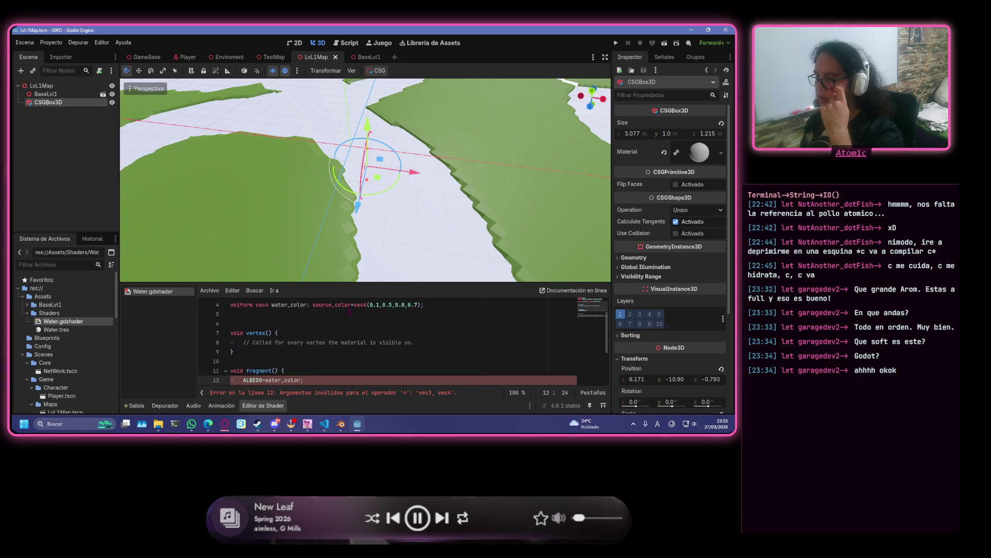
{"action": "scroll", "coordinate": [350, 311], "scroll_direction": "down", "scroll_amount": 2}
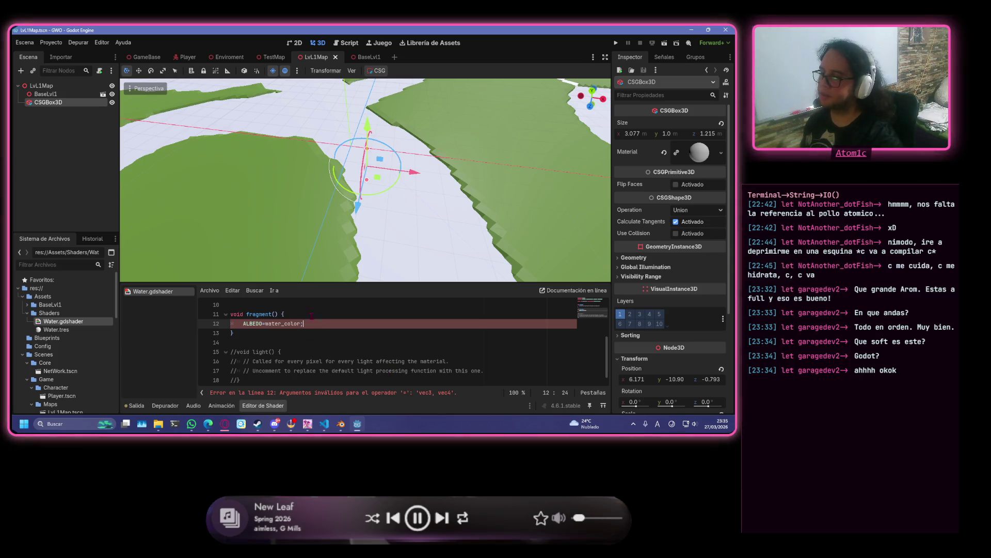
{"action": "scroll", "coordinate": [312, 315], "scroll_direction": "up", "scroll_amount": 3}
{"action": "left_click", "coordinate": [368, 333]}
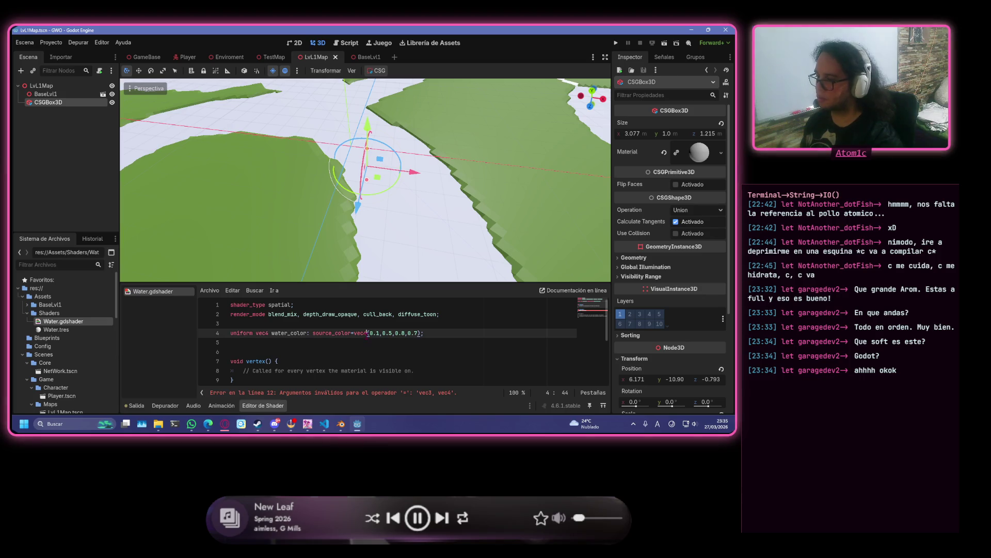
{"action": "key", "text": "BackSpace"}
{"action": "type", "text": "3"}
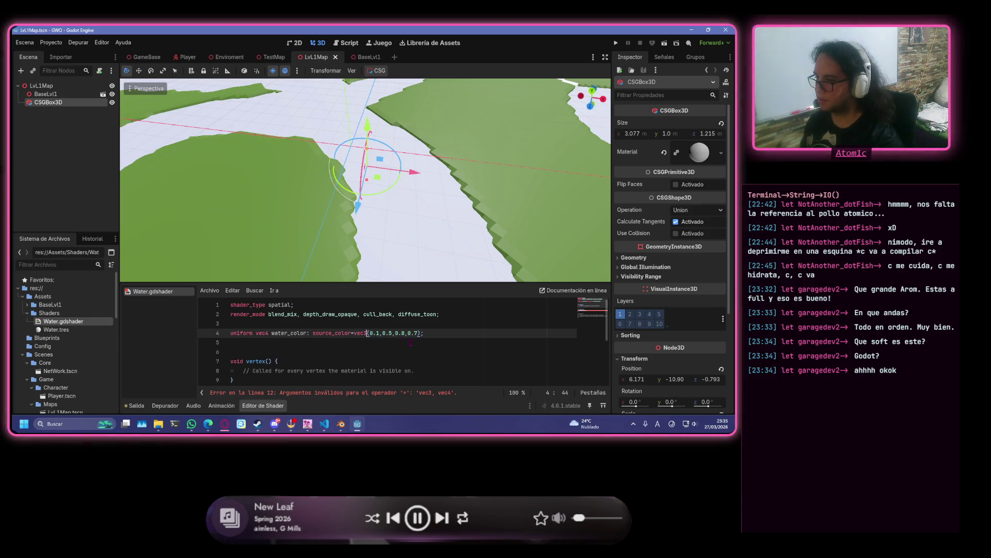
{"action": "left_click", "coordinate": [416, 333]}
{"action": "key", "text": "BackSpace"}
{"action": "key", "text": "BackSpace"}
{"action": "key", "text": "BackSpace"}
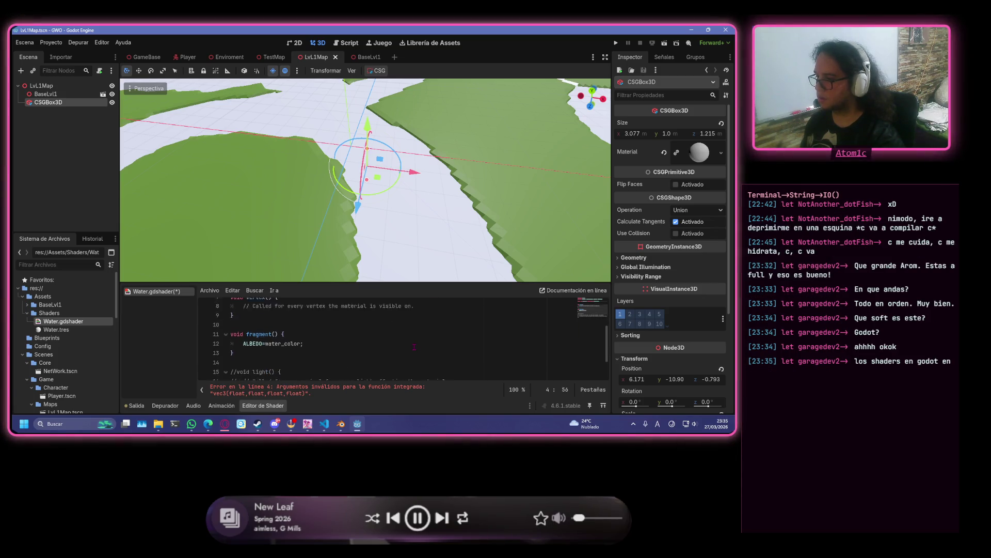
{"action": "left_click", "coordinate": [414, 335]}
{"action": "key", "text": "ctrl+s"}
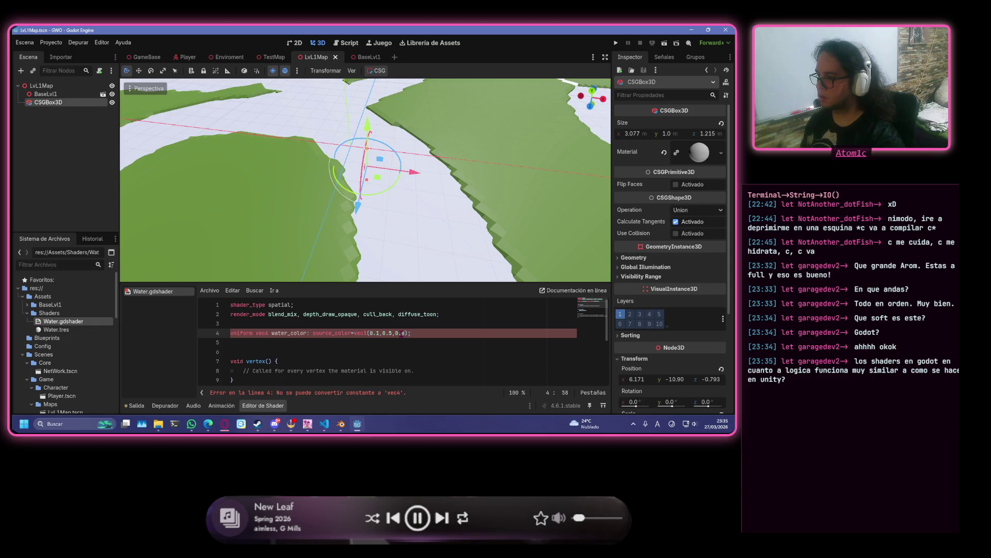
- Restore water_color as vec4(0.1,0.5,0.8,0.7) by re-adding the 0.7 alpha
{"action": "scroll", "coordinate": [425, 338], "scroll_direction": "down", "scroll_amount": 3}
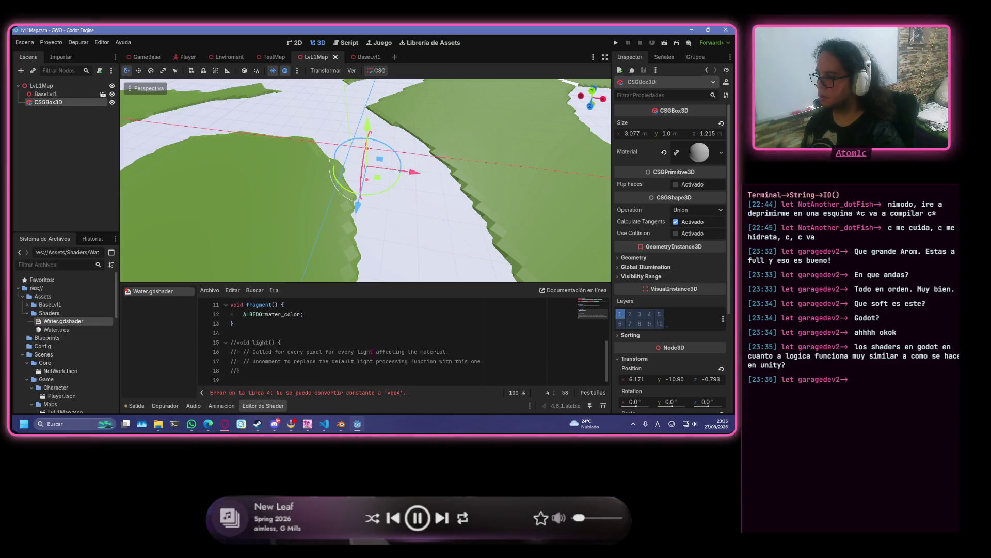
{"action": "scroll", "coordinate": [332, 334], "scroll_direction": "up", "scroll_amount": 3}
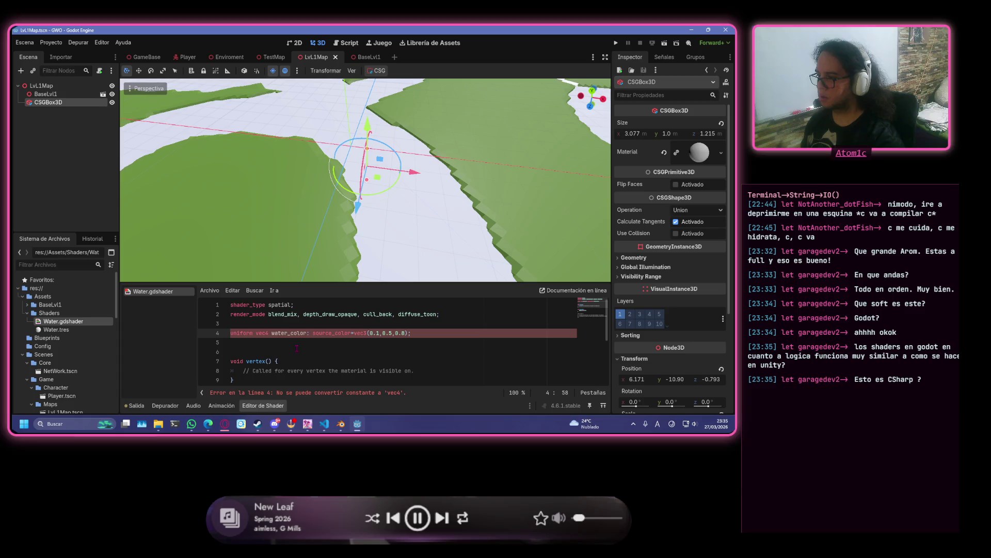
{"action": "key", "text": "Left"}
{"action": "key", "text": "Left"}
{"action": "type", "text": ",0.7"}
{"action": "left_click", "coordinate": [367, 333]}
{"action": "key", "text": "BackSpace"}
{"action": "type", "text": "4"}
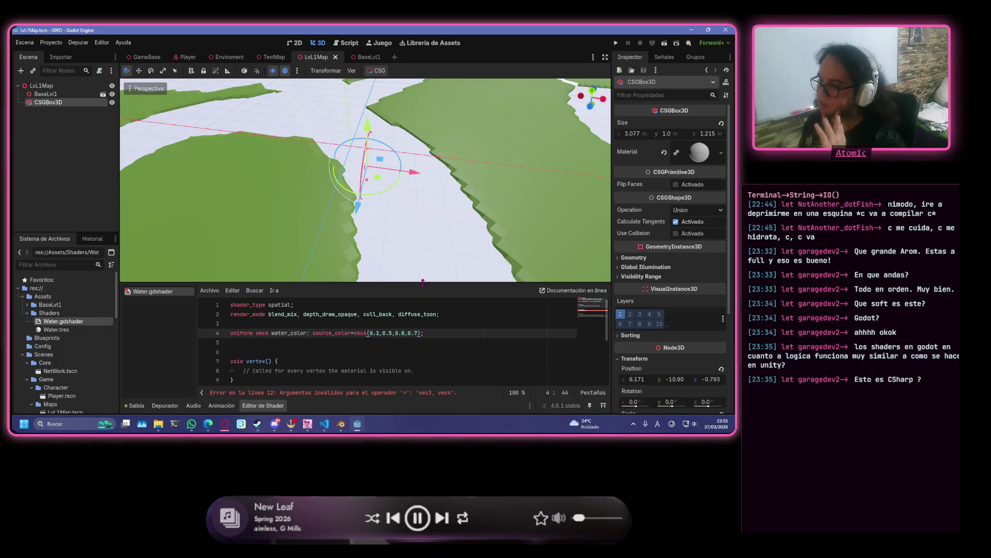
- Enlarge the shader editor panel, undo the accidental box move, and add a blank line below water_color
{"action": "left_click_drag", "start_coordinate": [400, 283], "coordinate": [408, 242]}
{"action": "mouse_move", "coordinate": [382, 170]}
{"action": "left_mouse_down"}
{"action": "mouse_move", "coordinate": [434, 222]}
{"action": "mouse_move", "coordinate": [429, 239]}
{"action": "left_mouse_up"}
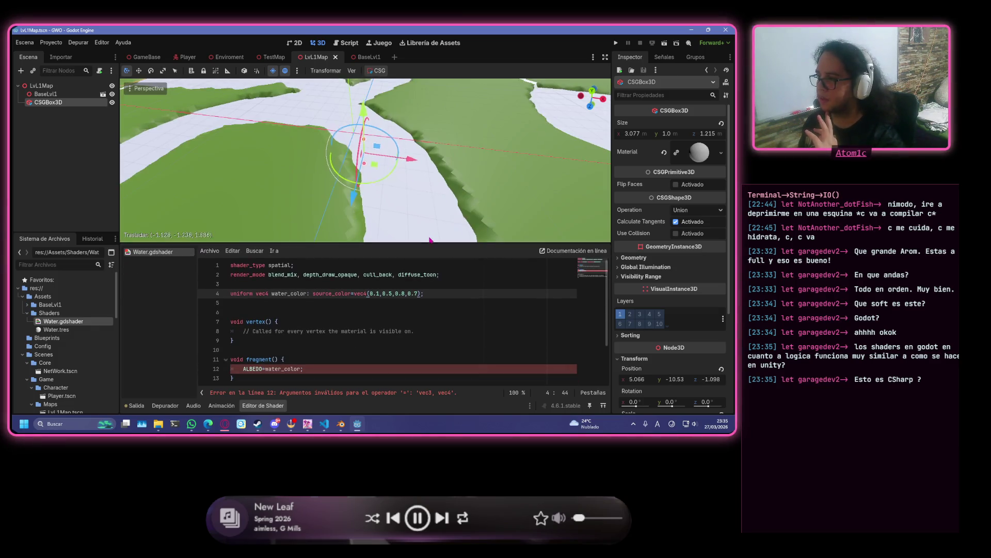
{"action": "key", "text": "ctrl+z"}
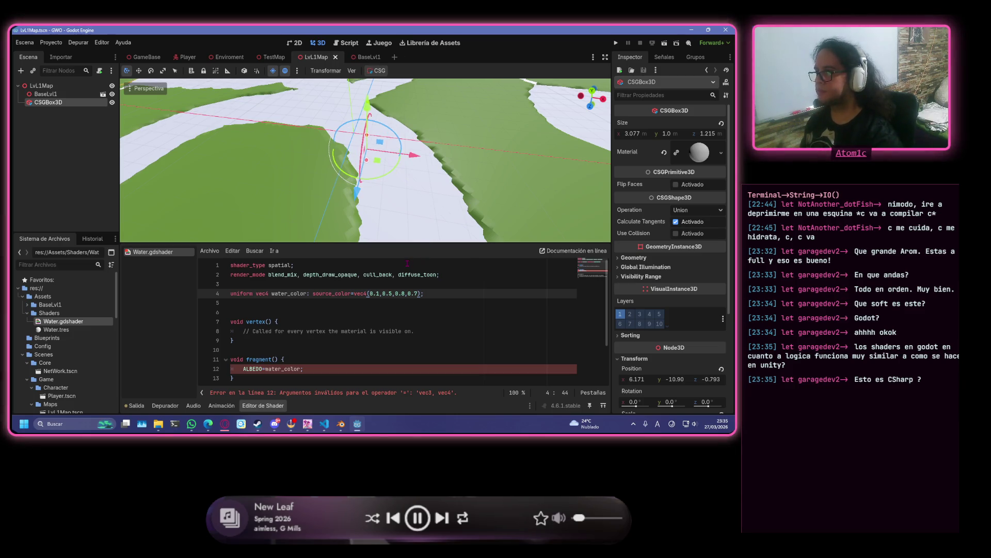
{"action": "left_click_drag", "start_coordinate": [408, 243], "coordinate": [408, 183]}
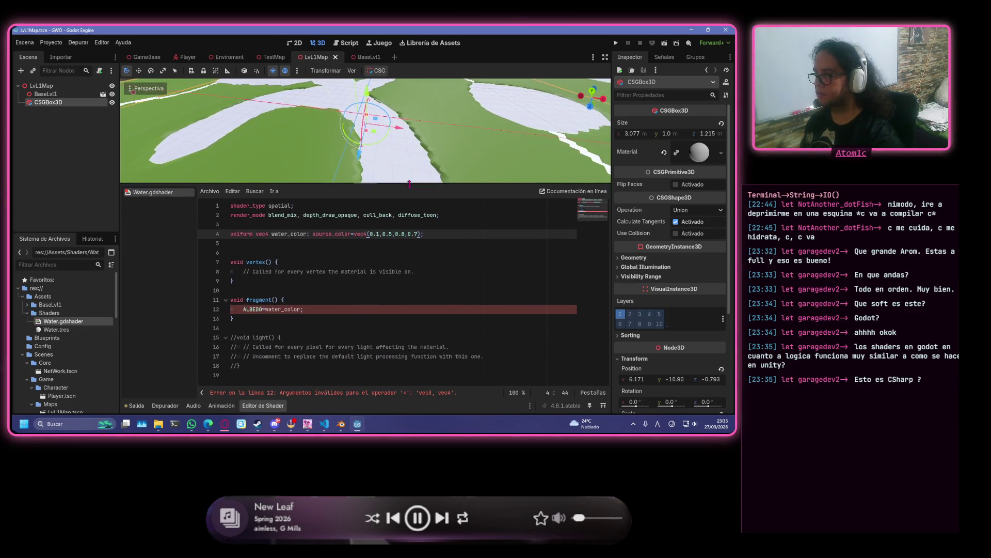
{"action": "left_click", "coordinate": [437, 232]}
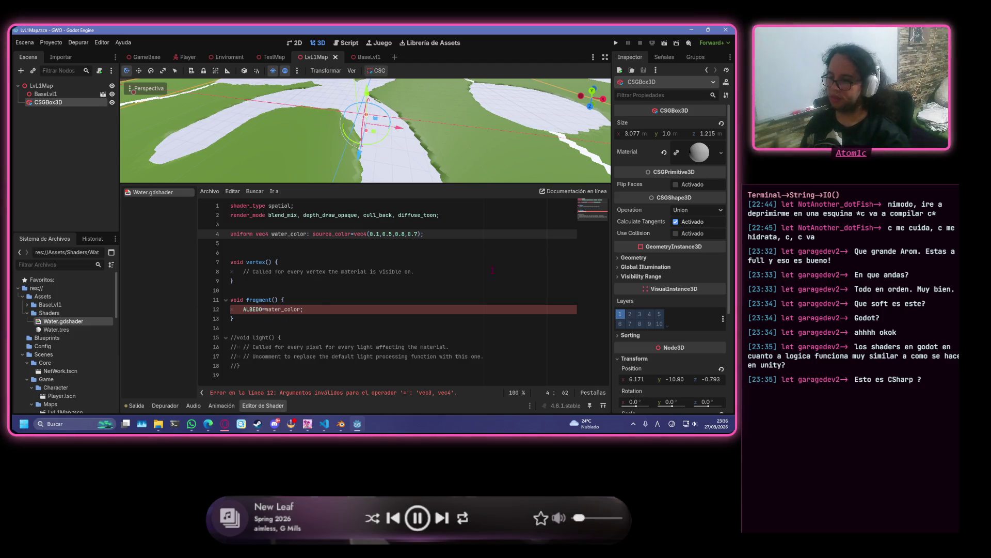
{"action": "left_click", "coordinate": [419, 234]}
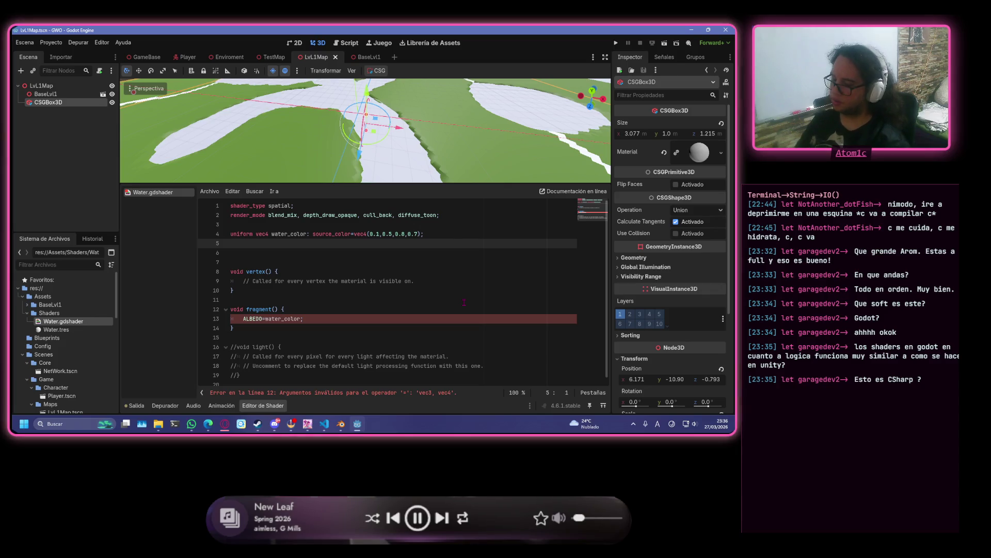
- Declare uniform vec4 foam_color: source_color=vec4(0.9,0.95,1,1); and save the shader
{"action": "type", "text": "uniform ve"}
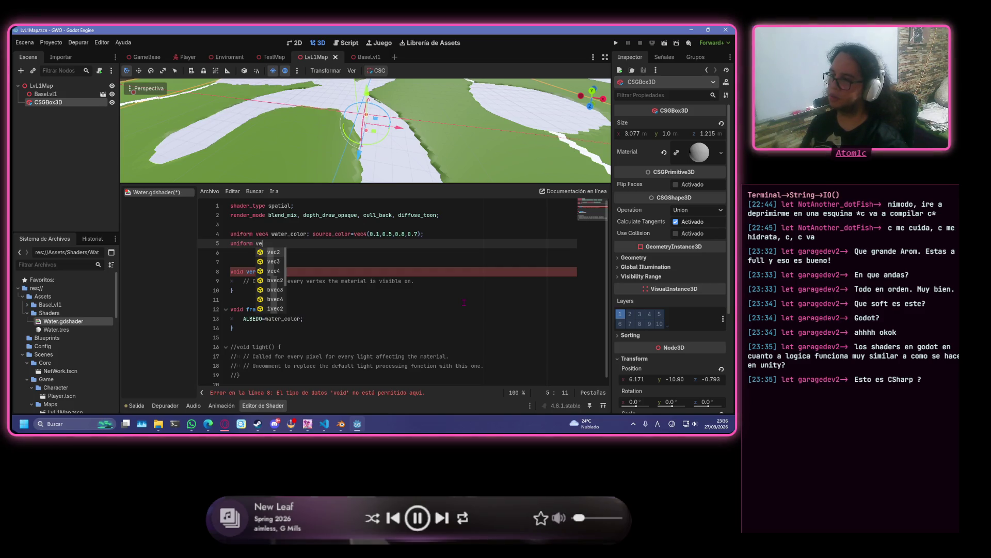
{"action": "type", "text": "c4 "}
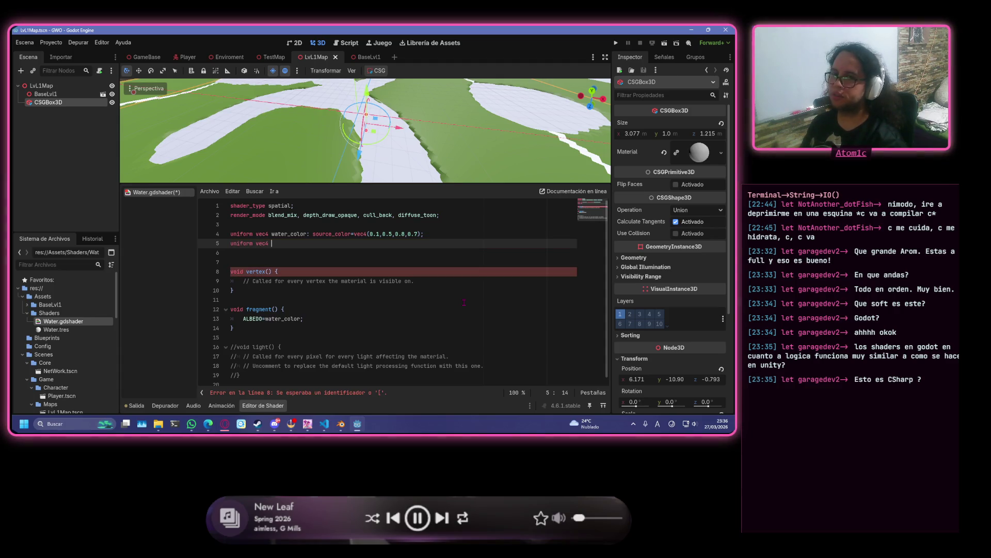
{"action": "type", "text": "foam"}
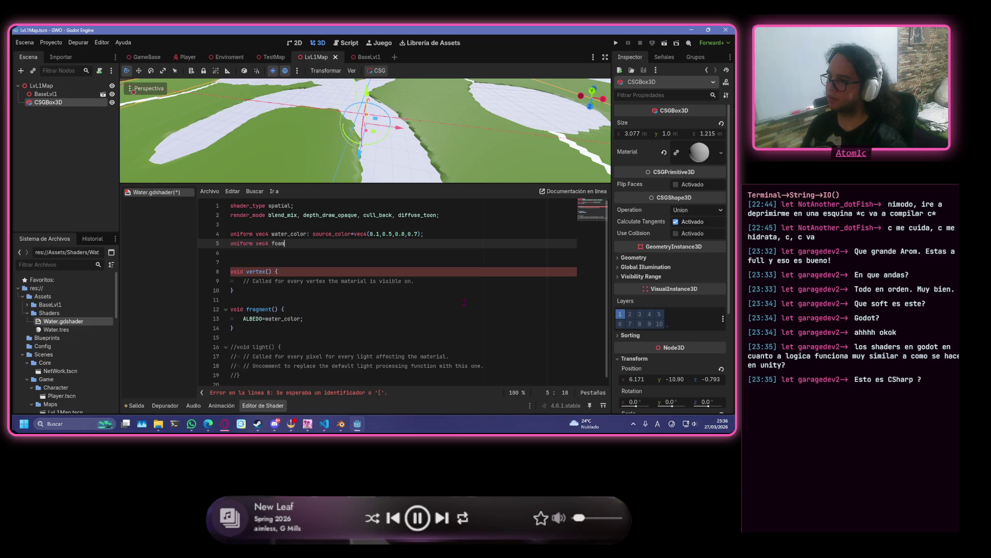
{"action": "type", "text": "_color"}
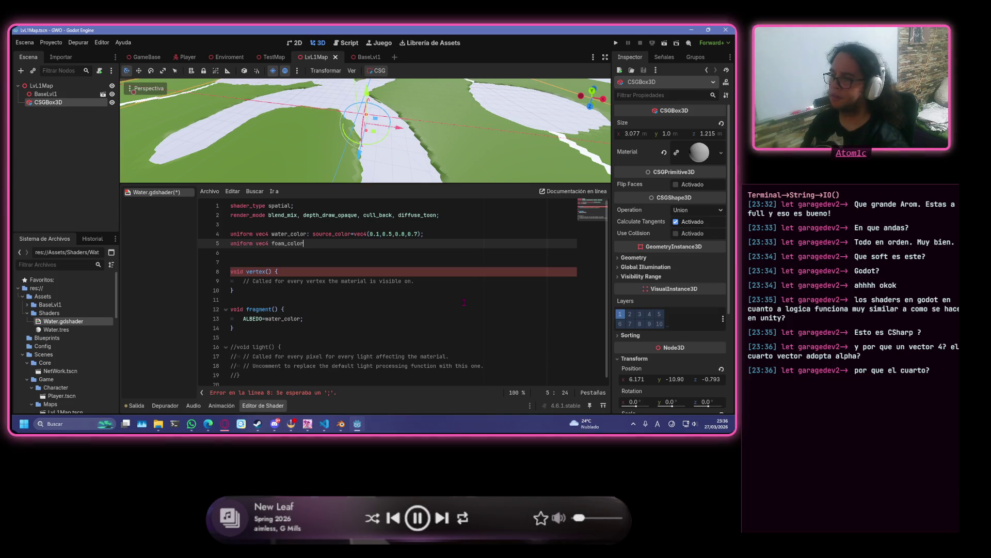
{"action": "type", "text": ": "}
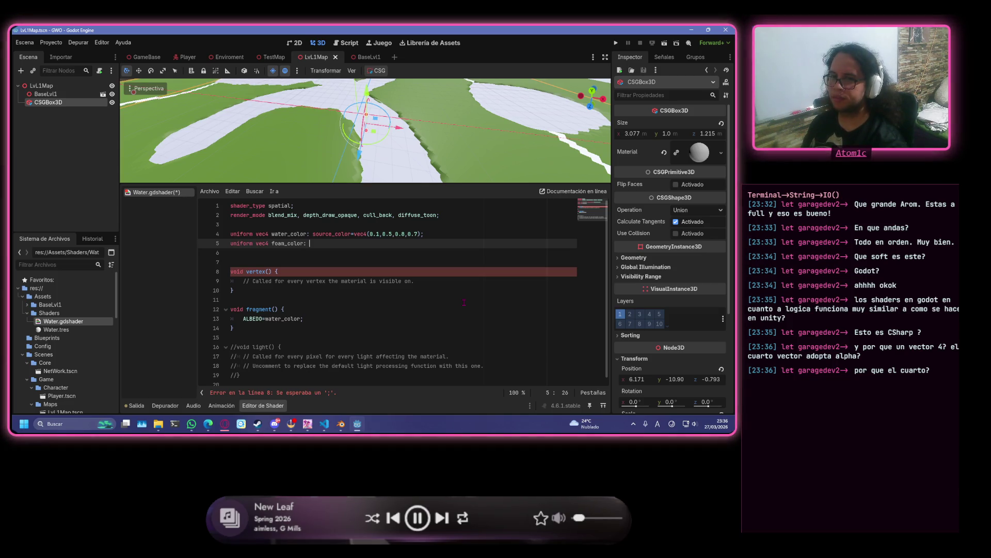
{"action": "type", "text": "socurce"}
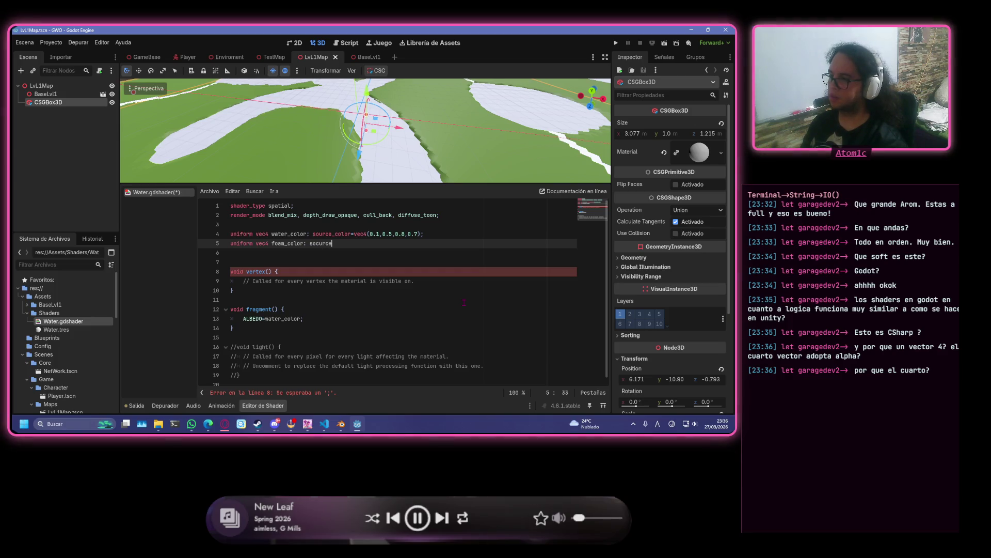
{"action": "type", "text": "_c"}
{"action": "key", "text": "BackSpace"}
{"action": "key", "text": "BackSpace"}
{"action": "key", "text": "BackSpace"}
{"action": "key", "text": "Tab"}
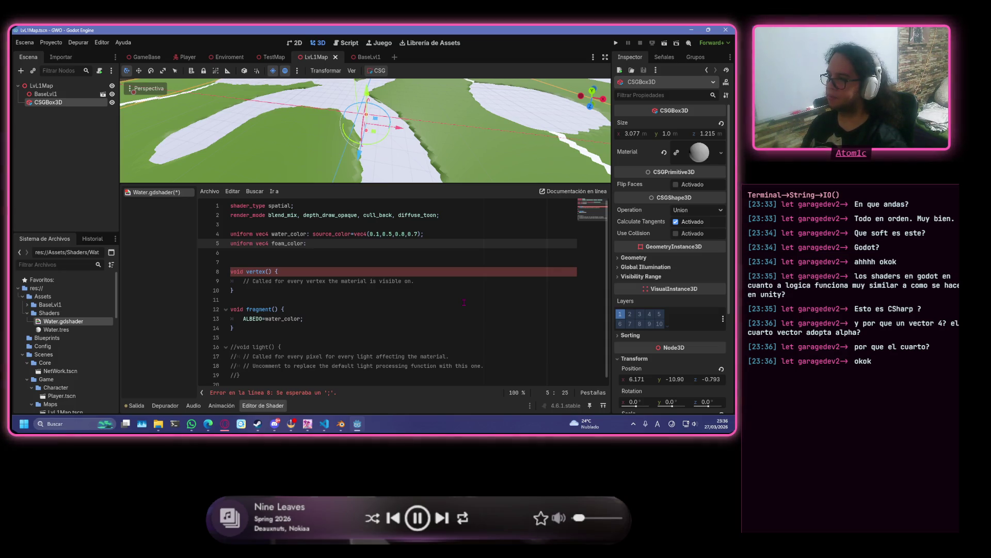
{"action": "type", "text": " sour"}
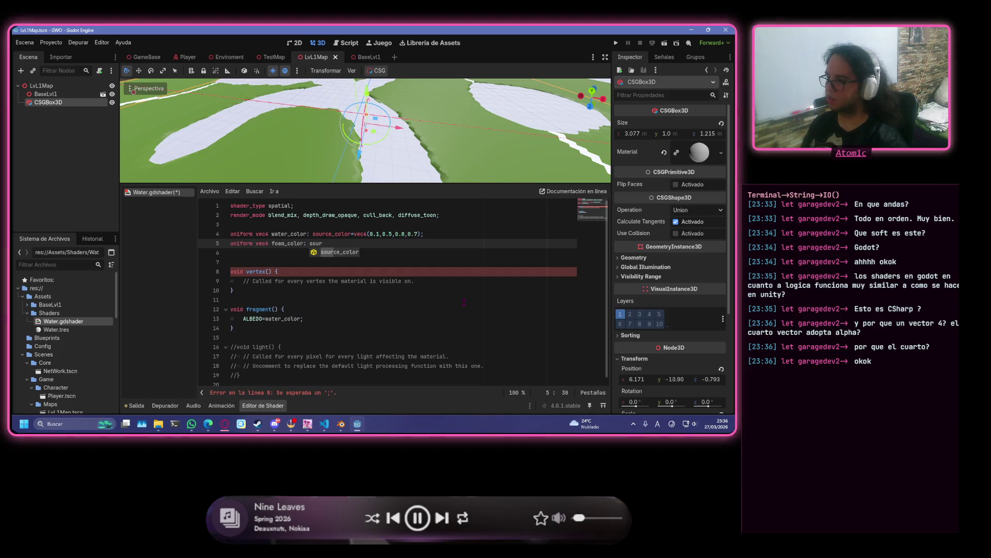
{"action": "type", "text": "ce_color=ve"}
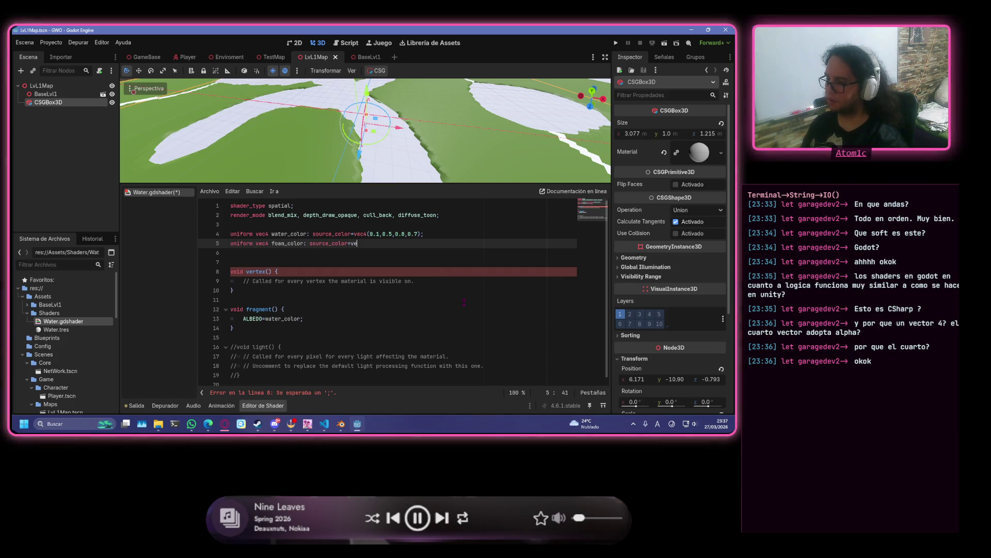
{"action": "type", "text": "c4("}
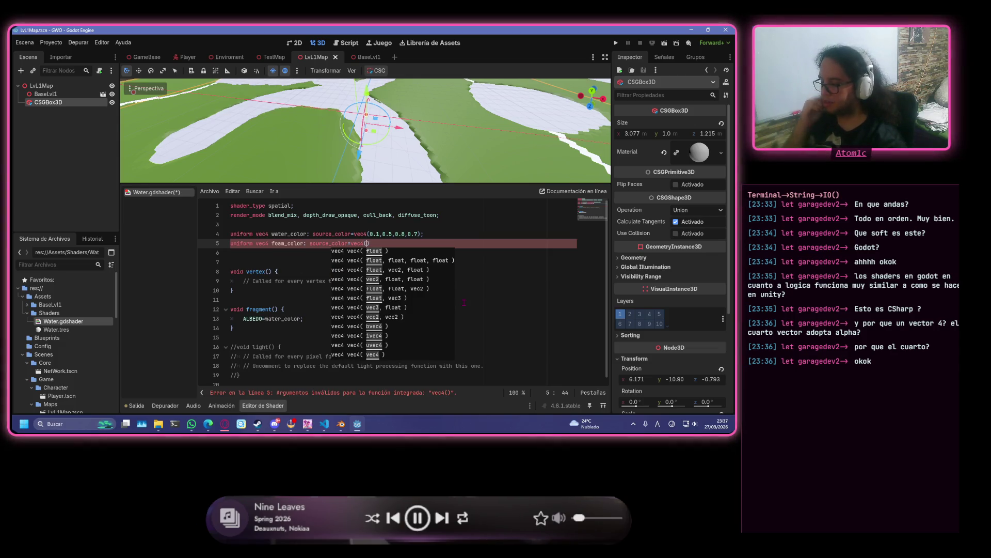
{"action": "type", "text": "09"}
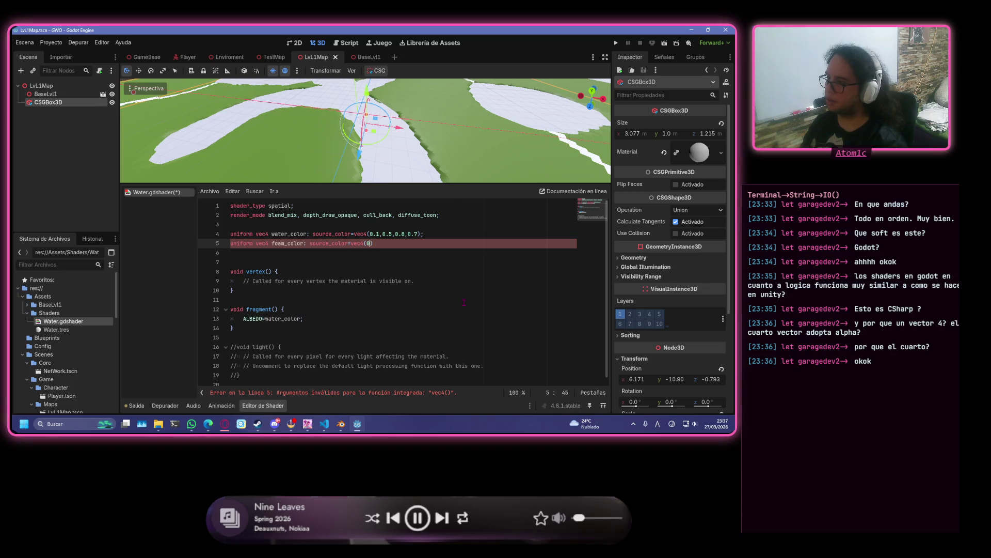
{"action": "key", "text": "BackSpace"}
{"action": "type", "text": ".9"}
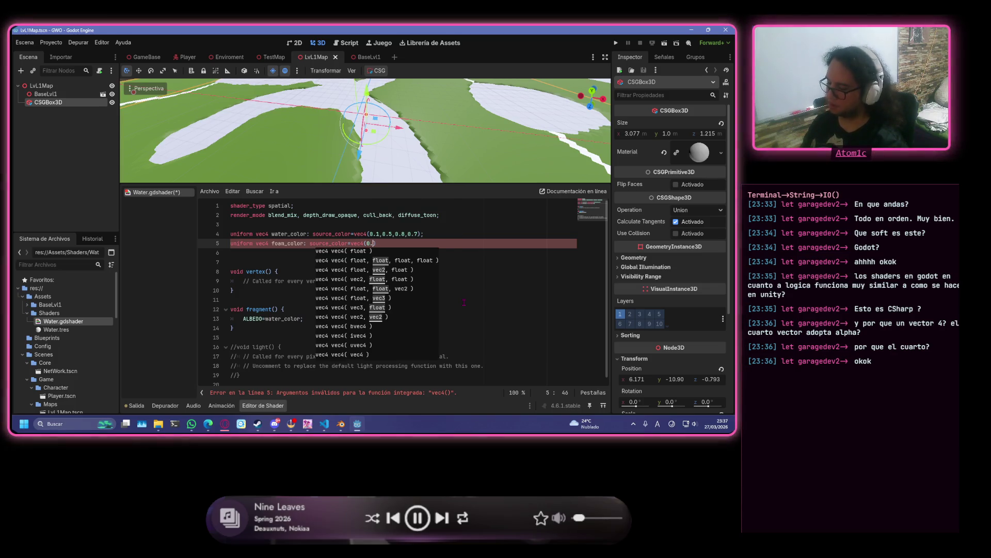
{"action": "type", "text": ","}
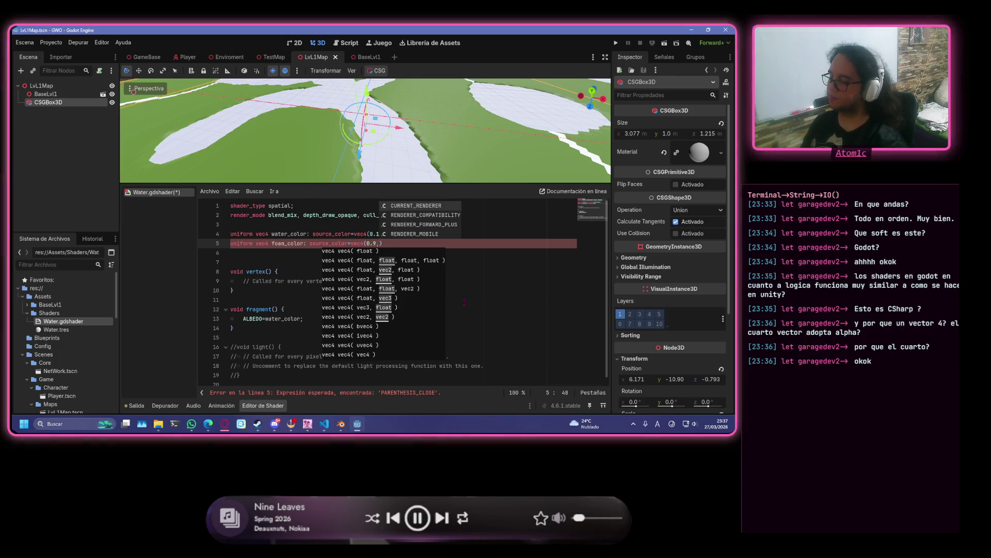
{"action": "type", "text": "0."}
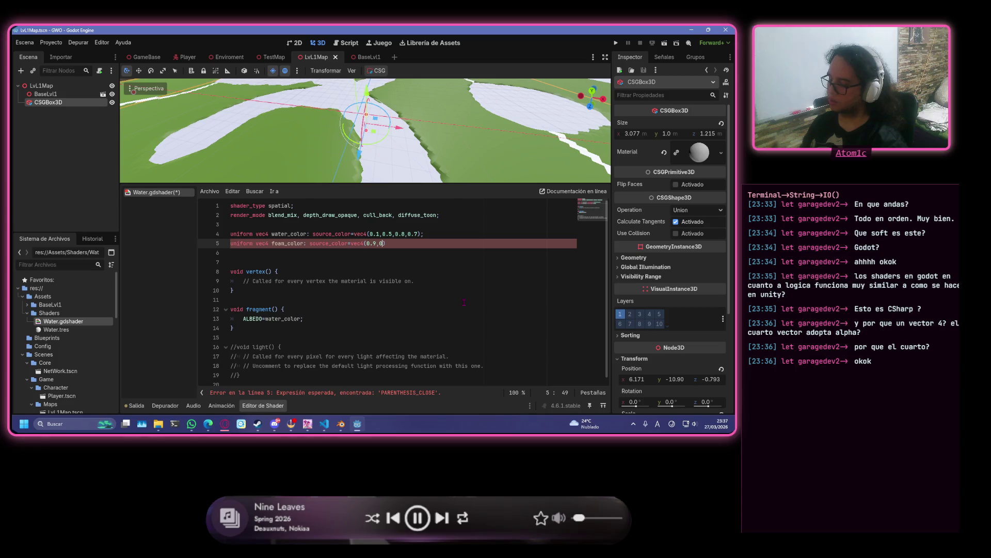
{"action": "type", "text": "95"}
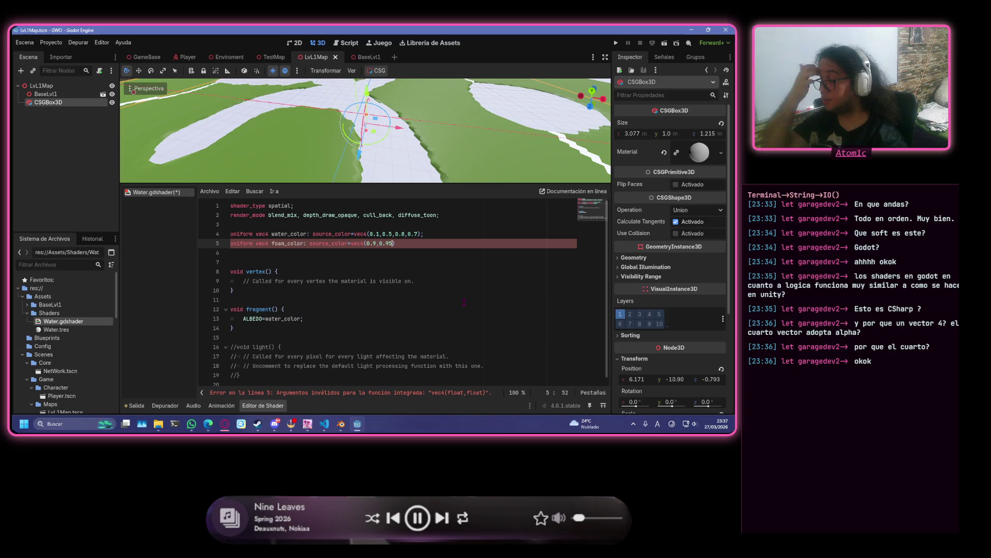
{"action": "type", "text": ",1"}
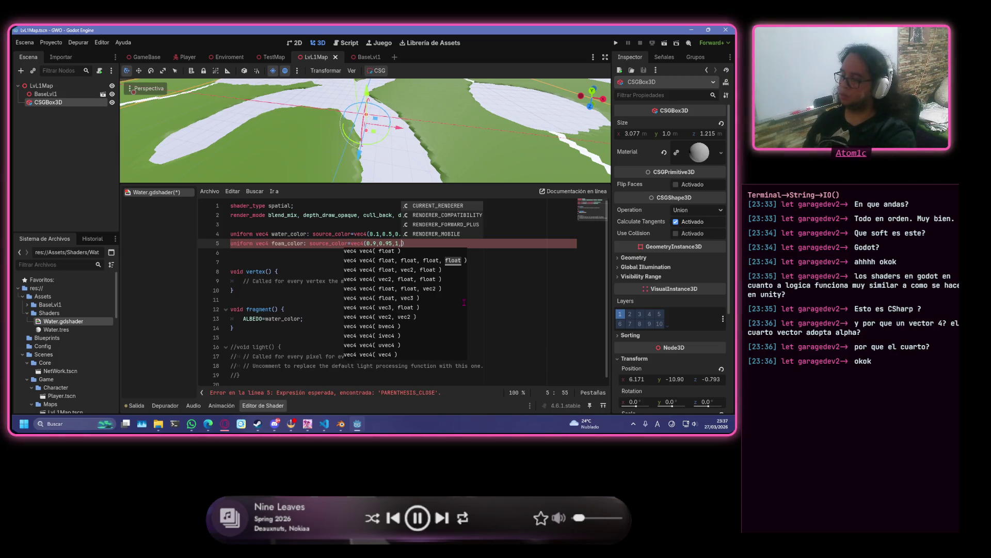
{"action": "type", "text": ",,1"}
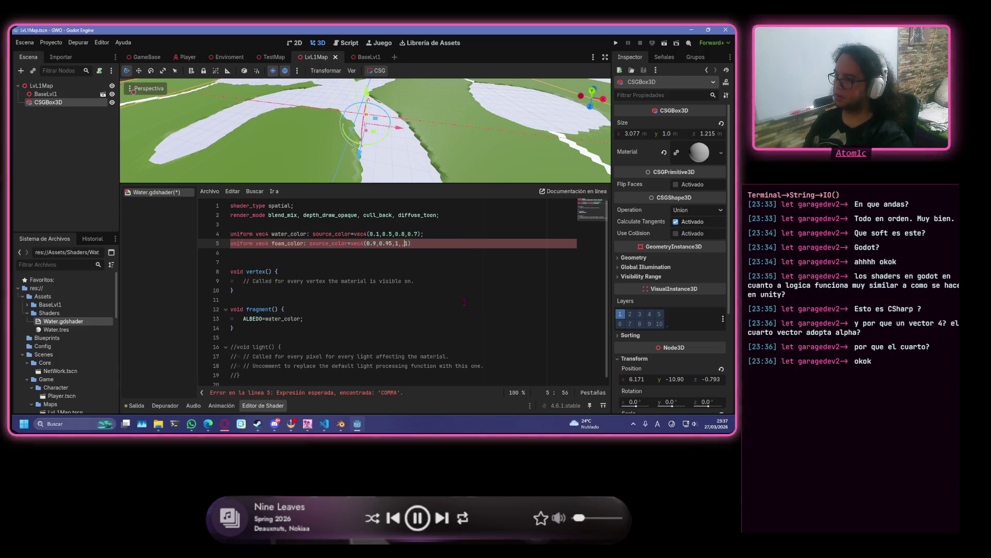
{"action": "key", "text": "Right"}
{"action": "type", "text": ";"}
{"action": "key", "text": "ctrl+s"}
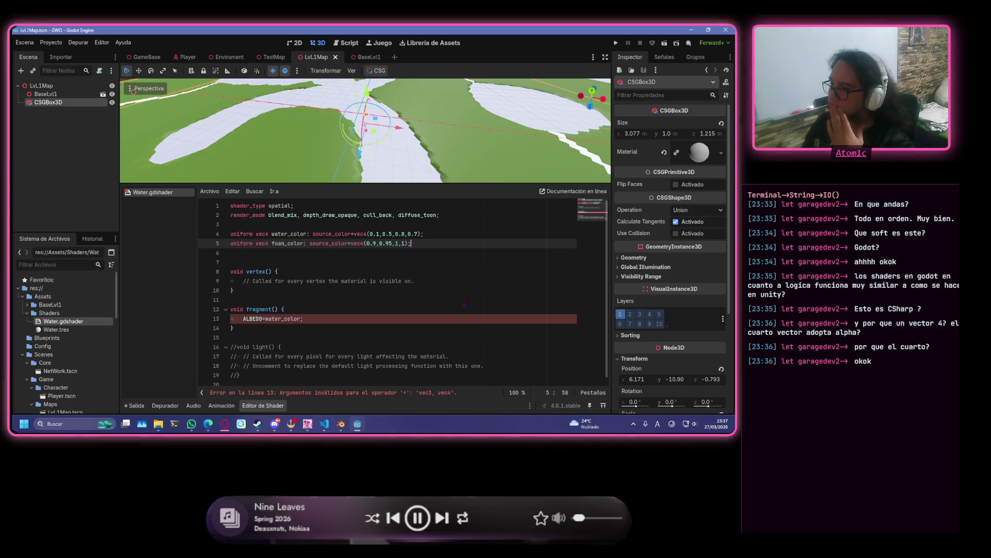
{"action": "key", "text": "Down"}
{"action": "key", "text": "Down"}
{"action": "key", "text": "Down"}
{"action": "key", "text": "Down"}
{"action": "key", "text": "Down"}
{"action": "key", "text": "Down"}
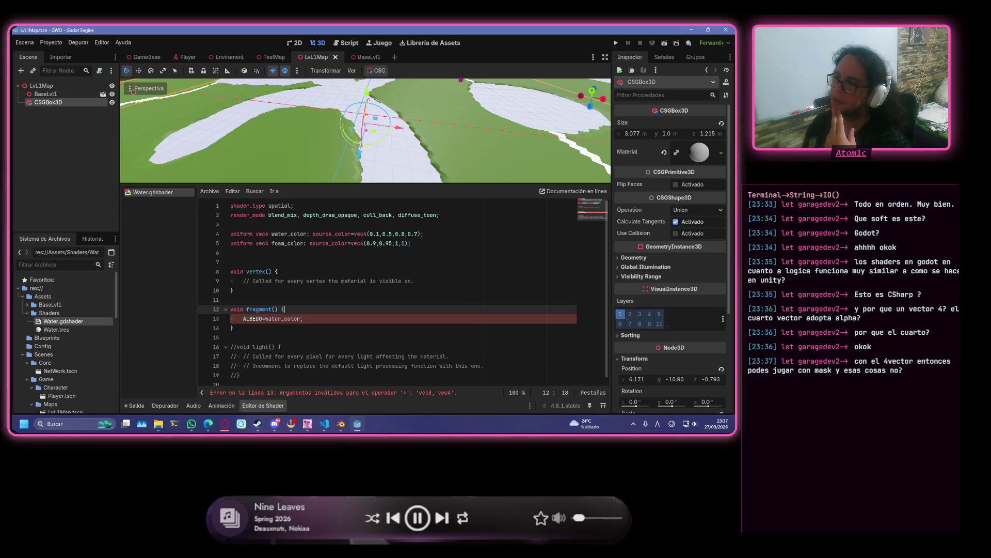
{"action": "scroll", "coordinate": [488, 146], "scroll_direction": "down", "scroll_amount": 3}
{"action": "scroll", "coordinate": [488, 146], "scroll_direction": "down", "scroll_amount": 5}
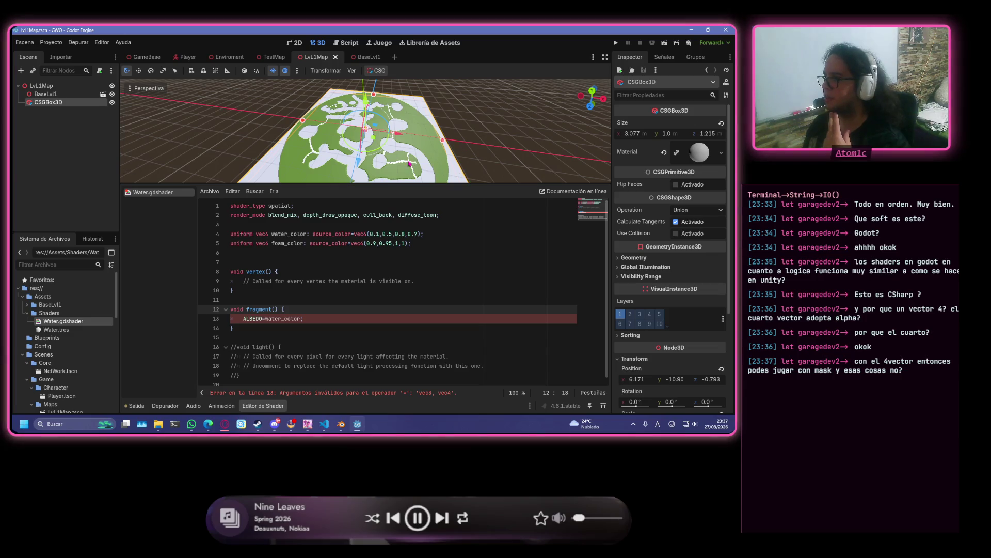
{"action": "scroll", "coordinate": [381, 156], "scroll_direction": "up", "scroll_amount": 8}
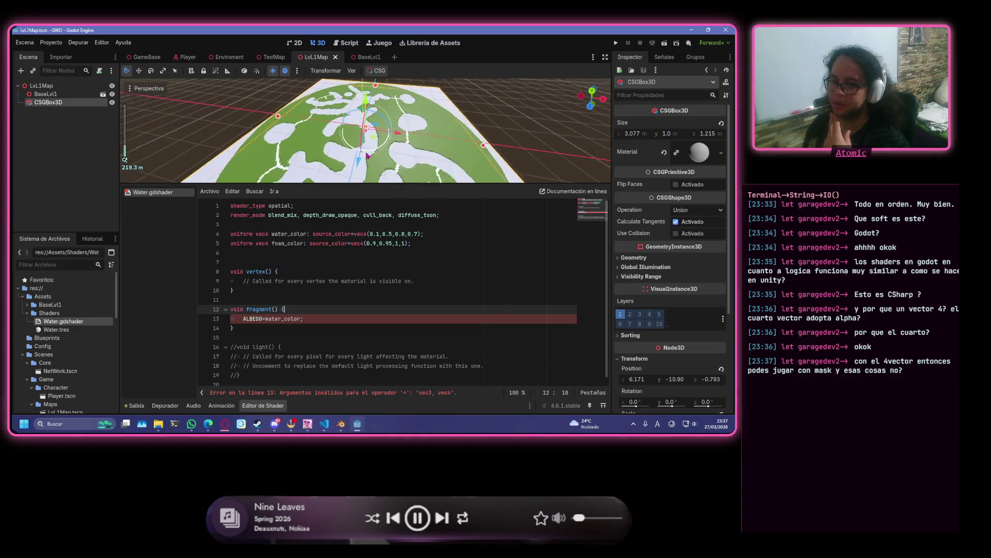
{"action": "scroll", "coordinate": [350, 110], "scroll_direction": "up", "scroll_amount": 2}
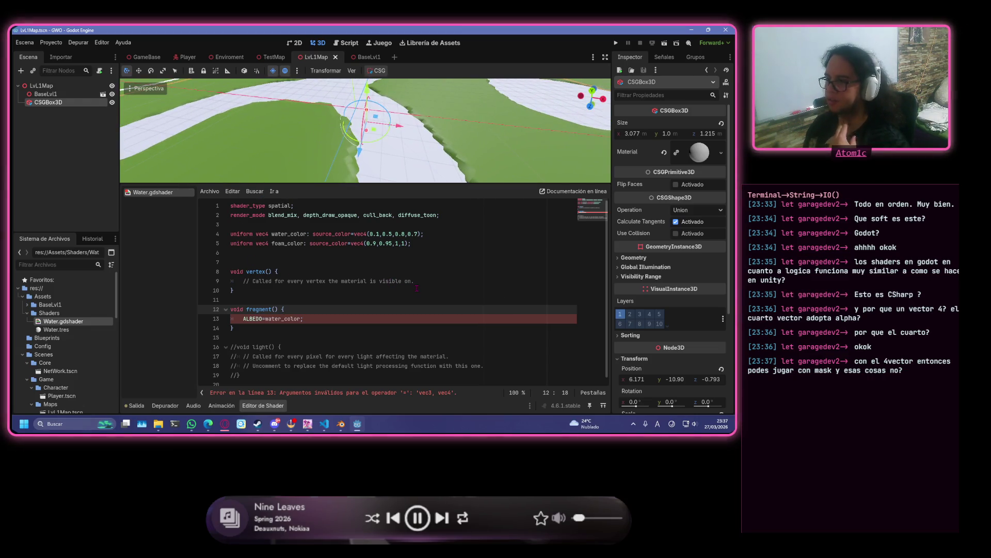
{"action": "mouse_move", "coordinate": [413, 281]}
{"action": "left_mouse_down"}
{"action": "mouse_move", "coordinate": [231, 280]}
{"action": "mouse_move", "coordinate": [243, 281]}
{"action": "left_mouse_up"}
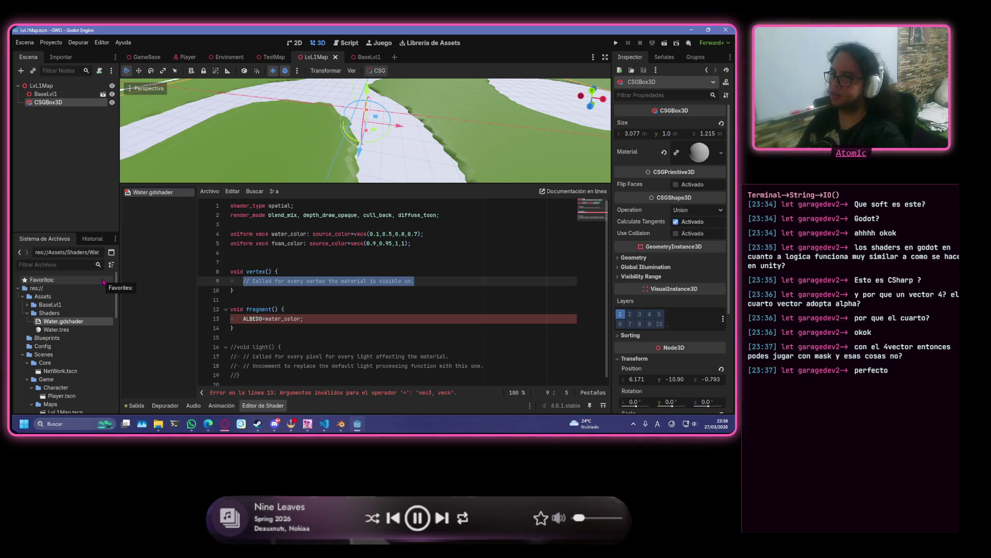
- Replace the vertex() placeholder with float wave=sin(VERTEX.z*2*TIME)
{"action": "type", "text": "fl"}
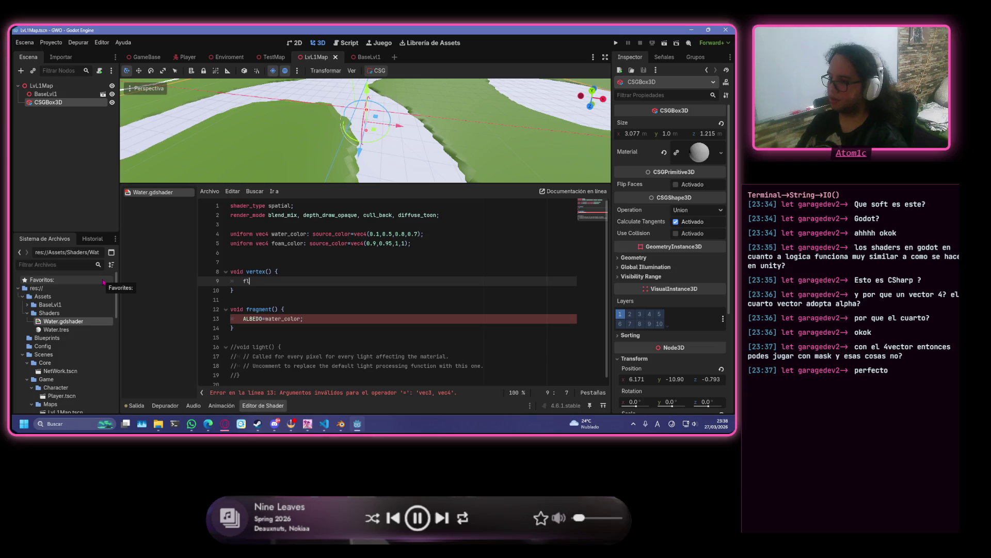
{"action": "type", "text": "oat wave="}
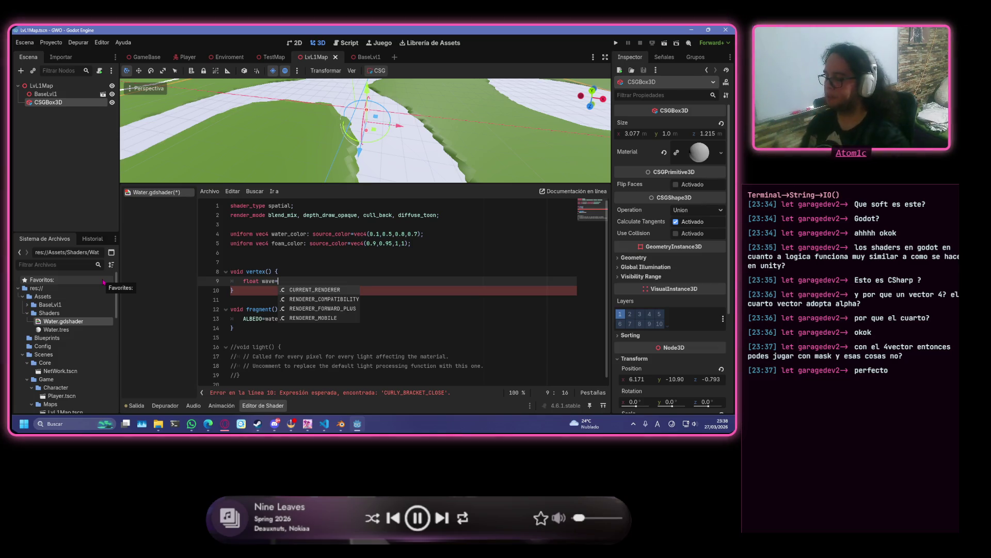
{"action": "type", "text": "sin"}
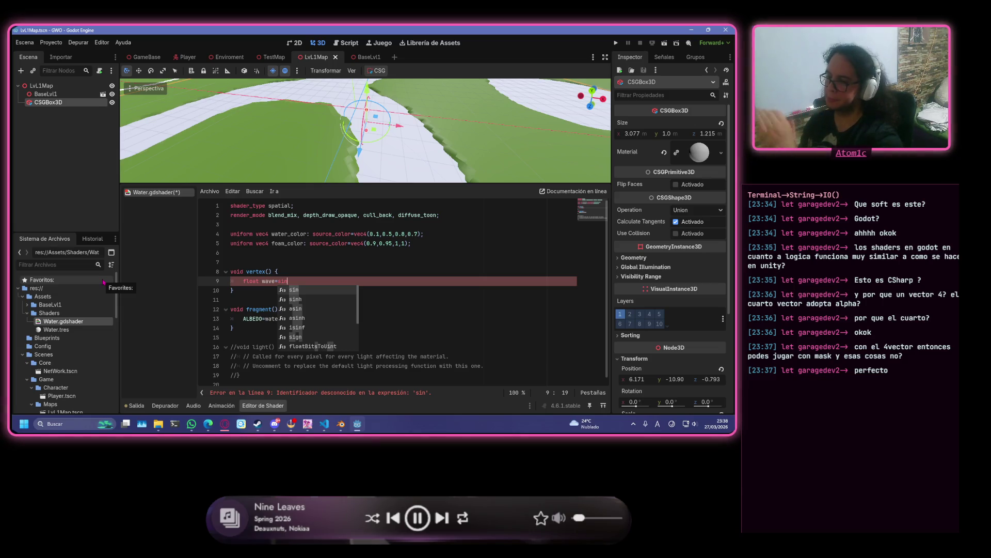
{"action": "key", "text": "Return"}
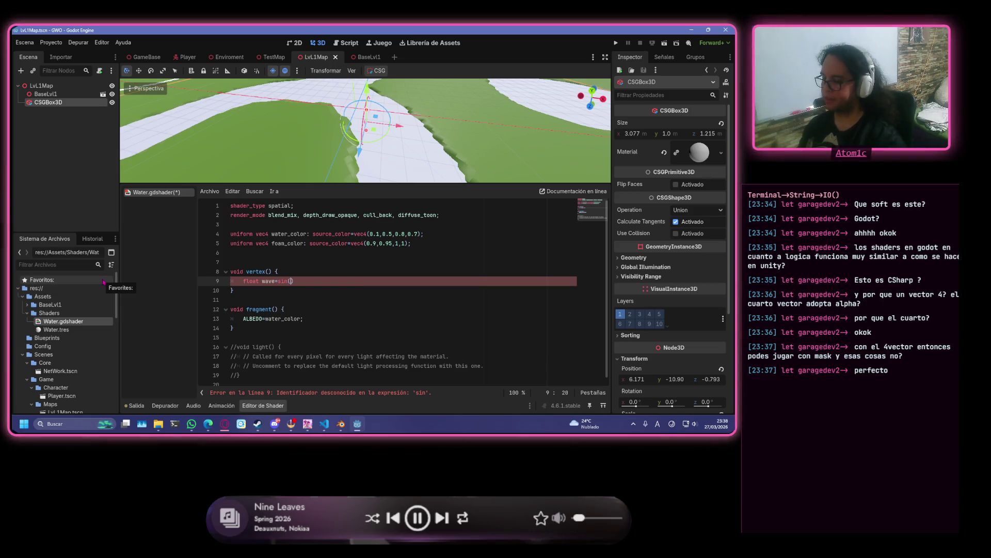
{"action": "key", "text": "Return"}
{"action": "type", "text": ".z"}
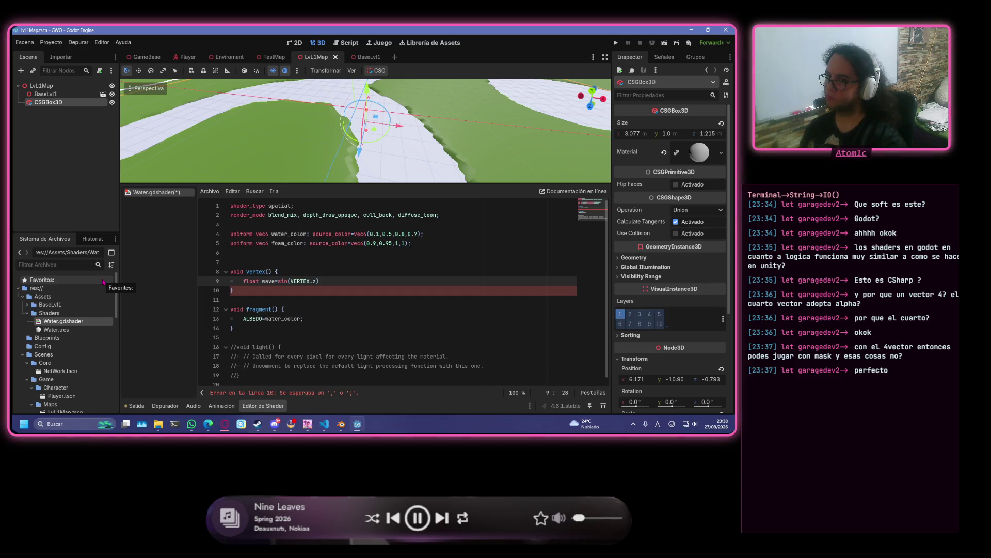
{"action": "type", "text": "*"}
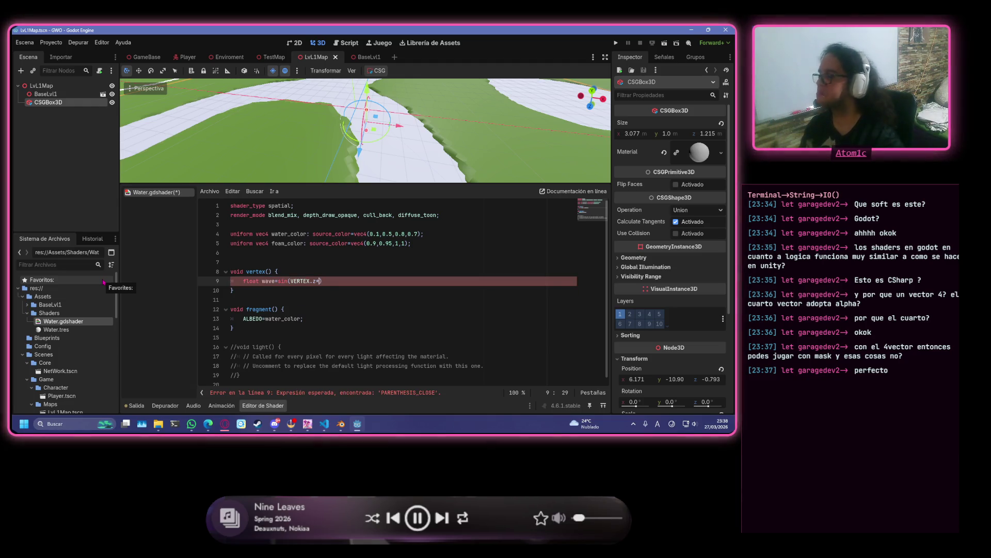
{"action": "type", "text": "2"}
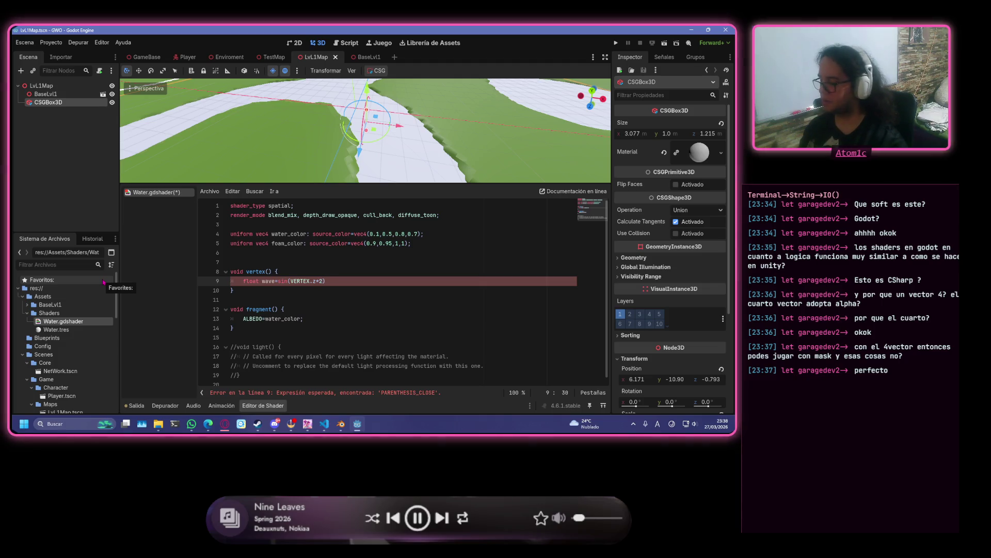
{"action": "type", "text": "*TIME"}
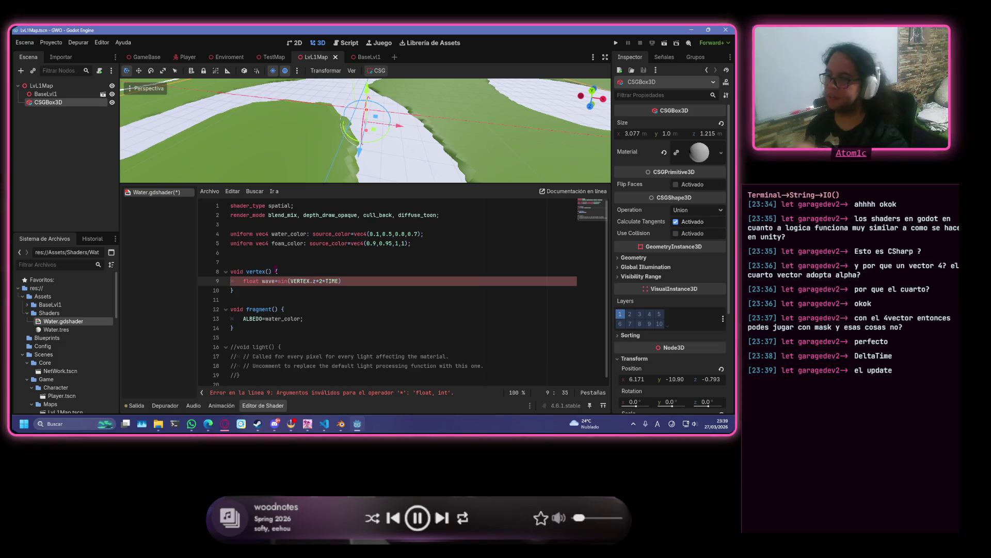
{"action": "left_click", "coordinate": [281, 254]}
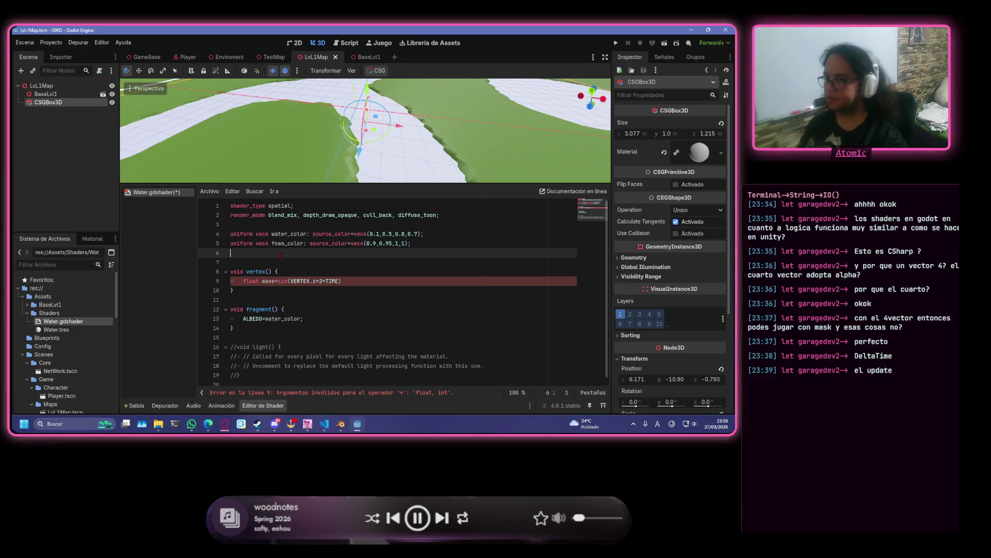
- Add uniform float wave_speed=0.8; on a new line 7 and save the shader
{"action": "key", "text": "Return"}
{"action": "type", "text": "unifo"}
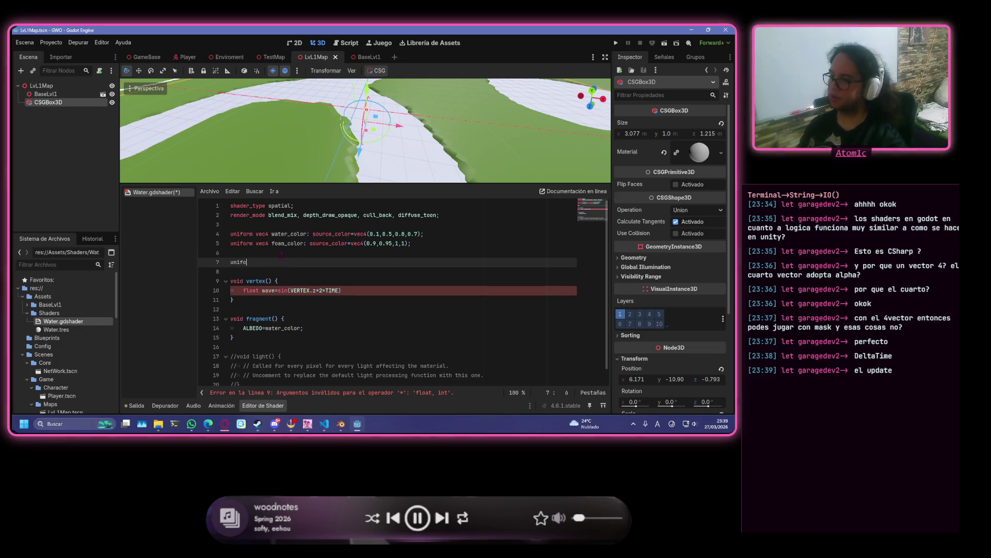
{"action": "type", "text": "rm fl"}
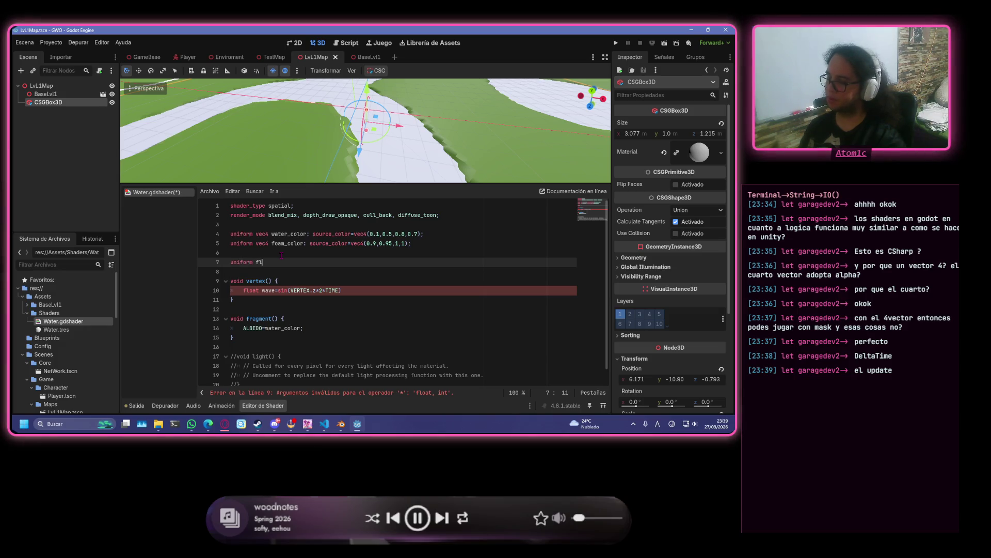
{"action": "type", "text": "oat wa"}
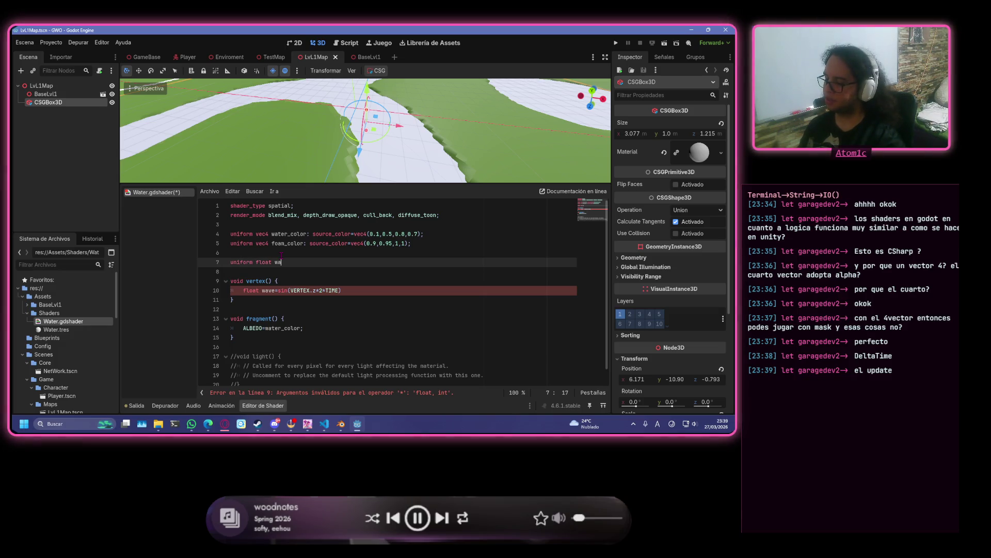
{"action": "type", "text": "ve"}
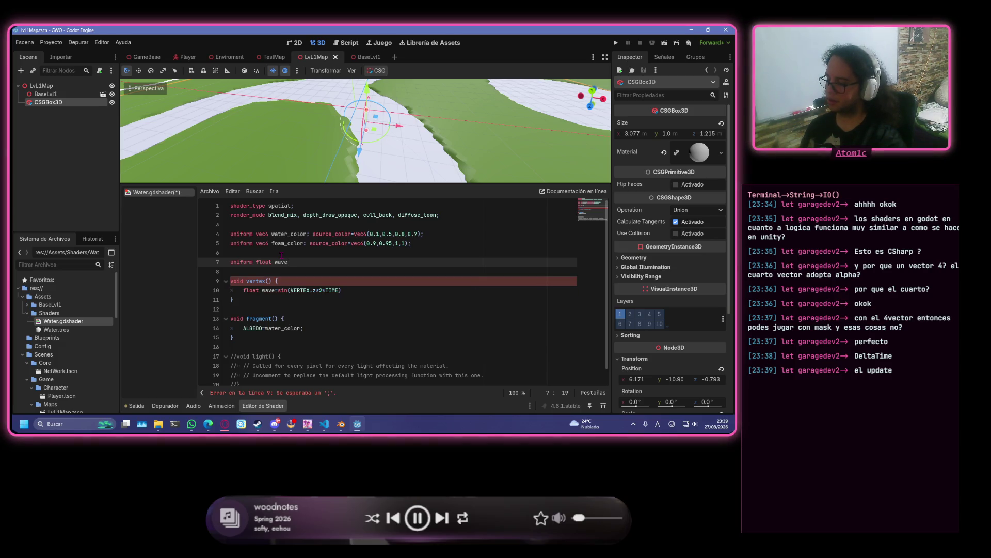
{"action": "type", "text": "_speed"}
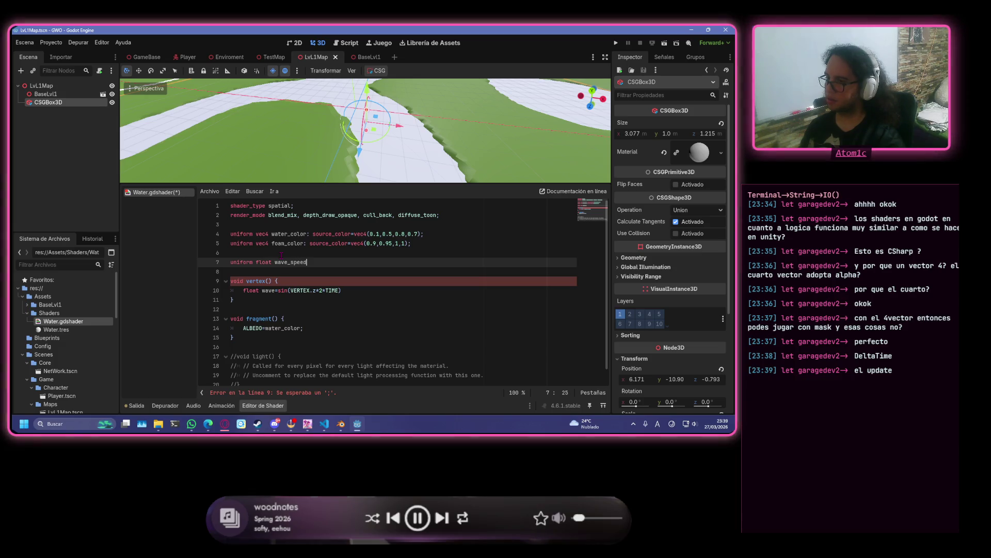
{"action": "type", "text": "="}
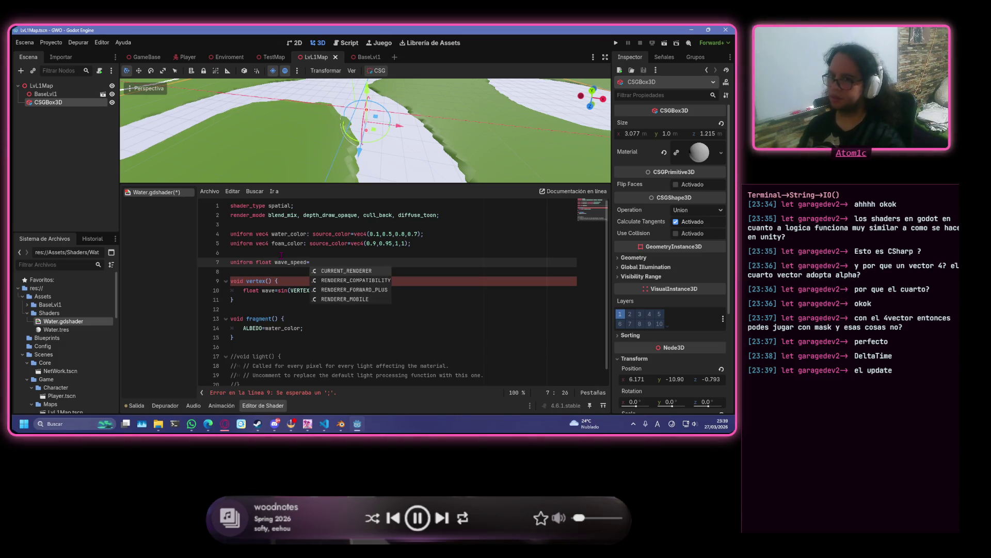
{"action": "type", "text": "0.8"}
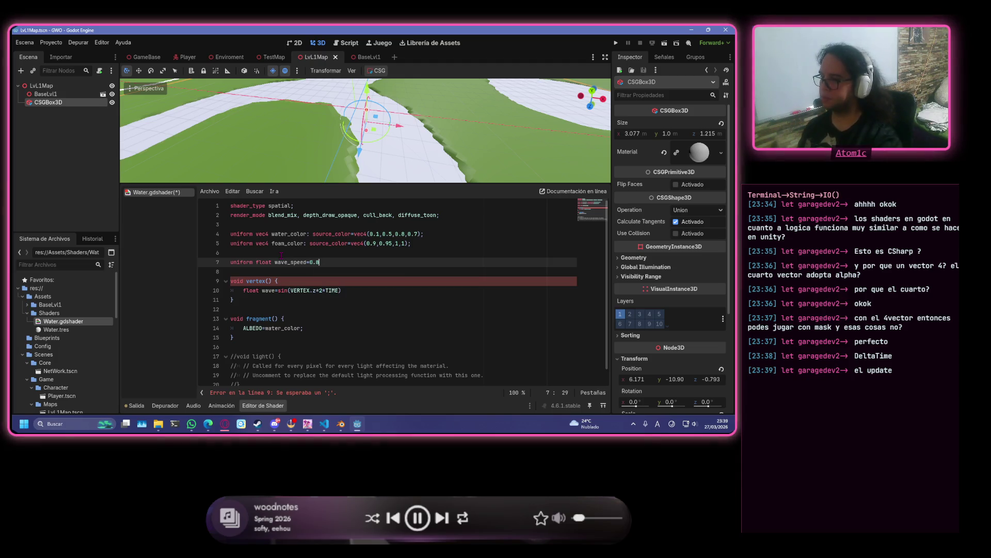
{"action": "type", "text": ";"}
{"action": "key", "text": "ctrl+s"}
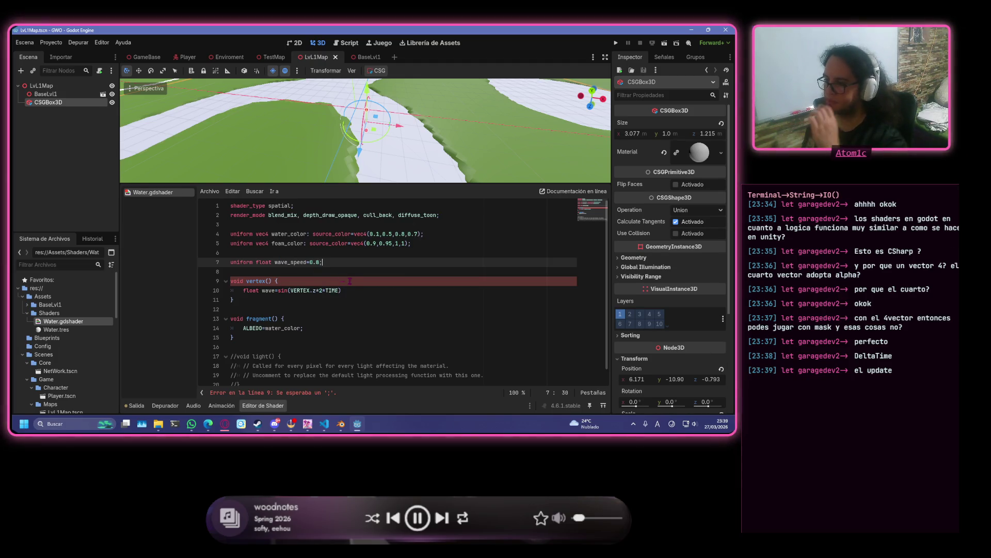
{"action": "left_click", "coordinate": [384, 291]}
{"action": "type", "text": "+"}
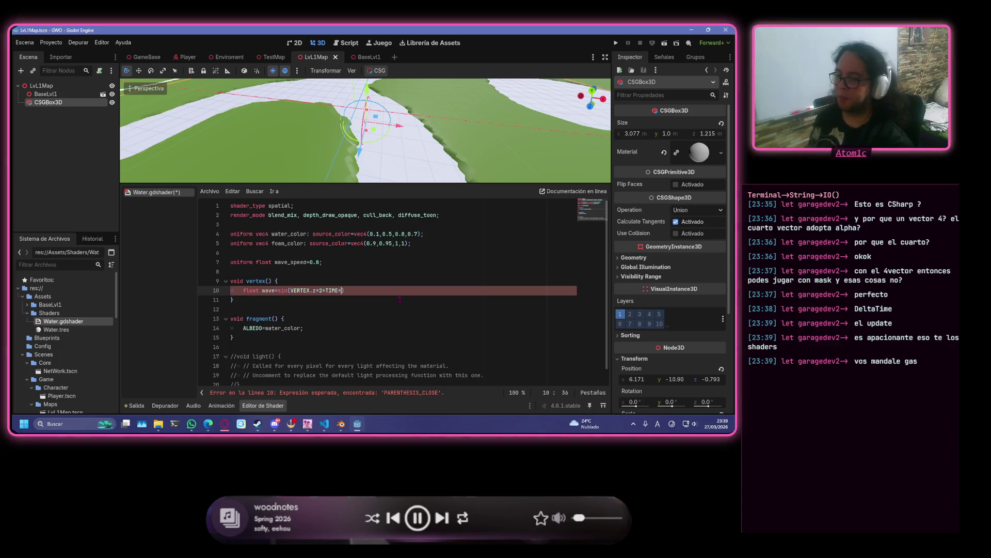
- Extend the wave expression to TIME*wave_speed, close it with ');', and save
{"action": "type", "text": "wa"}
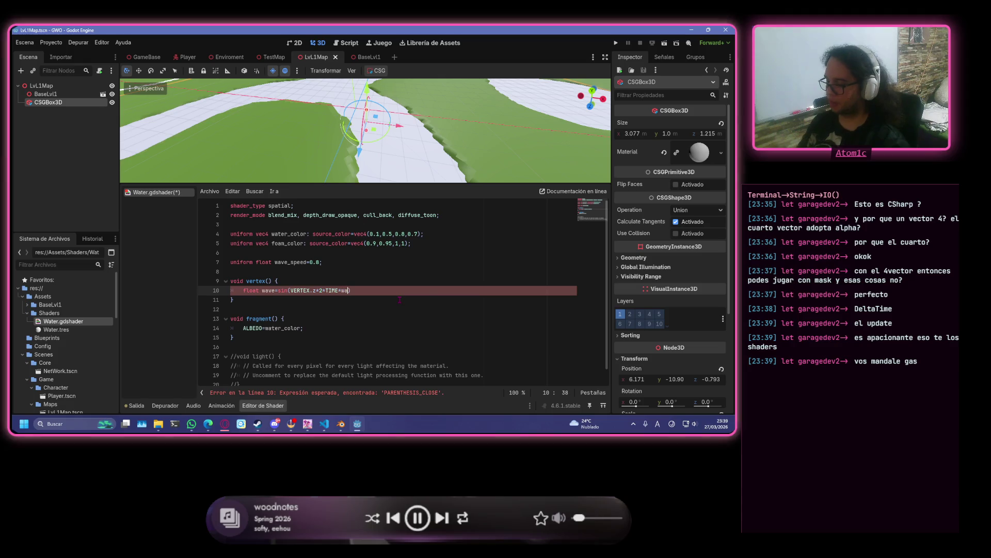
{"action": "key", "text": "Down"}
{"action": "key", "text": "Return"}
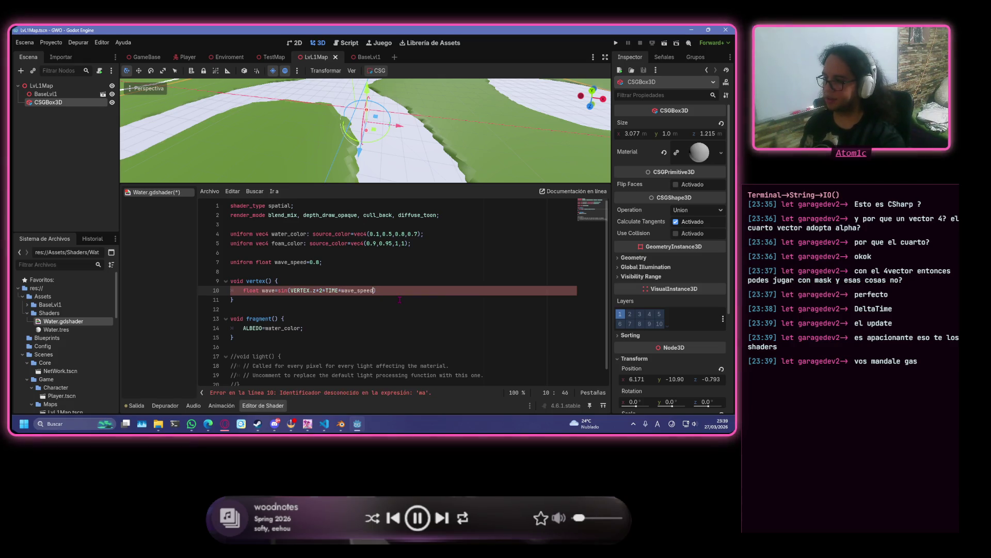
{"action": "type", "text": ")"}
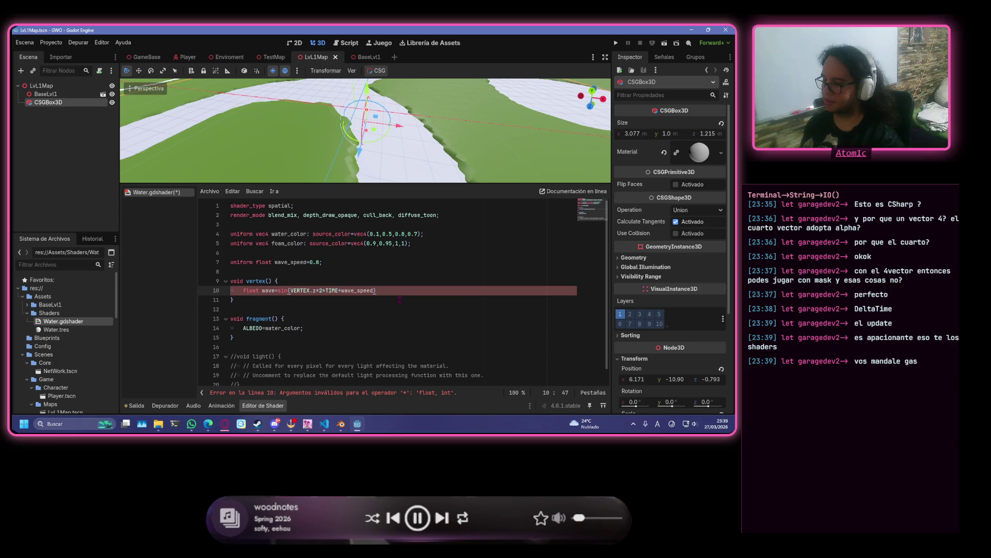
{"action": "type", "text": ";"}
{"action": "key", "text": "ctrl+s"}
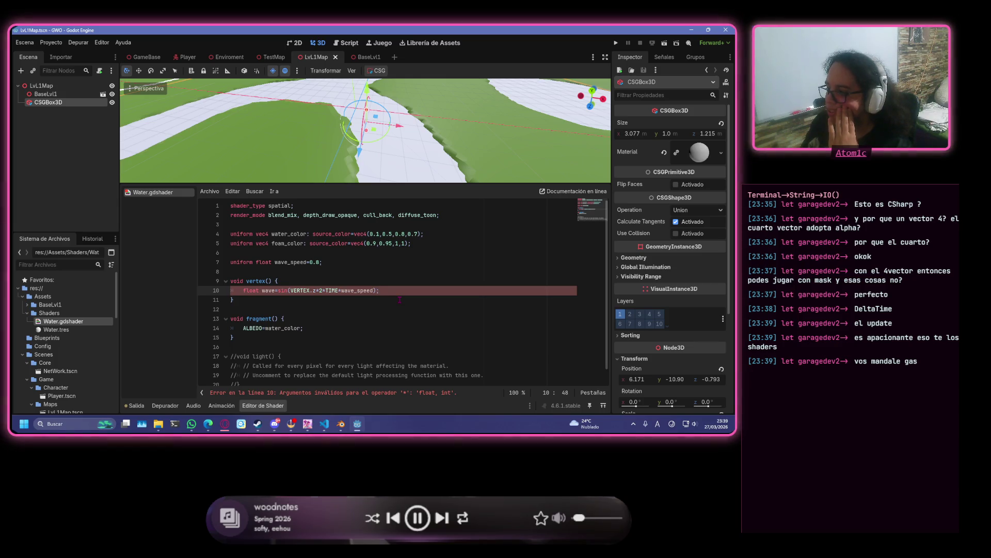
- Change the multiplier 2 to 2.0 in the wave line and start a new line
{"action": "key", "text": "Left"}
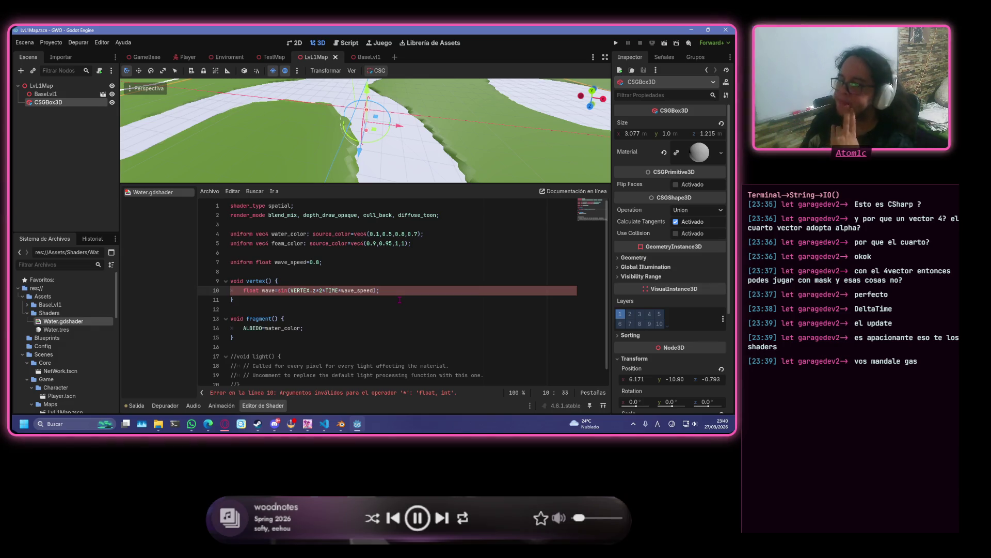
{"action": "key", "text": "Right"}
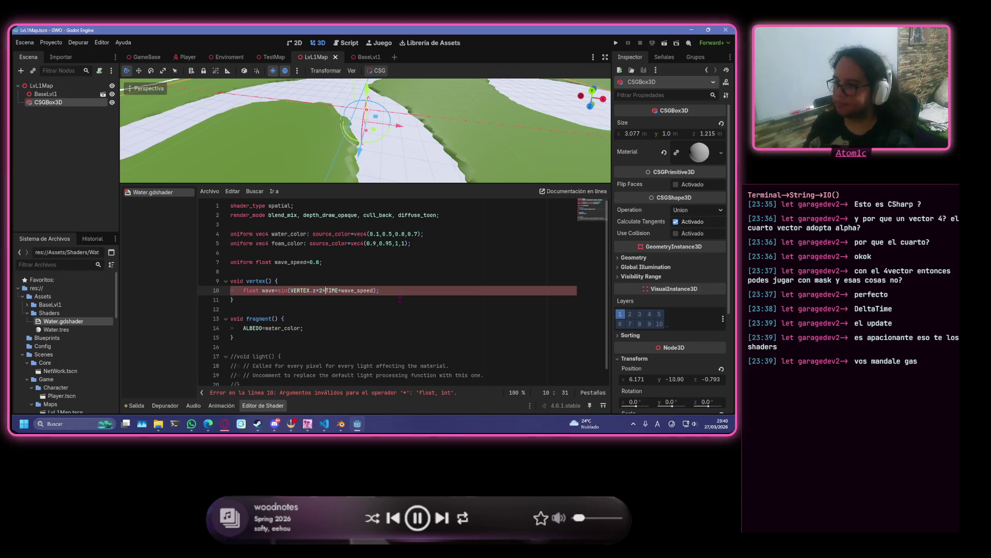
{"action": "key", "text": "Left"}
{"action": "key", "text": "Left"}
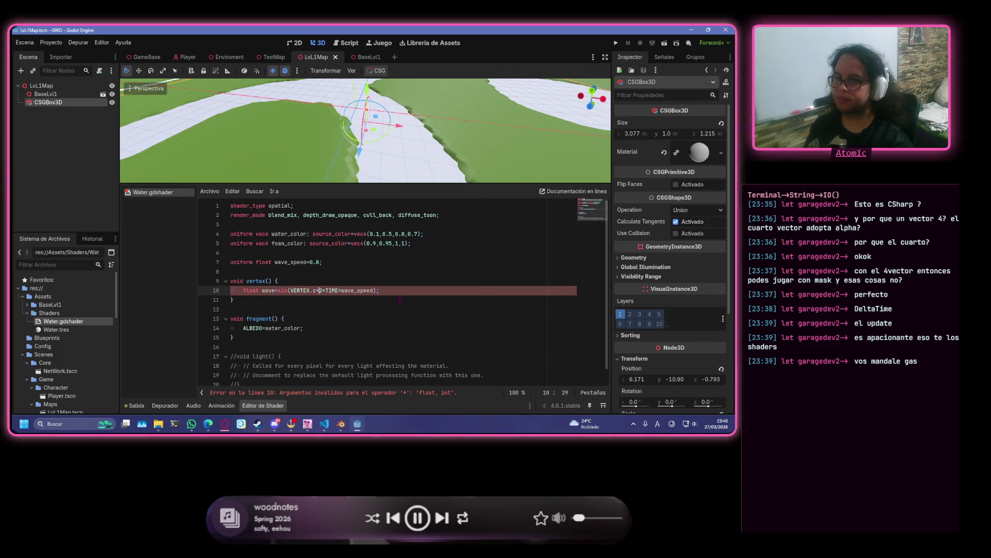
{"action": "key", "text": "Right"}
{"action": "type", "text": ".0"}
{"action": "left_click", "coordinate": [391, 291]}
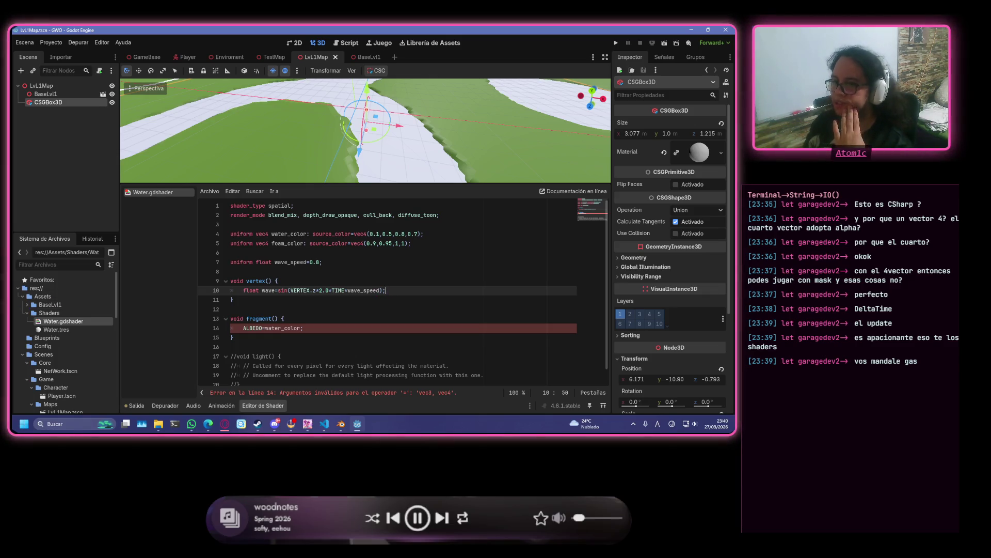
{"action": "key", "text": "Return"}
- Extend the vertex line to 'VERTEX.y+=wave+' and add a blank line below wave_speed
{"action": "type", "text": "VEc"}
{"action": "key", "text": "BackSpace"}
{"action": "type", "text": "RTEX"}
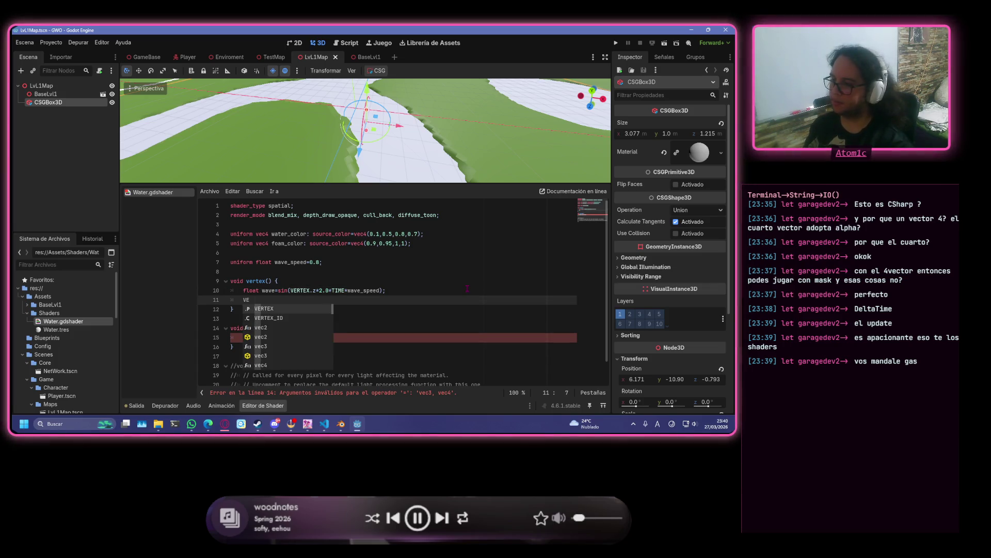
{"action": "type", "text": ".y"}
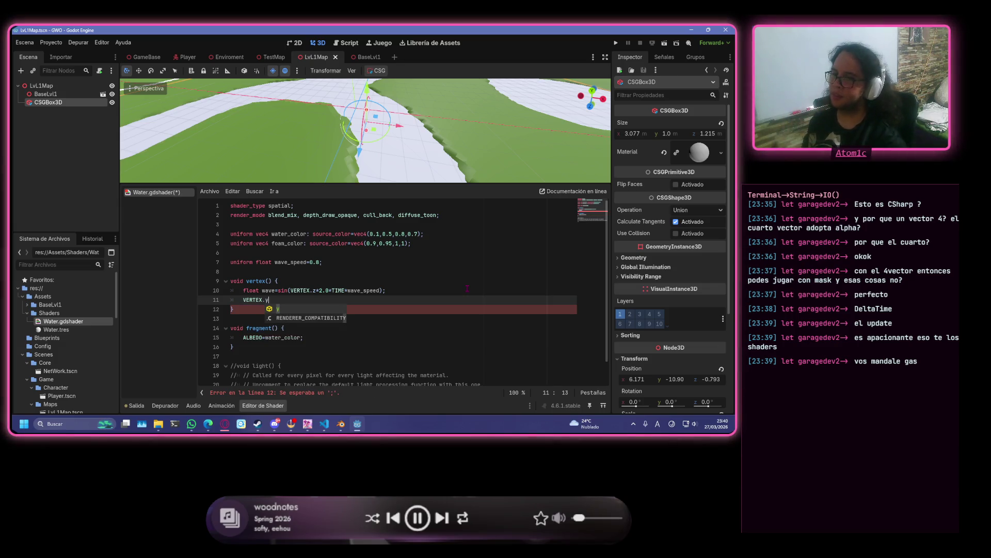
{"action": "type", "text": "+=wa"}
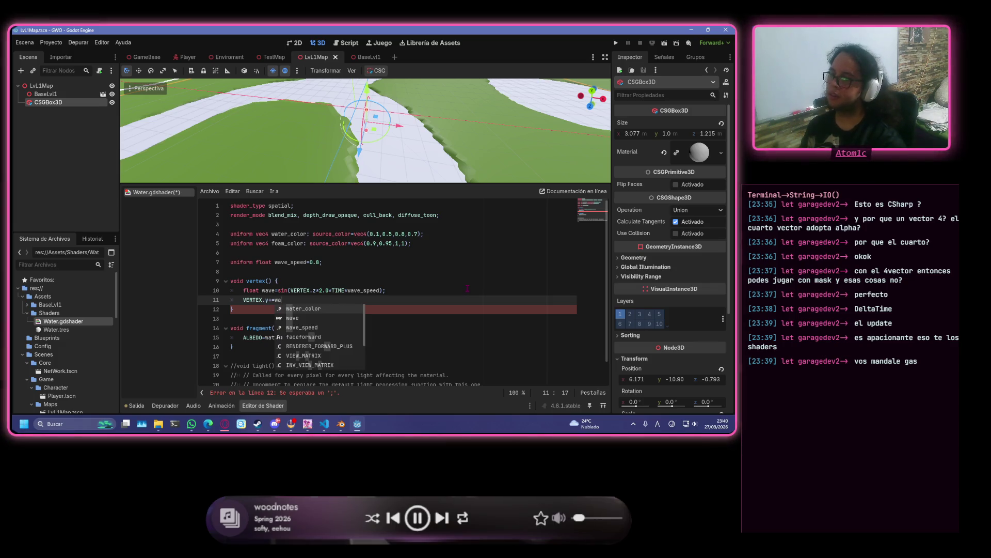
{"action": "type", "text": "ve"}
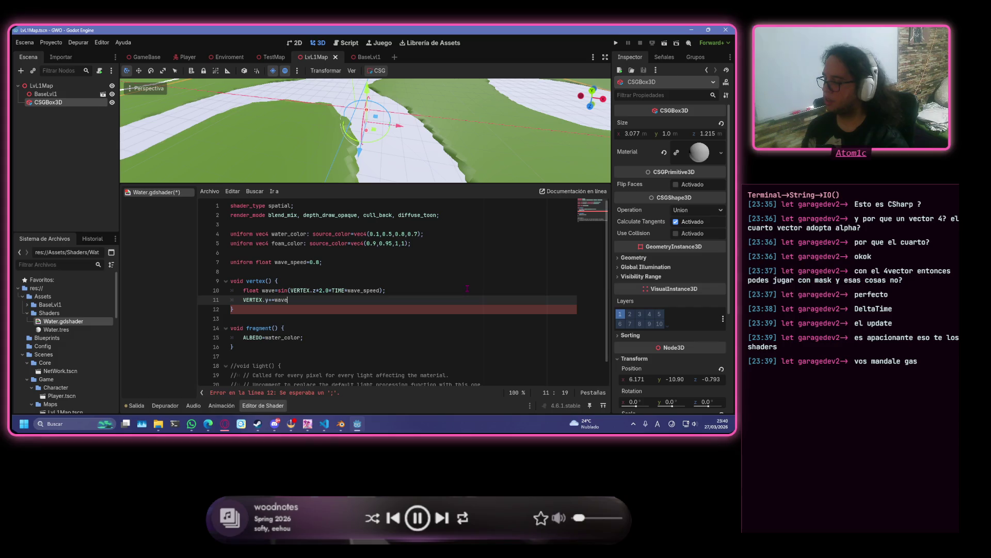
{"action": "type", "text": "+"}
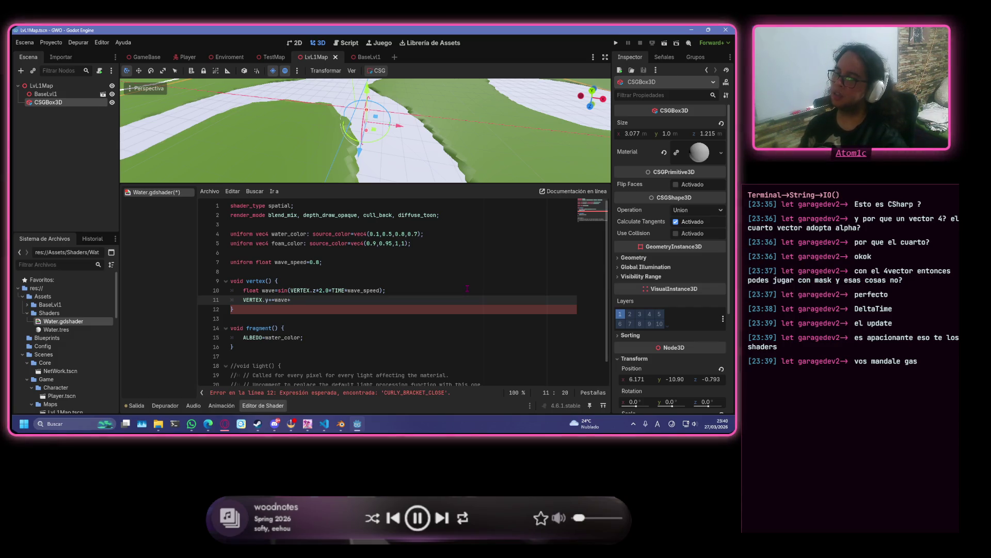
{"action": "left_click", "coordinate": [370, 262]}
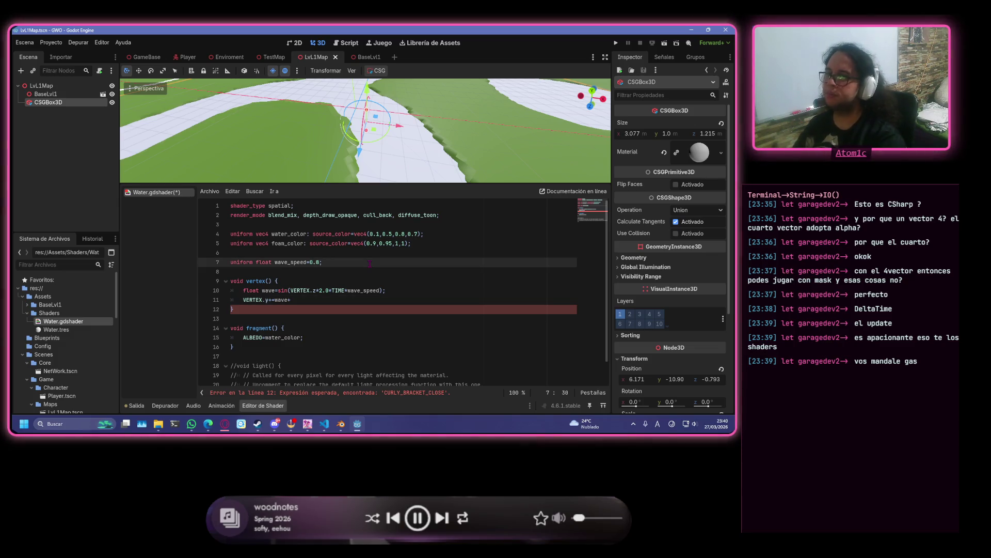
{"action": "key", "text": "Return"}
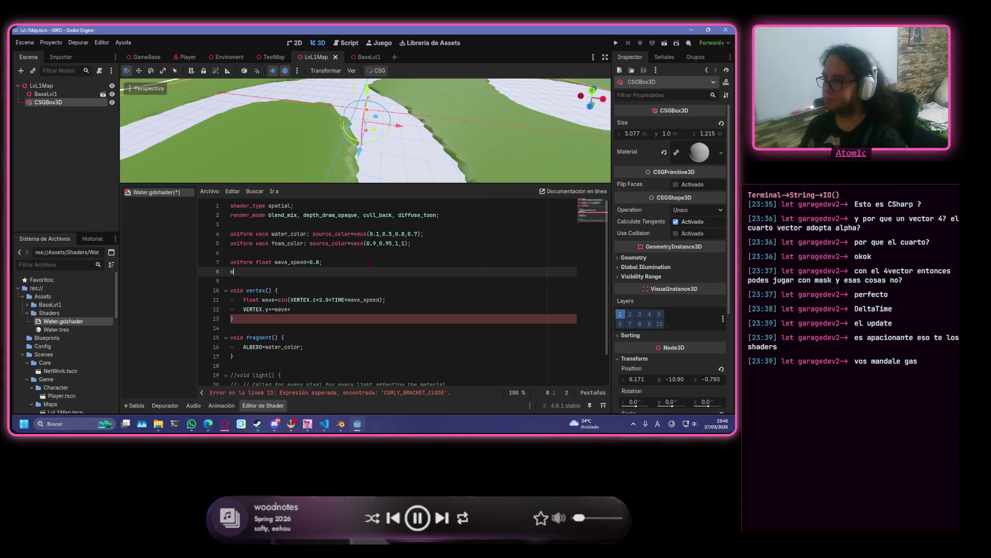
- Declare 'uniform float wave_strength=0.1;' on line 8, fixing typos along the way
{"action": "type", "text": "u"}
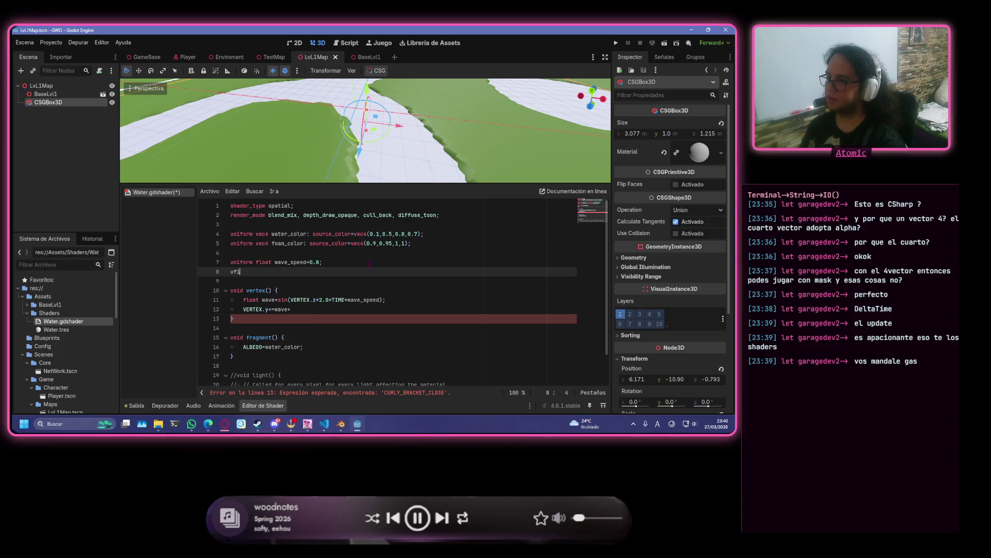
{"action": "type", "text": "nu"}
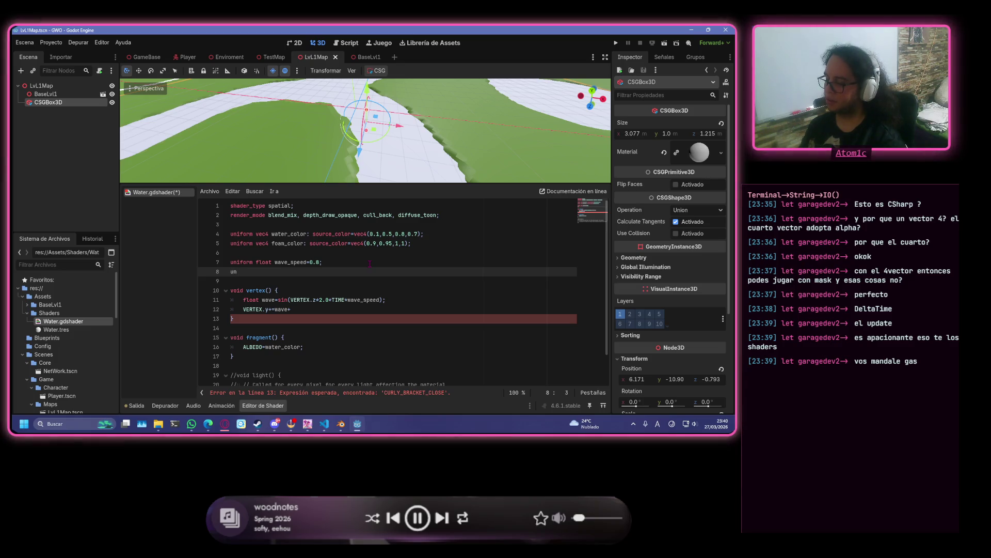
{"action": "key", "text": "ctrl+space"}
{"action": "key", "text": "Return"}
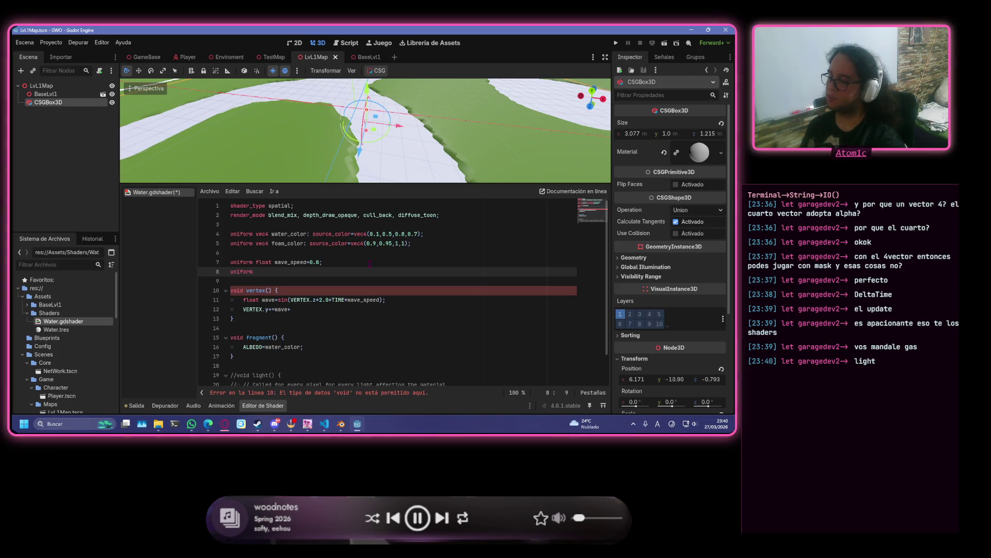
{"action": "type", "text": "float wave_s"}
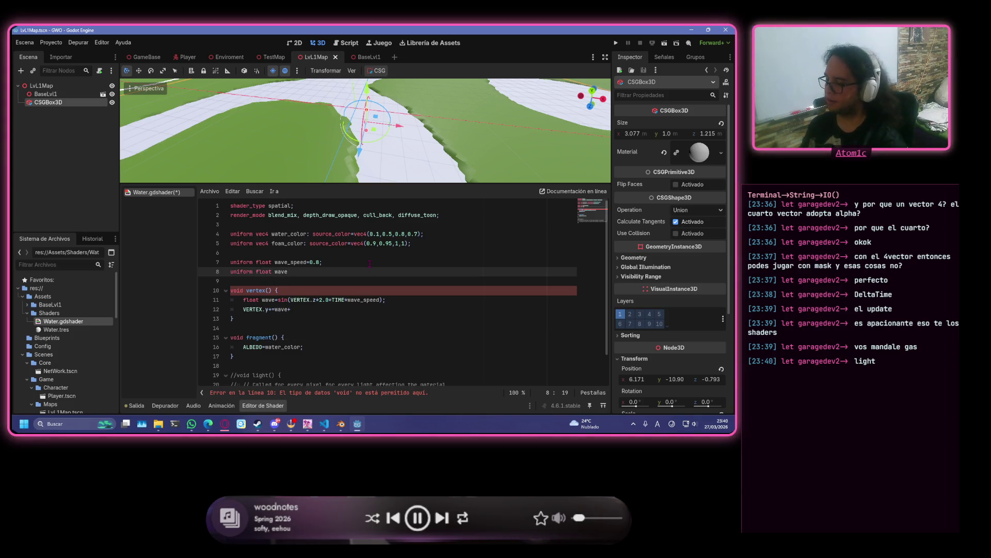
{"action": "type", "text": "cal"}
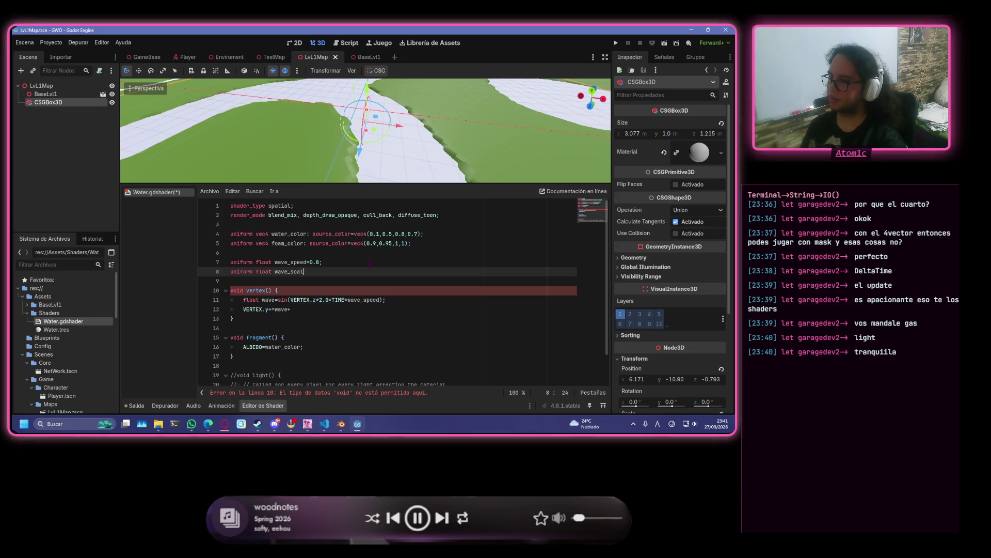
{"action": "type", "text": "e="}
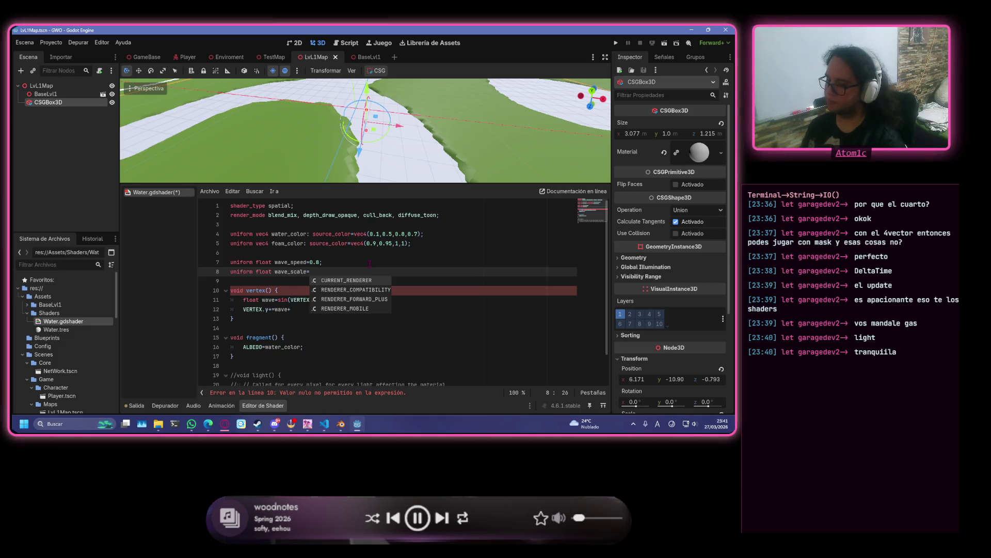
{"action": "key", "text": "BackSpace"}
{"action": "key", "text": "BackSpace"}
{"action": "key", "text": "BackSpace"}
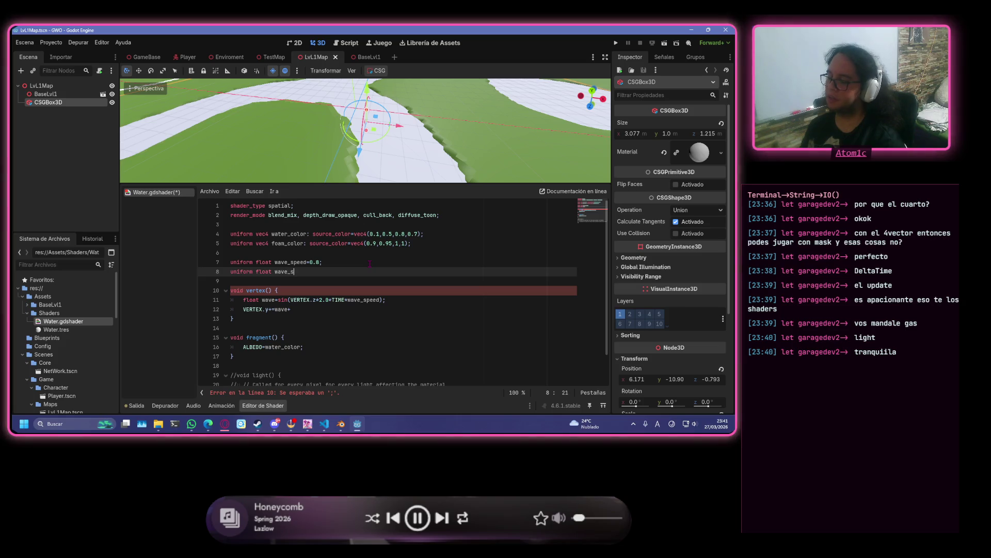
{"action": "type", "text": "strenght"}
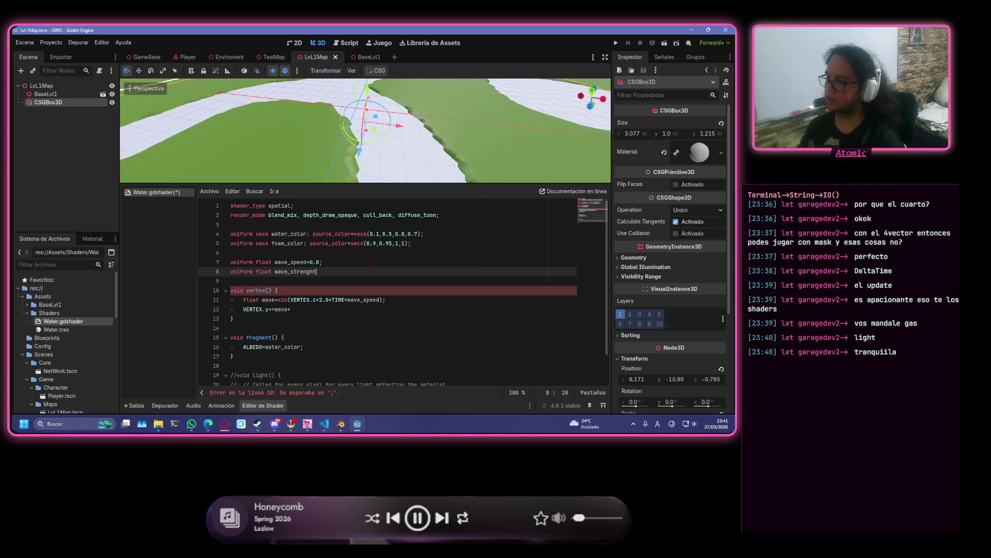
{"action": "key", "text": "BackSpace"}
{"action": "key", "text": "BackSpace"}
{"action": "type", "text": "th"}
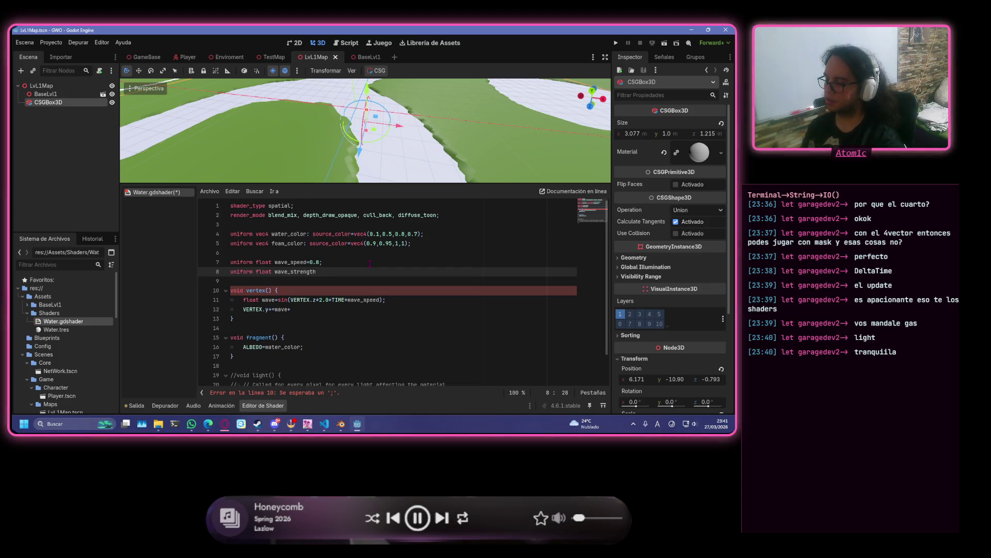
{"action": "type", "text": "=0.1"}
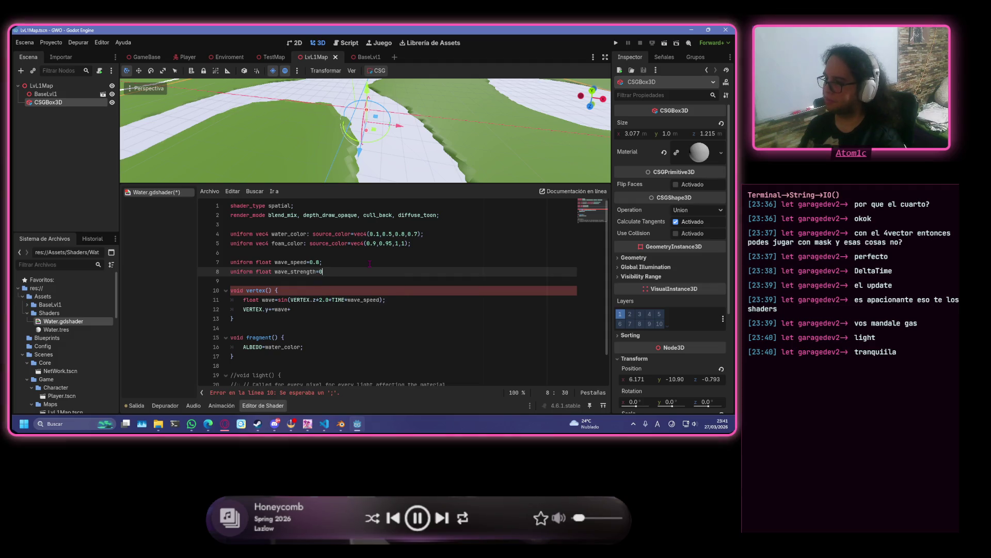
{"action": "type", "text": ";"}
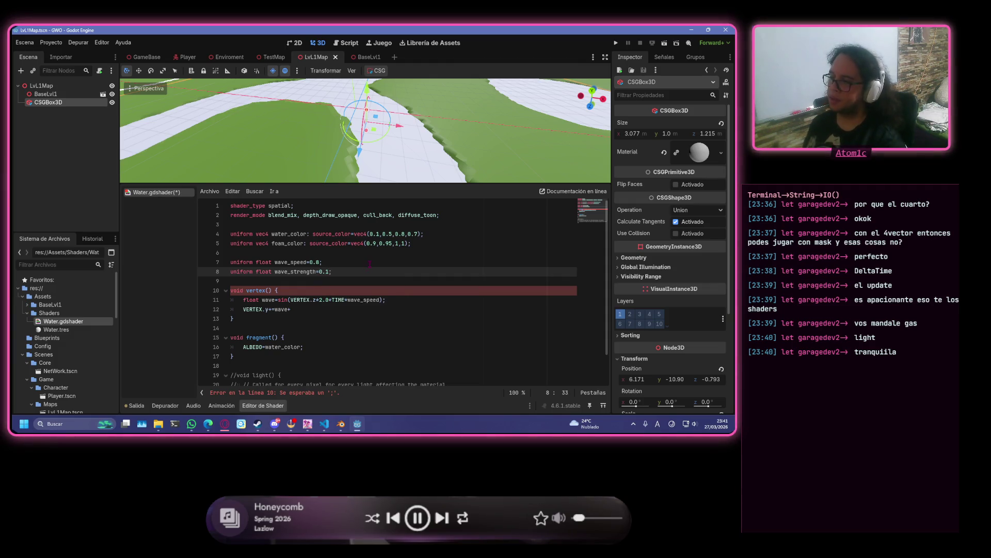
{"action": "left_click", "coordinate": [314, 309]}
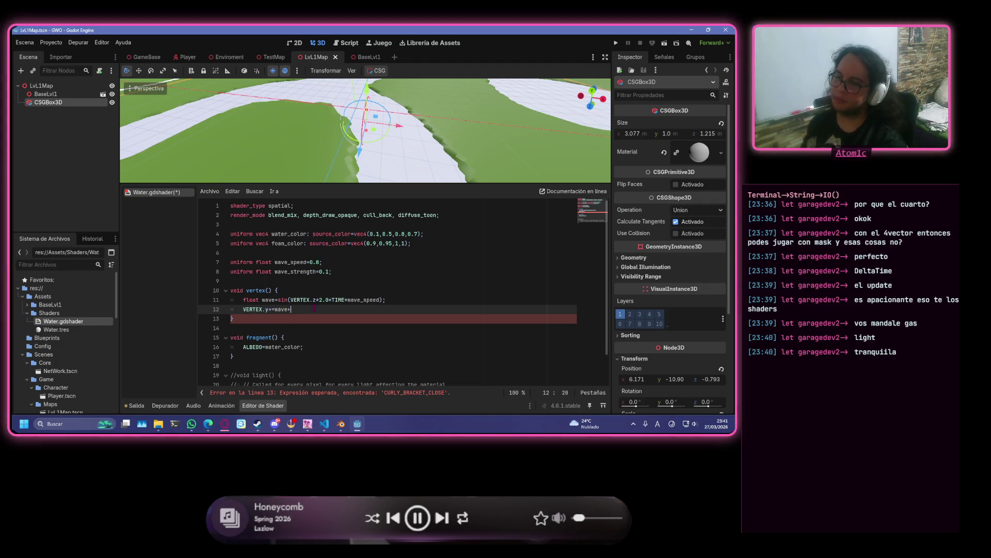
{"action": "left_click", "coordinate": [262, 338]}
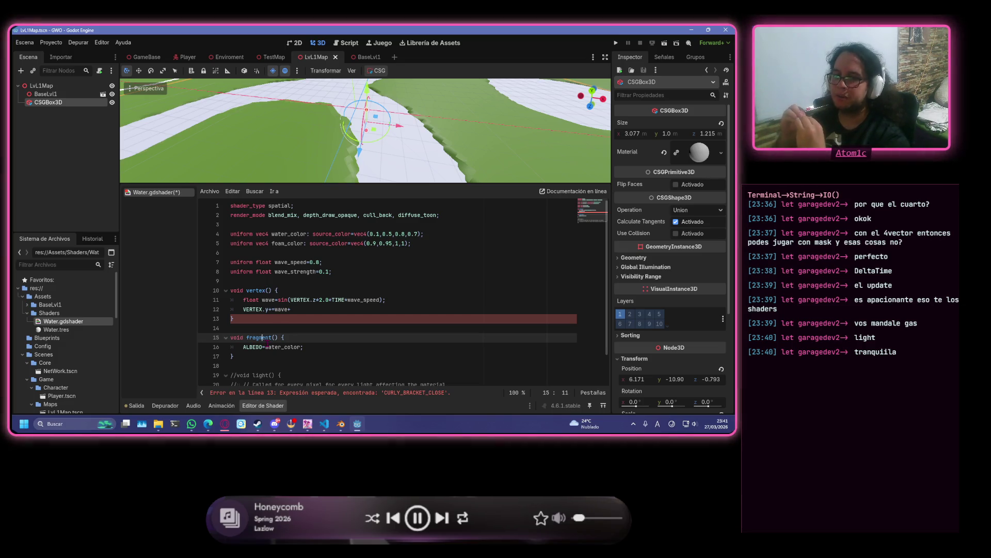
- Finish the VERTEX.y line with a strength term, first typed as water_strength
{"action": "left_click", "coordinate": [307, 308]}
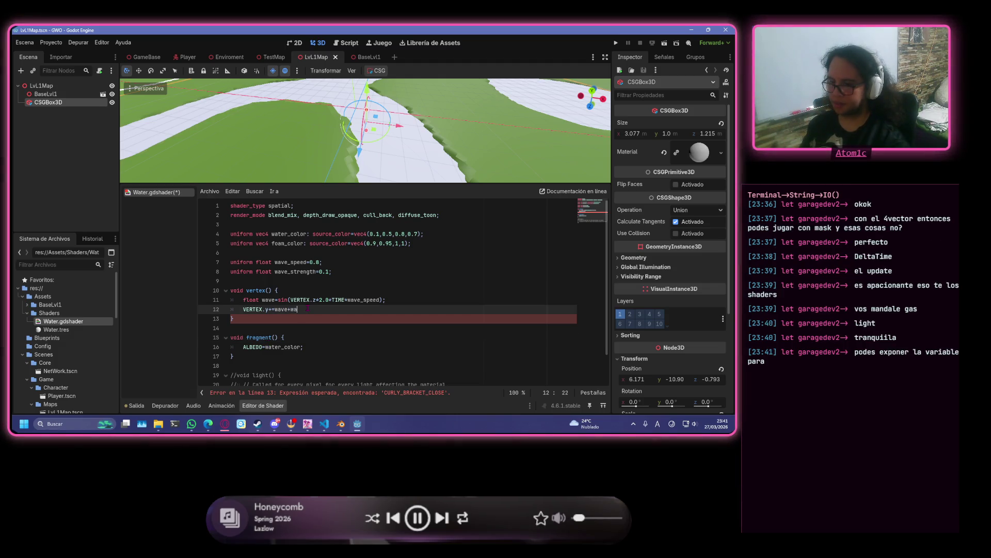
{"action": "type", "text": "wa"}
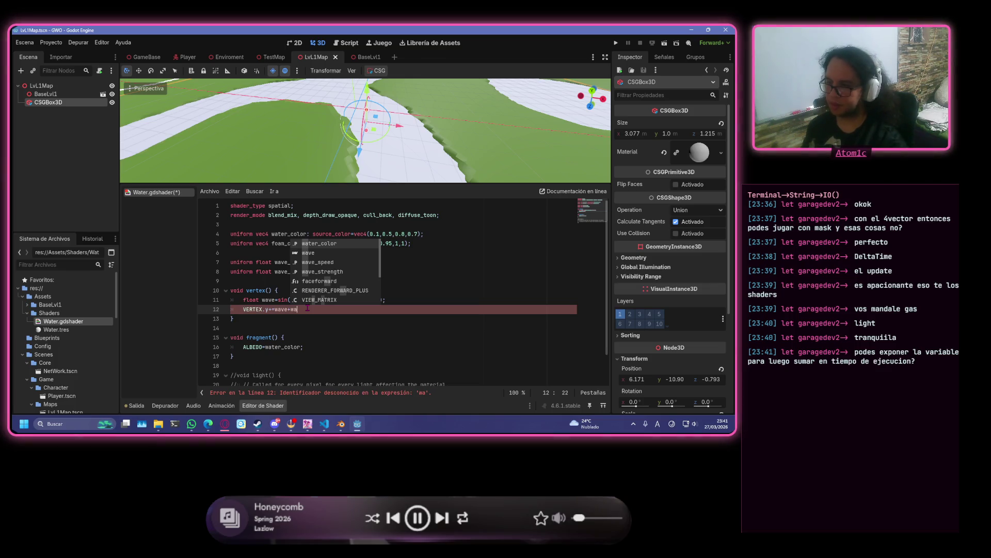
{"action": "type", "text": "ter_col"}
{"action": "key", "text": "BackSpace"}
{"action": "key", "text": "BackSpace"}
{"action": "key", "text": "BackSpace"}
{"action": "type", "text": "str"}
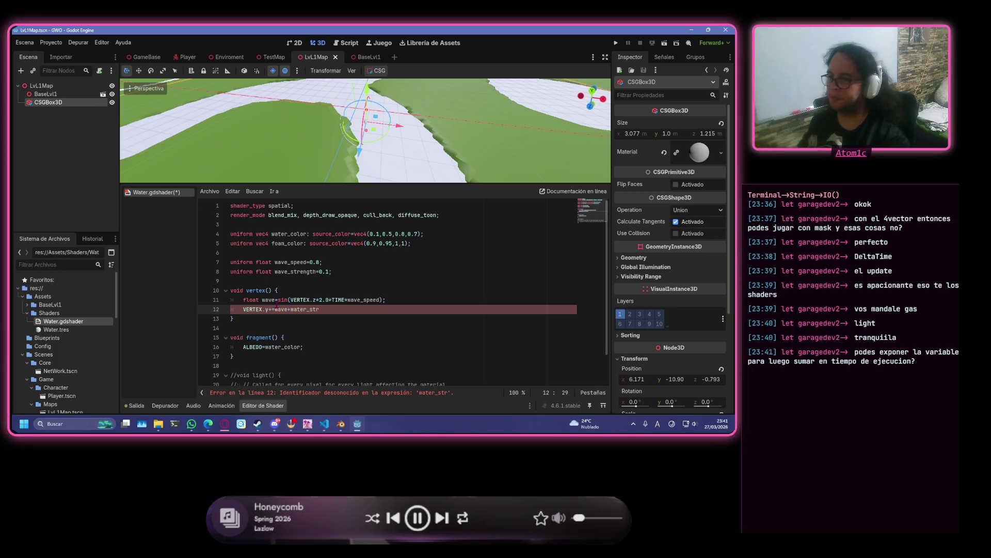
{"action": "key", "text": "BackSpace"}
{"action": "key", "text": "BackSpace"}
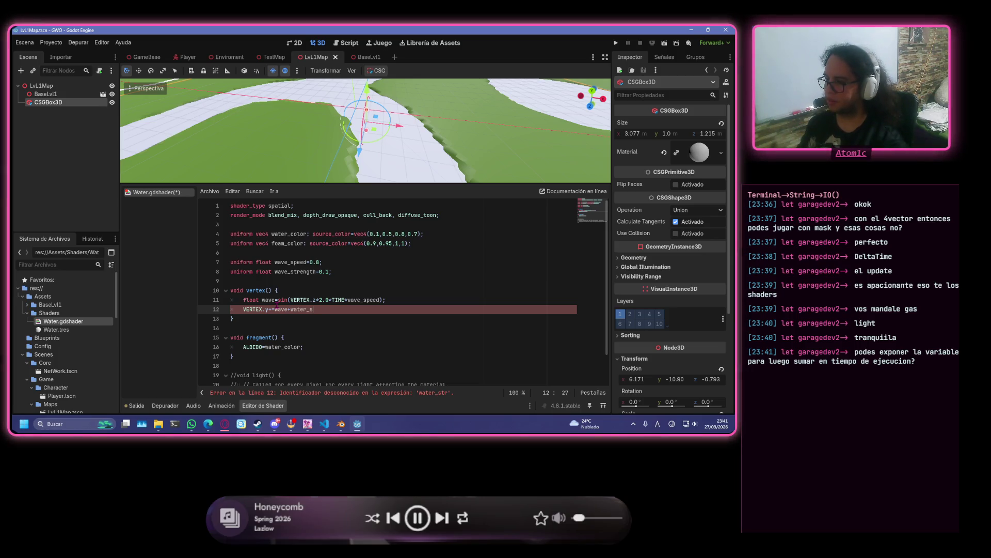
{"action": "type", "text": "tre"}
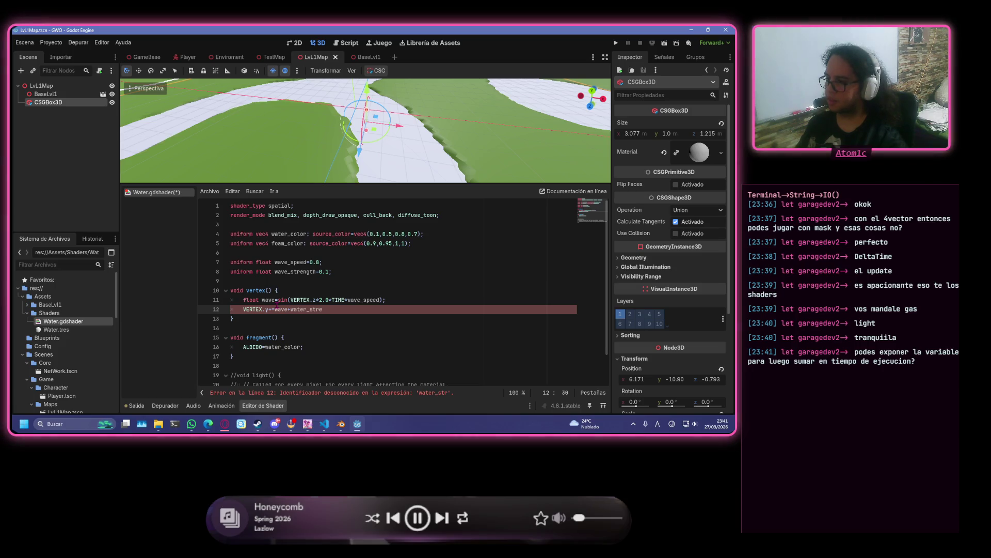
{"action": "type", "text": "ngth"}
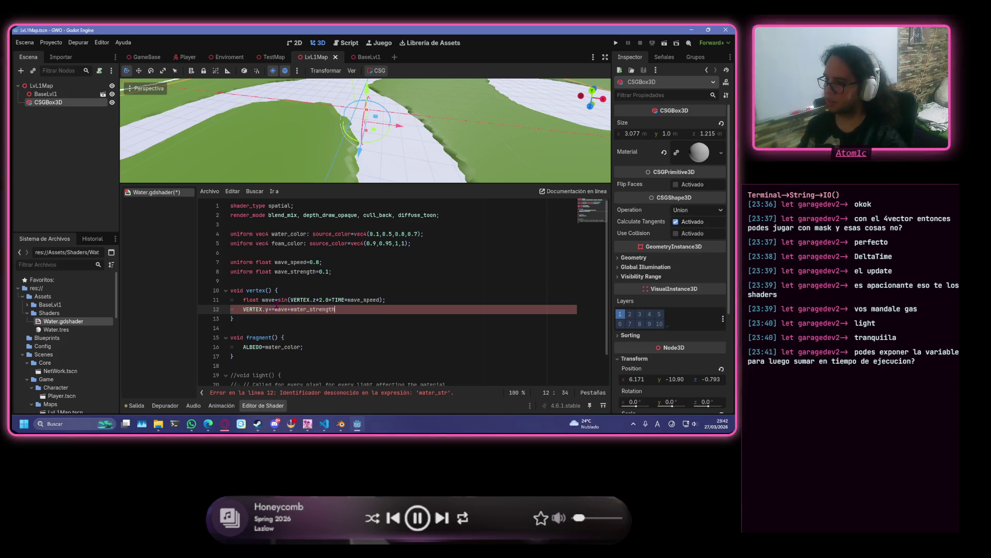
{"action": "type", "text": ";"}
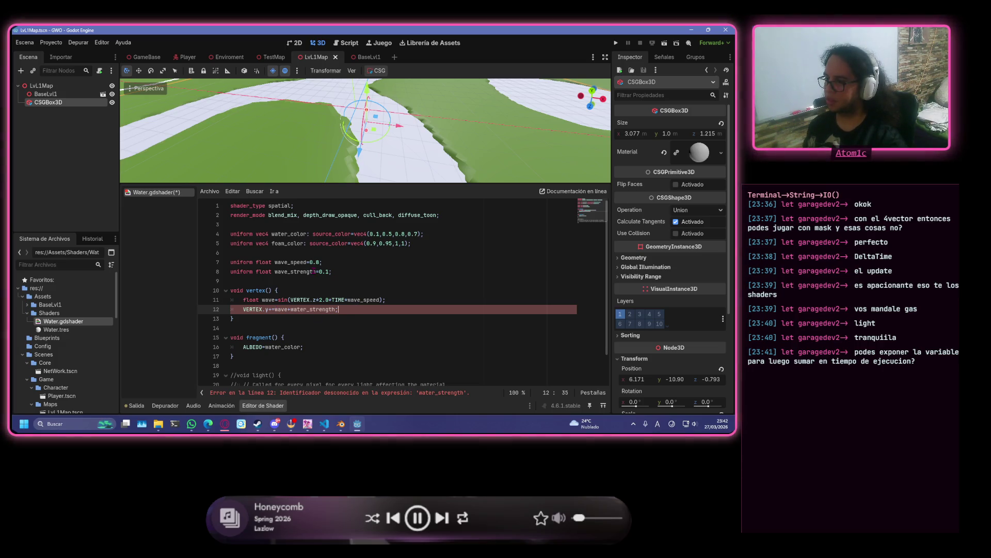
- Rename water_strength to wave_strength on line 12 and save Water.gdshader
{"action": "left_click_drag", "start_coordinate": [315, 271], "coordinate": [275, 272]}
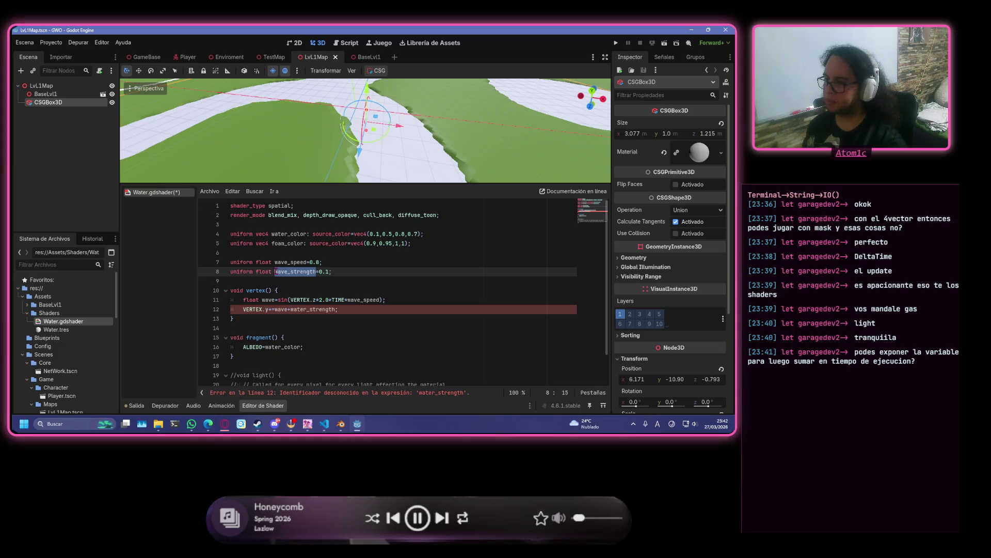
{"action": "left_click", "coordinate": [332, 309]}
{"action": "left_click_drag", "start_coordinate": [332, 309], "coordinate": [290, 309]}
{"action": "type", "text": "wave_strength"}
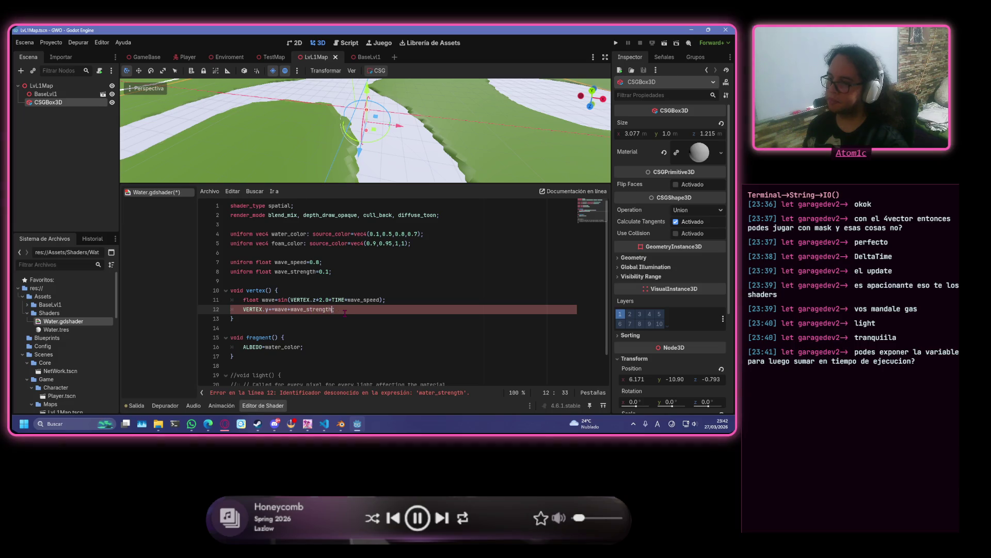
{"action": "type", "text": ";"}
{"action": "key", "text": "ctrl+s"}
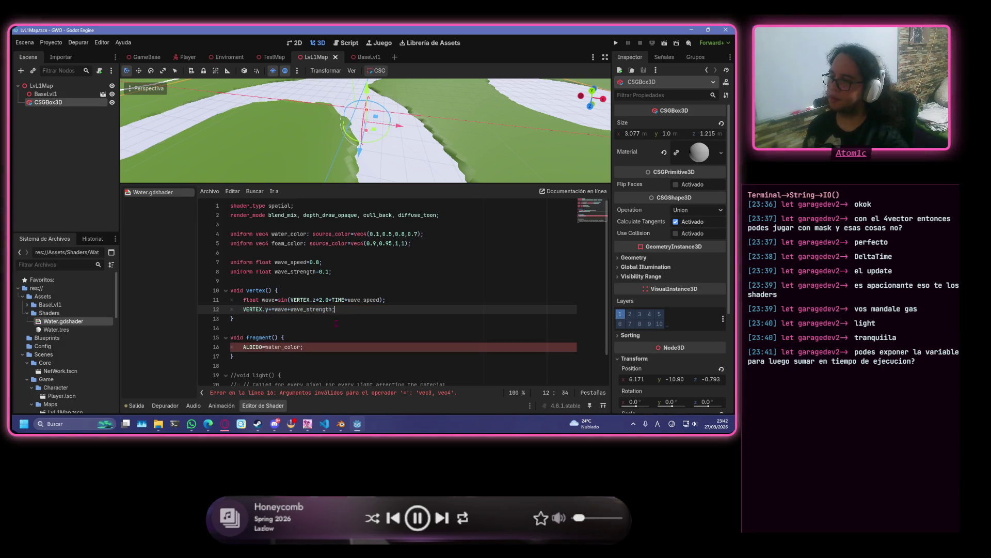
- Begin a 'vec3 normal' declaration on a new first line of fragment()
{"action": "scroll", "coordinate": [336, 323], "scroll_direction": "down", "scroll_amount": 2}
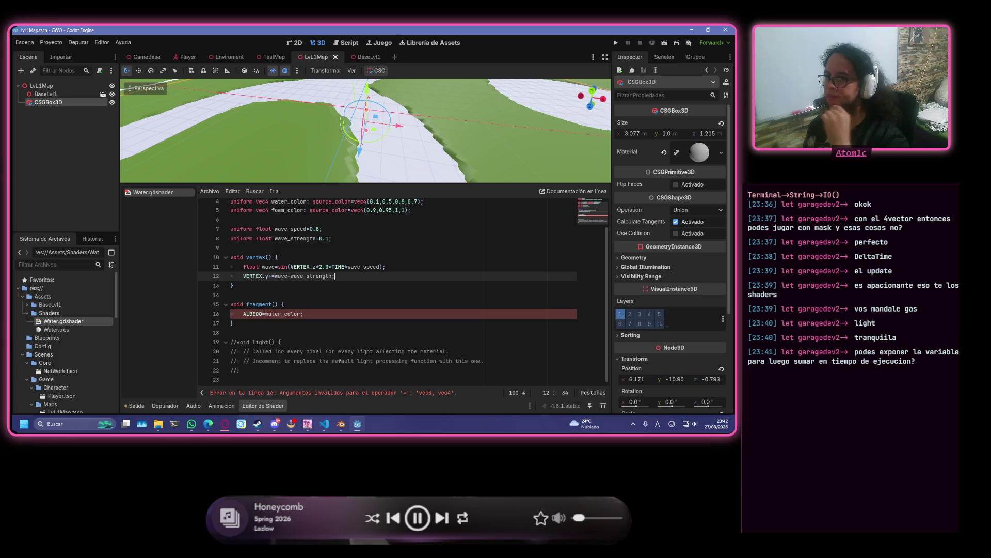
{"action": "left_click", "coordinate": [311, 303]}
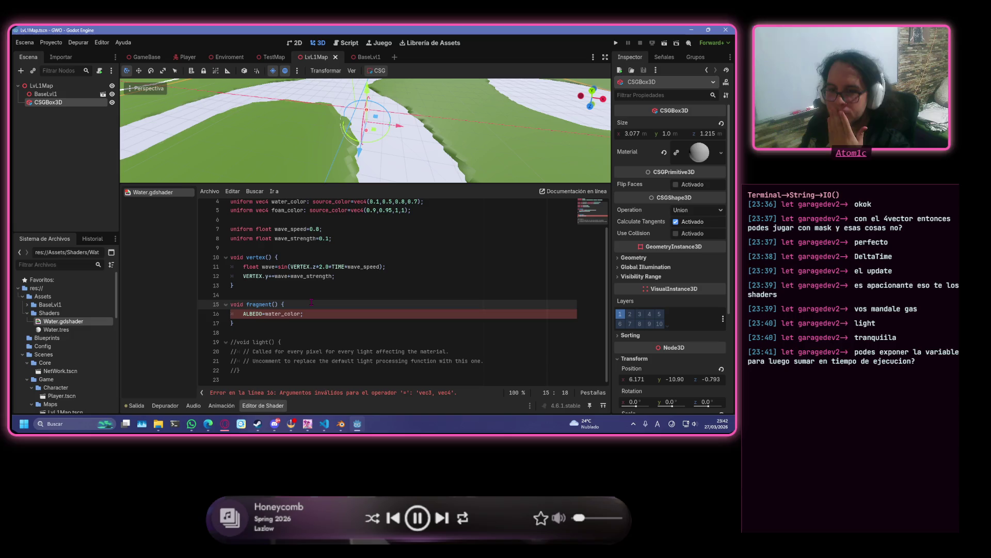
{"action": "key", "text": "Return"}
{"action": "type", "text": "vec3 n"}
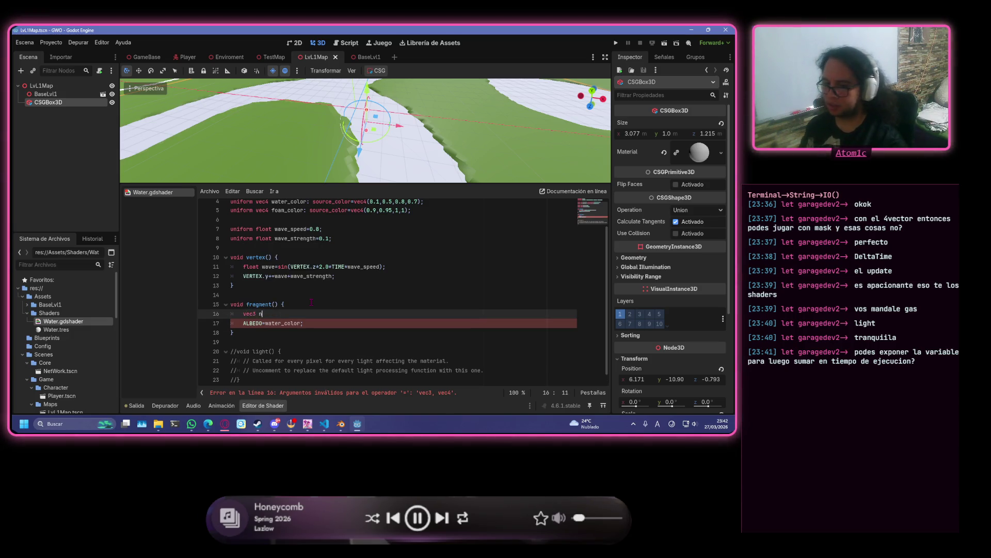
{"action": "type", "text": "ormal"}
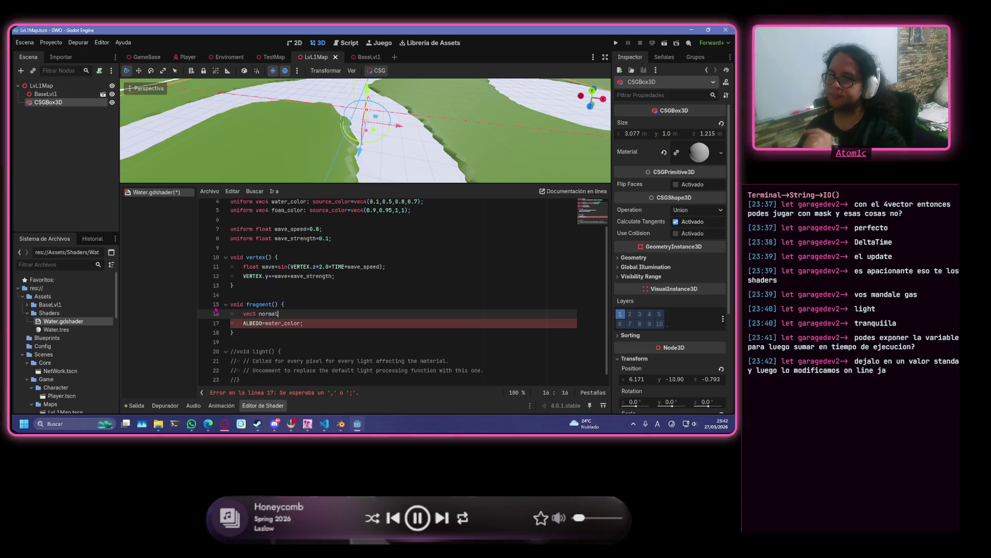
- Briefly add an export prefix to the wave_speed uniform line, then remove it
{"action": "left_click", "coordinate": [232, 229]}
{"action": "type", "text": "export"}
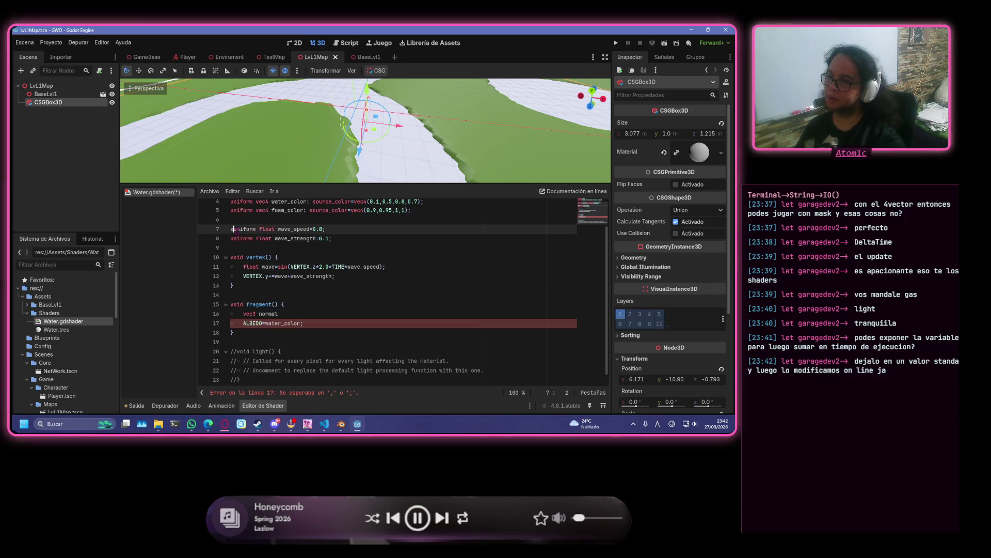
{"action": "key", "text": "BackSpace"}
{"action": "key", "text": "BackSpace"}
{"action": "key", "text": "BackSpace"}
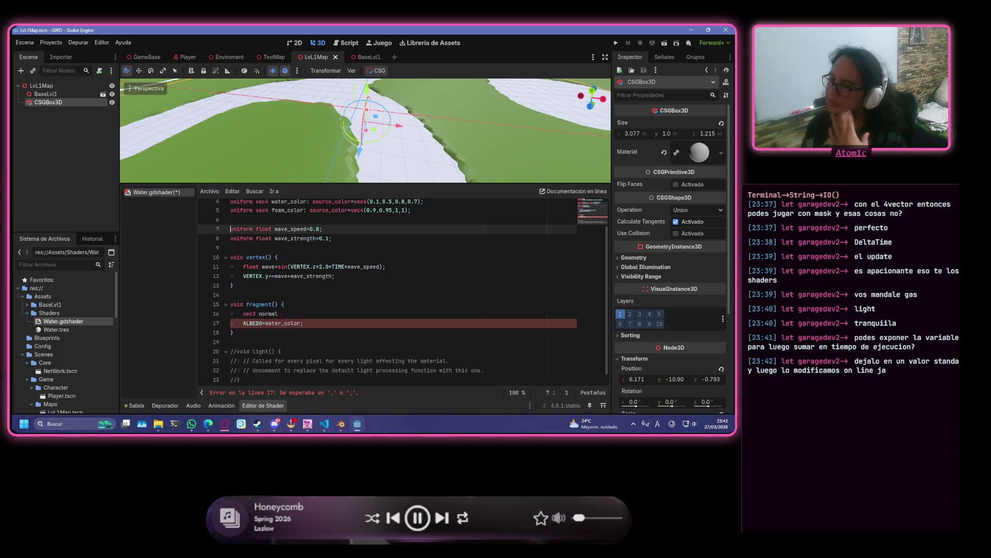
- Complete the line as 'vec3 normal=normalize(NORMAL);' and add two blank lines below
{"action": "left_click", "coordinate": [279, 313]}
{"action": "type", "text": "="}
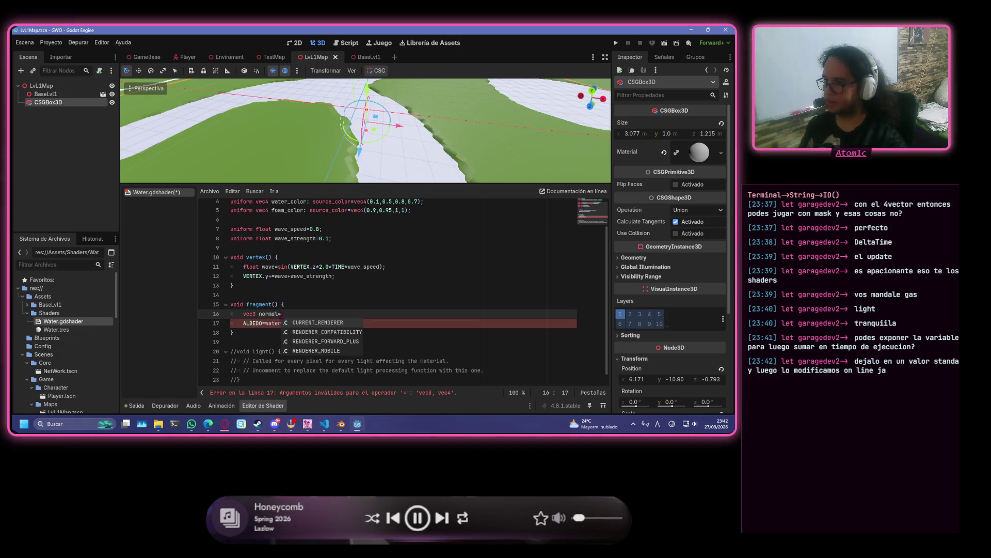
{"action": "type", "text": "nor"}
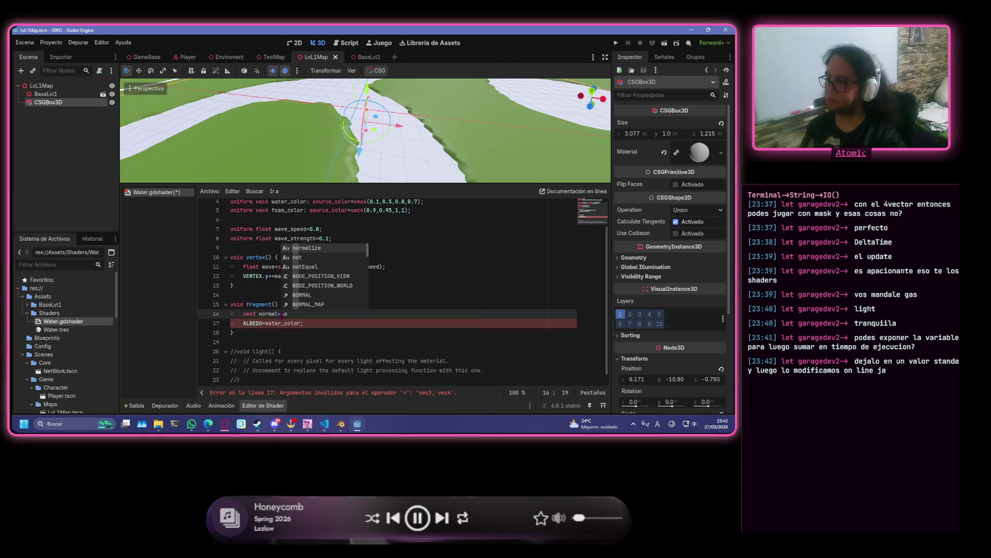
{"action": "key", "text": "Return"}
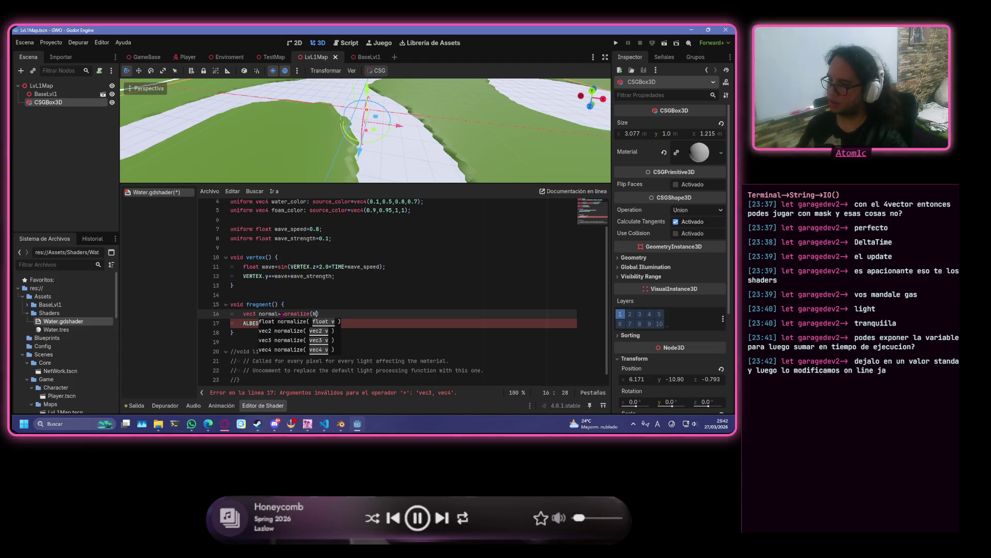
{"action": "type", "text": "OR"}
{"action": "key", "text": "Return"}
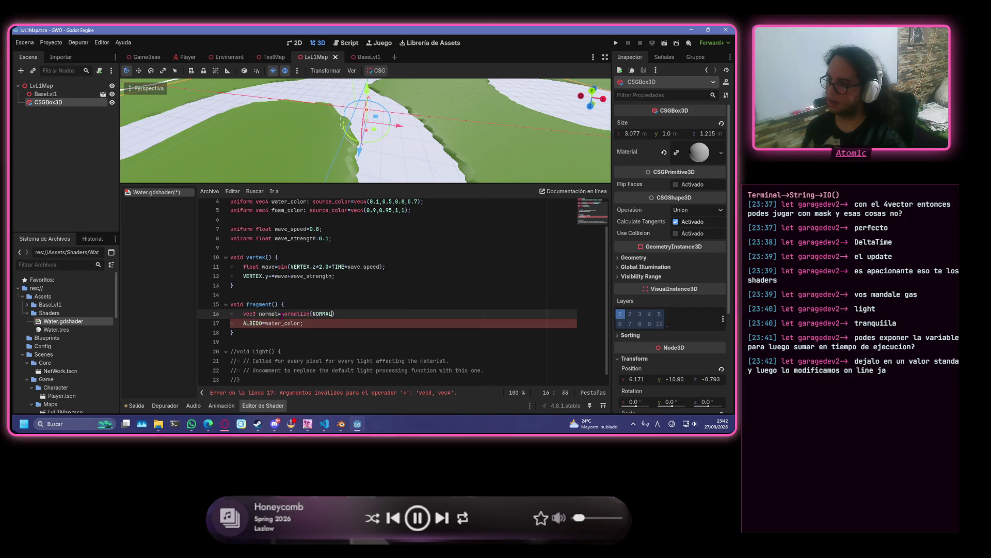
{"action": "key", "text": "ctrl+s"}
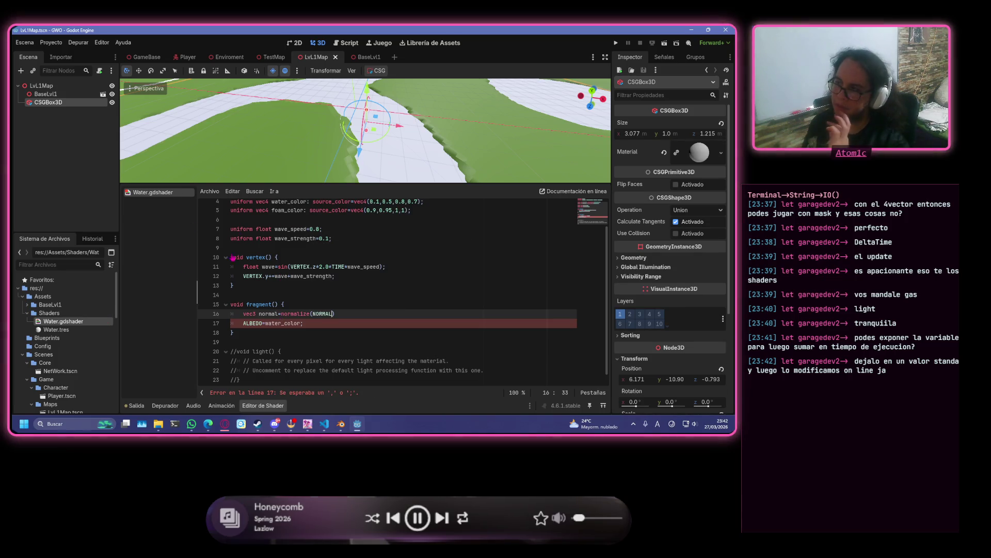
{"action": "left_click", "coordinate": [352, 315]}
{"action": "type", "text": ";"}
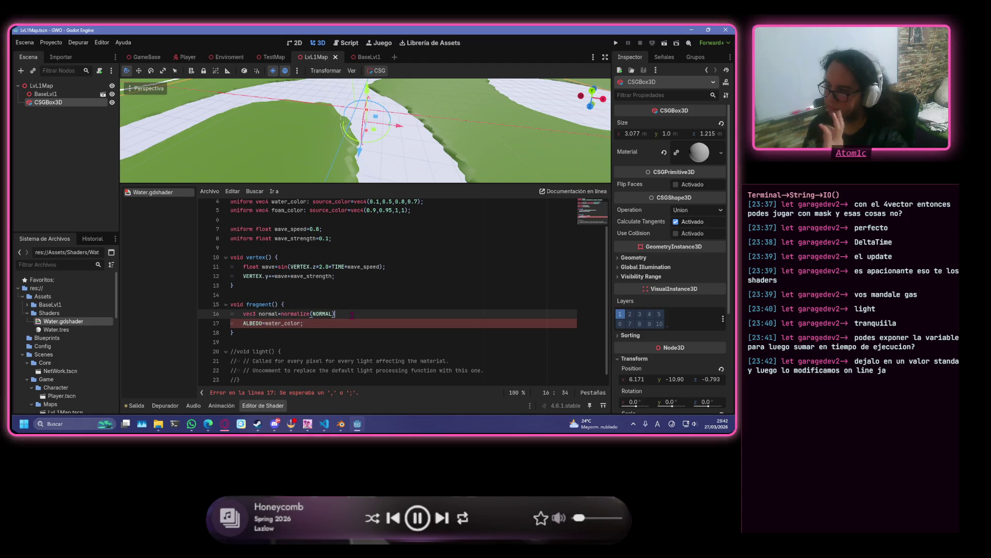
{"action": "key", "text": "Return"}
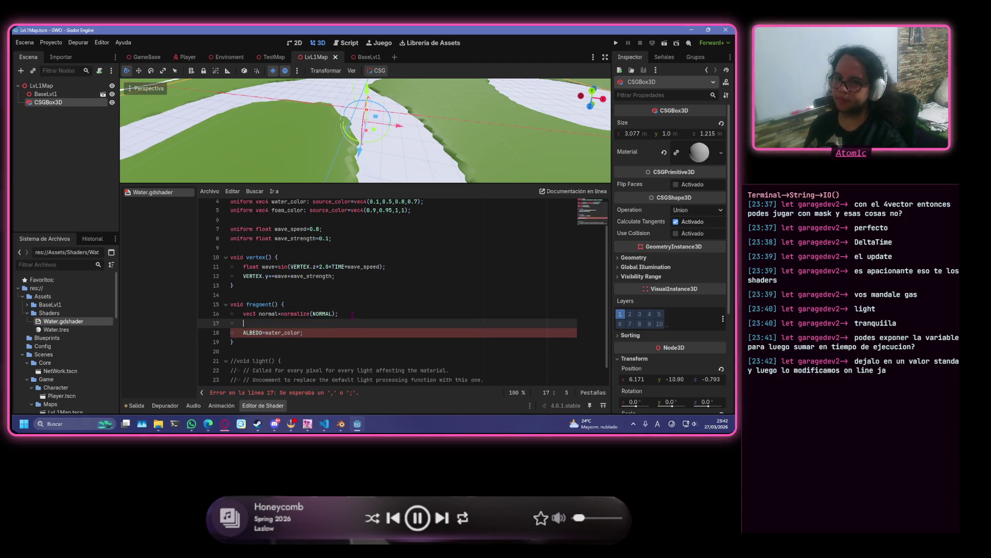
{"action": "key", "text": "Return"}
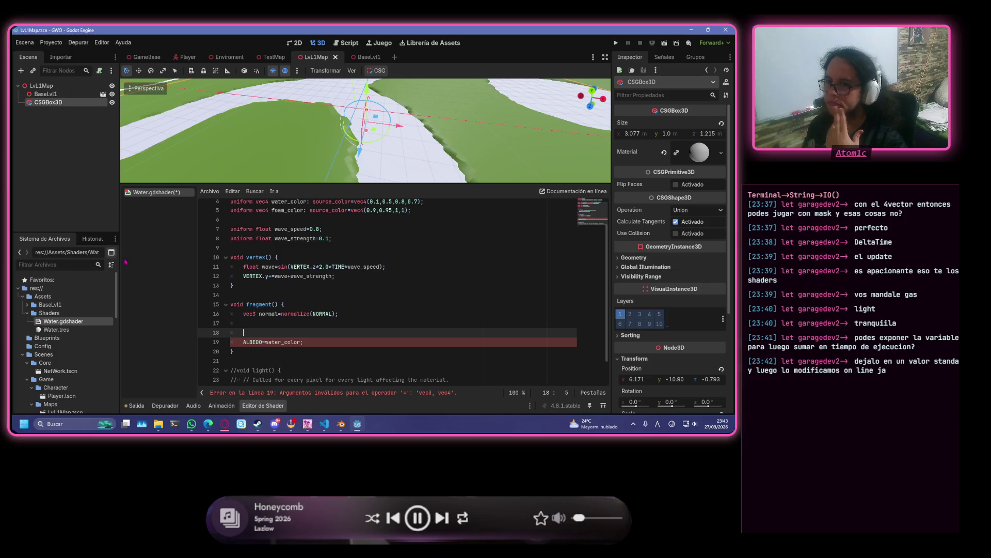
- Put the cursor on the first blank line below the normal declaration
{"action": "left_click", "coordinate": [261, 325]}
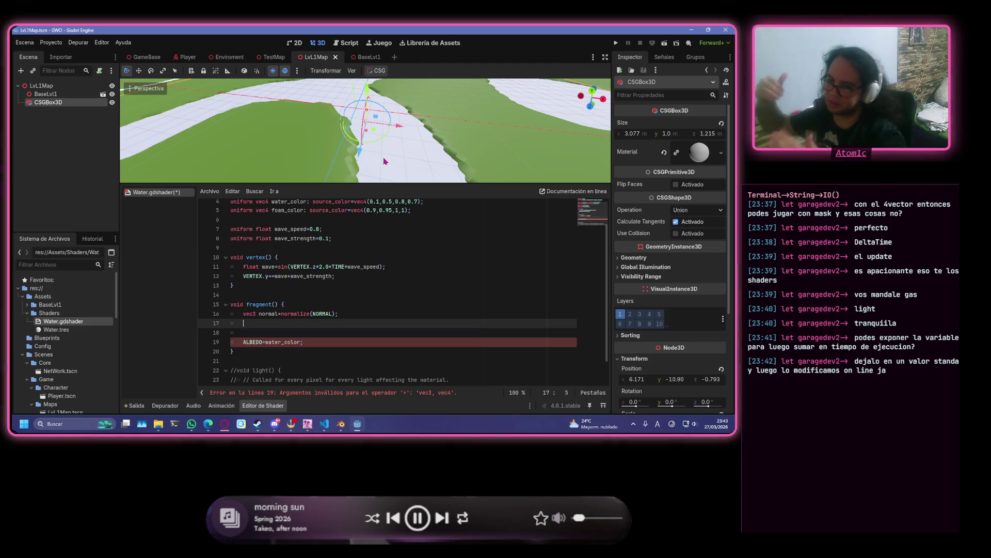
- Start a 'float light' declaration and delete the normal declaration line
{"action": "type", "text": "li"}
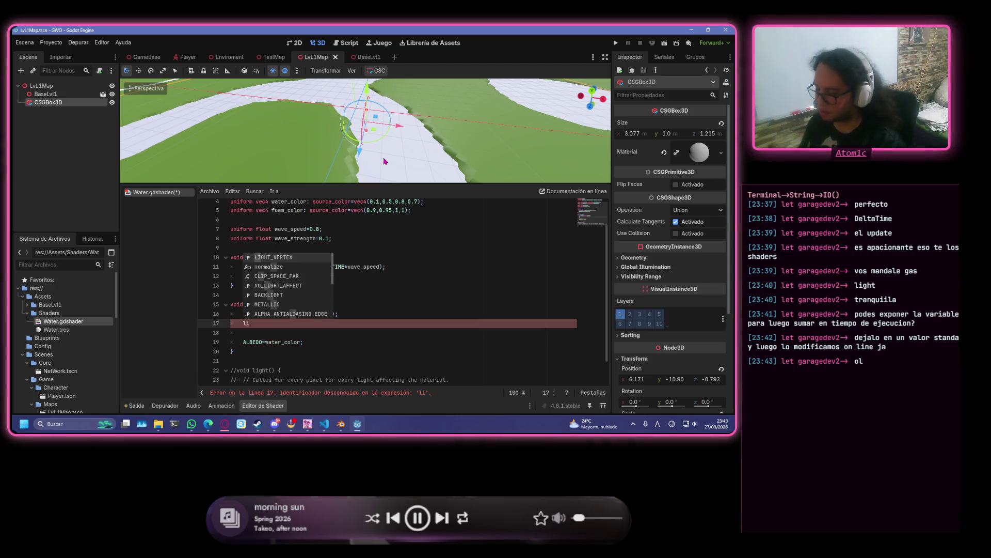
{"action": "type", "text": "gth"}
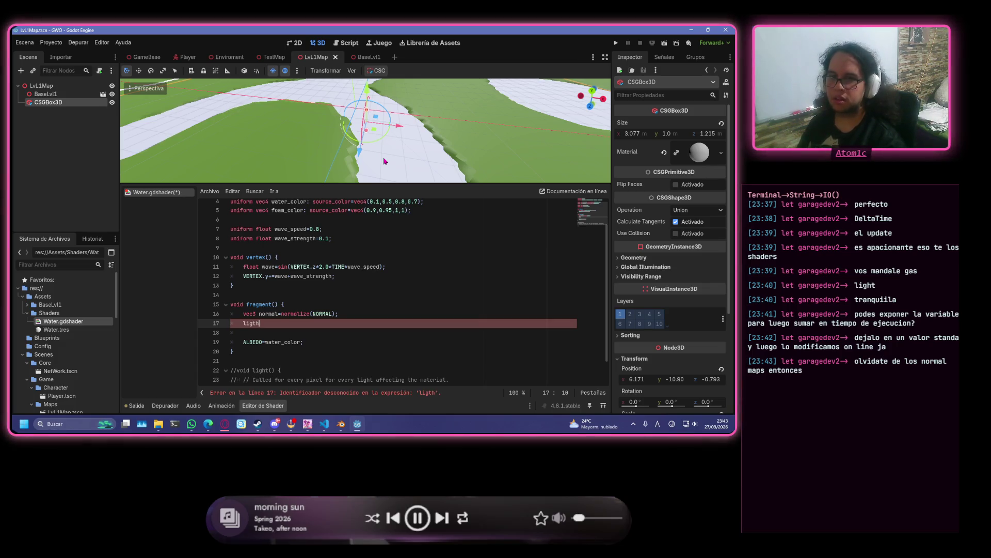
{"action": "key", "text": "BackSpace"}
{"action": "key", "text": "BackSpace"}
{"action": "key", "text": "BackSpace"}
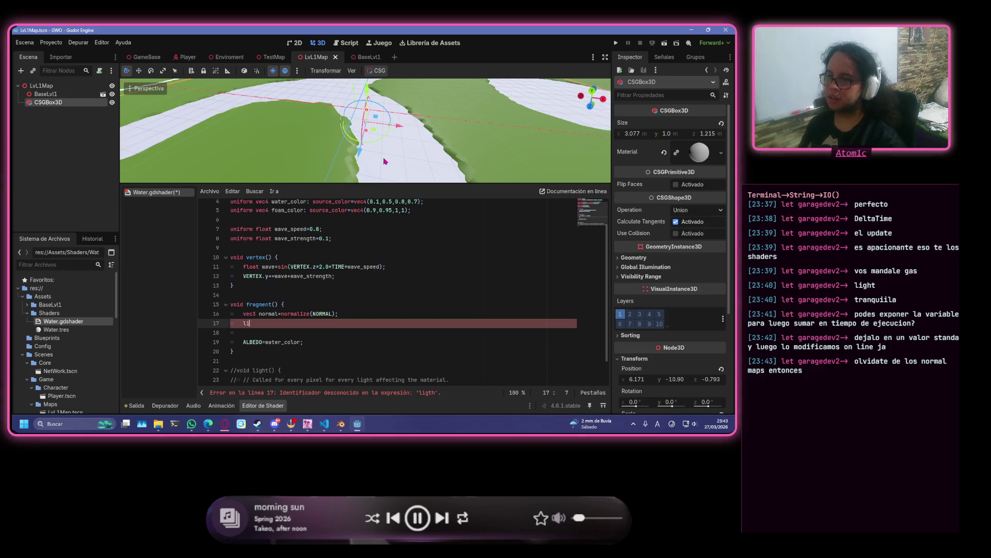
{"action": "type", "text": "float "}
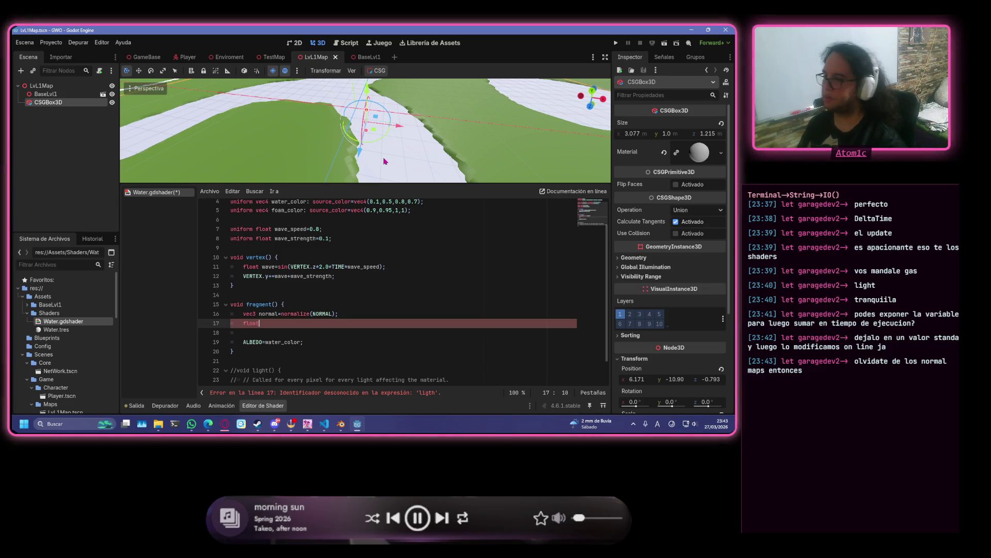
{"action": "type", "text": "light"}
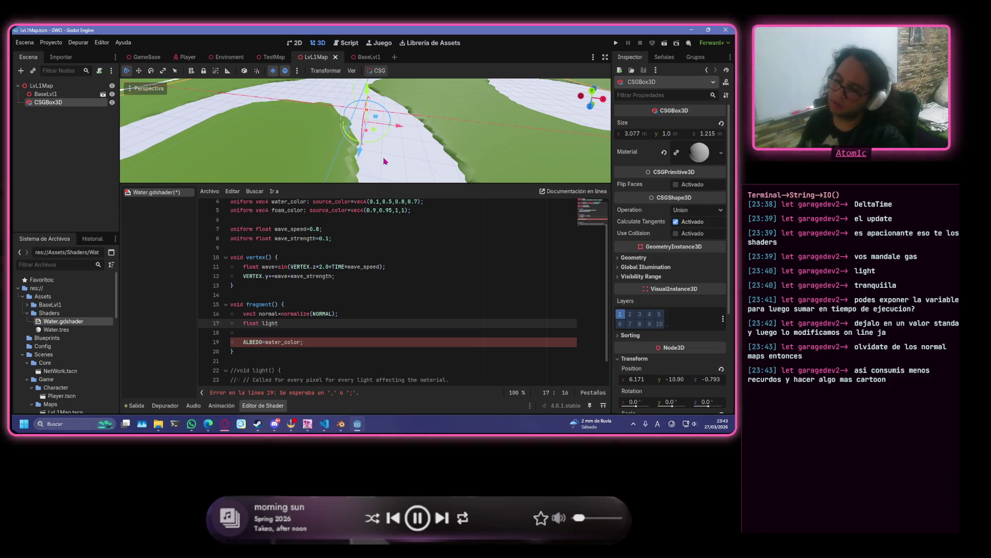
{"action": "left_click", "coordinate": [351, 315]}
{"action": "left_click_drag", "start_coordinate": [351, 315], "coordinate": [206, 314]}
{"action": "key", "text": "BackSpace"}
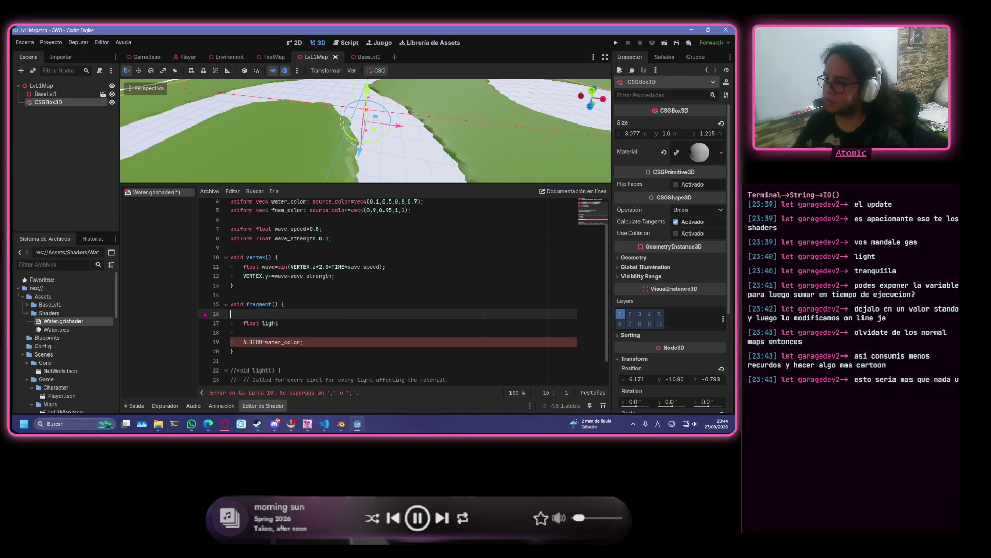
{"action": "key", "text": "BackSpace"}
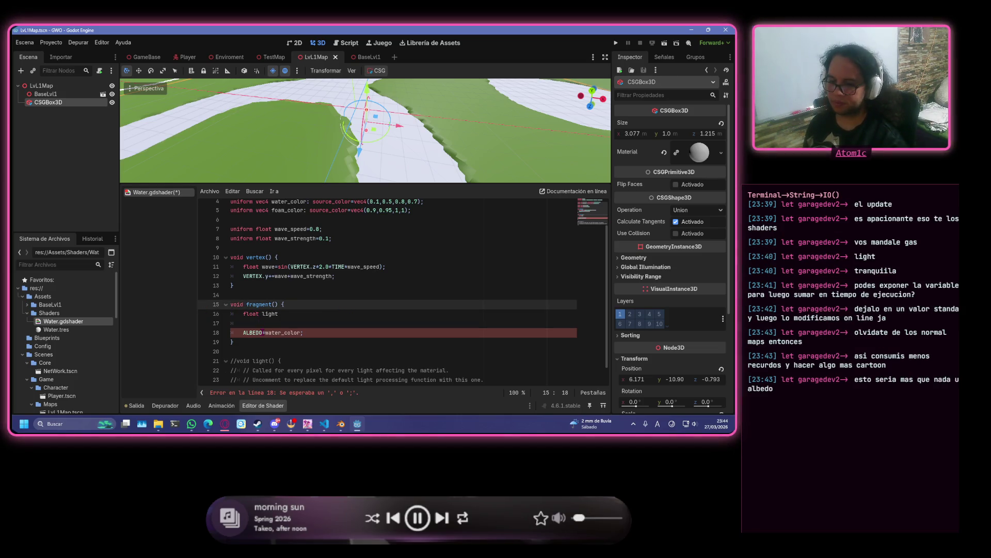
- Begin the light assignment with dot and restore the normal declaration atop fragment()
{"action": "left_click", "coordinate": [294, 314]}
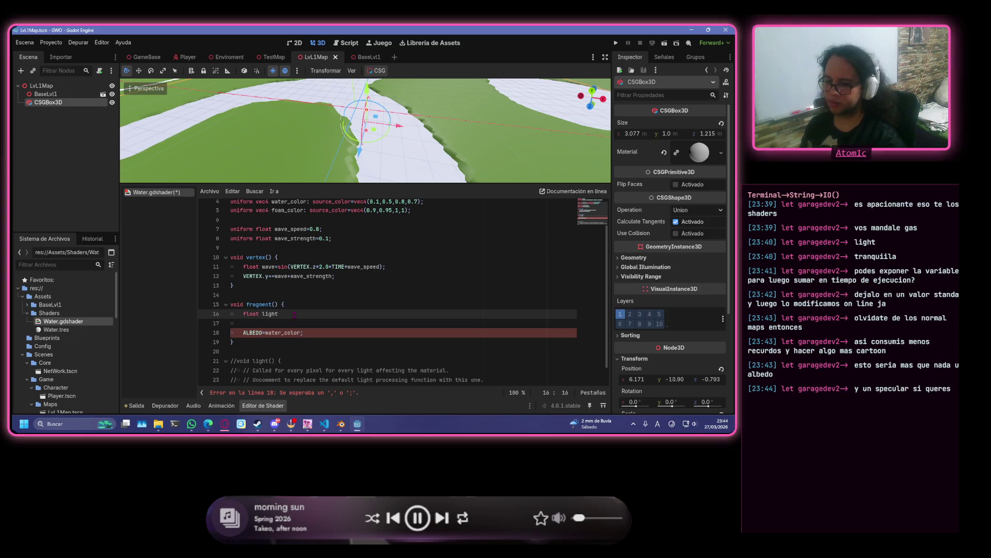
{"action": "type", "text": "="}
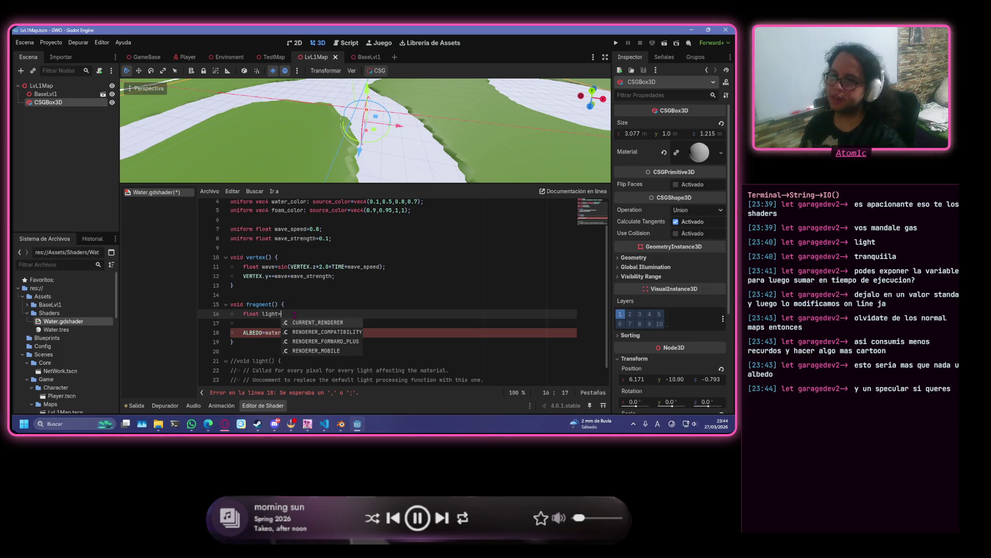
{"action": "type", "text": "dot"}
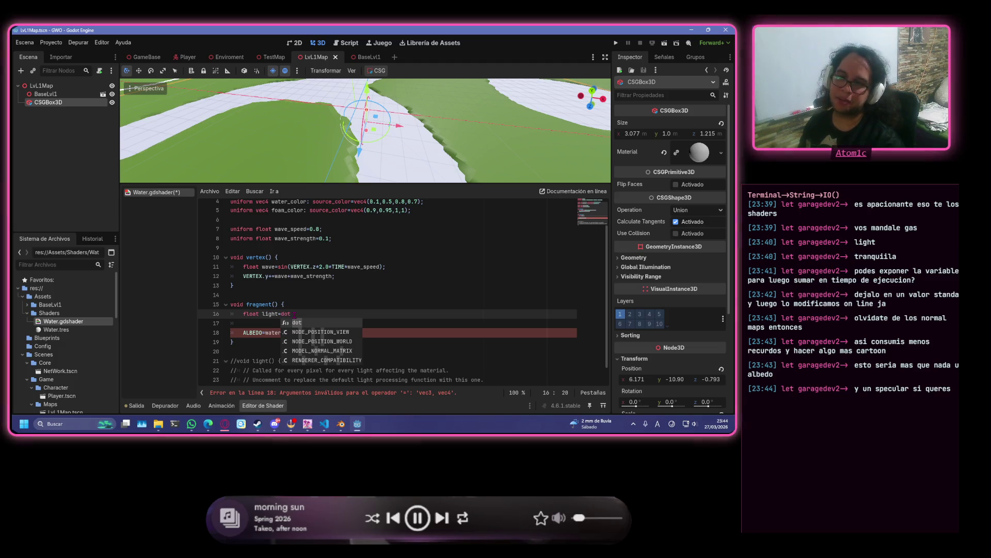
{"action": "left_click", "coordinate": [305, 313]}
{"action": "left_click", "coordinate": [310, 304]}
{"action": "key", "text": "Return"}
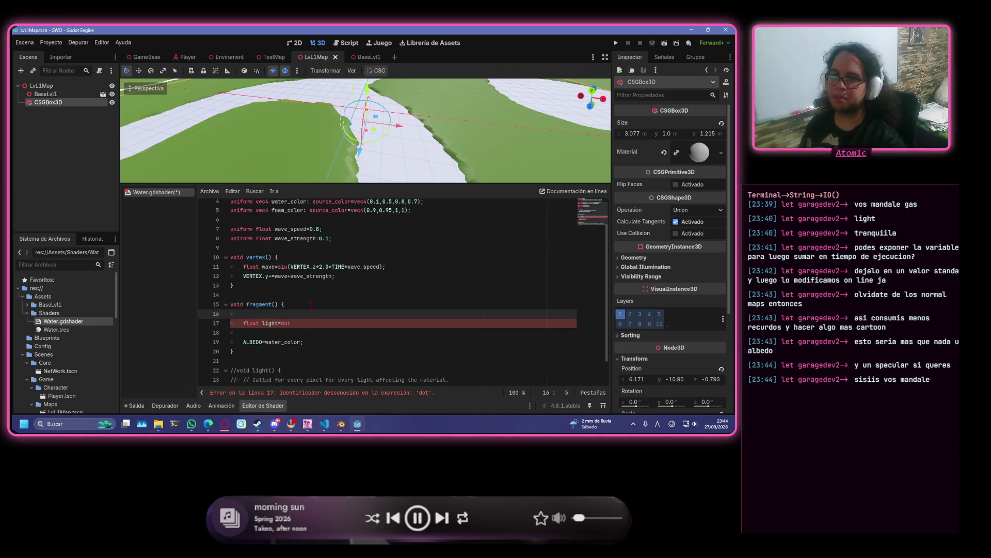
{"action": "key", "text": "ctrl+z"}
{"action": "key", "text": "ctrl+z"}
{"action": "key", "text": "ctrl+z"}
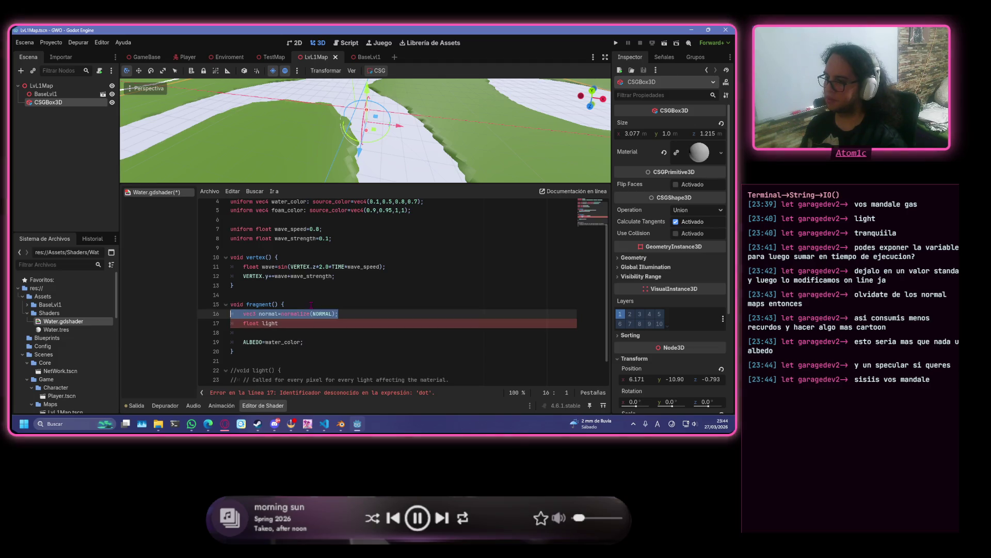
- Fill in the light line's arguments as (normal,vec3(0,1,0)) and save
{"action": "left_click", "coordinate": [292, 319]}
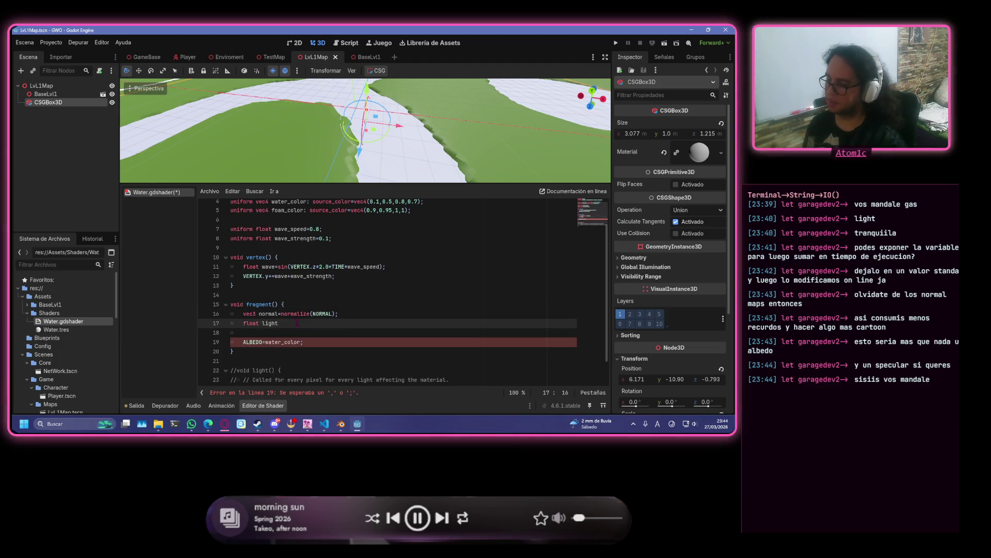
{"action": "type", "text": "="}
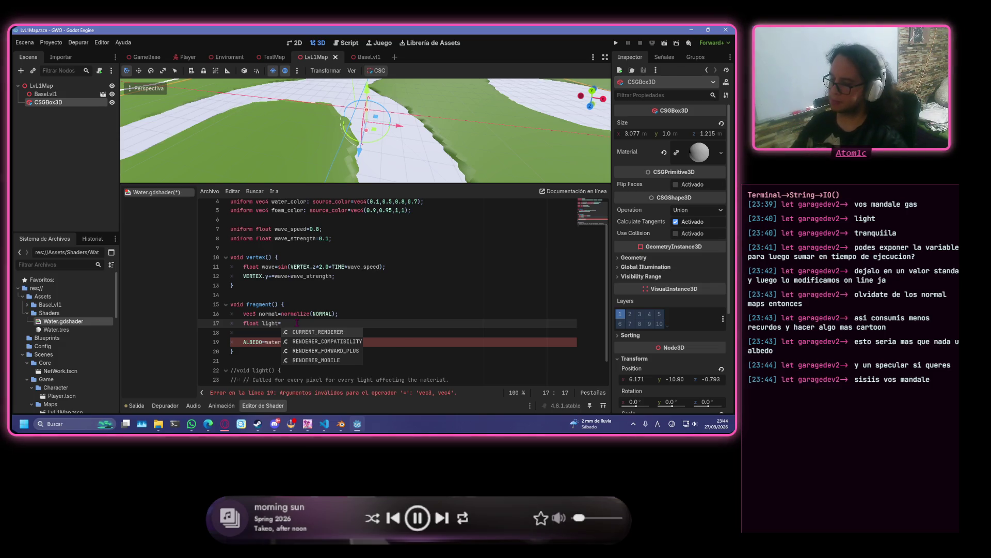
{"action": "type", "text": "(nor"}
{"action": "key", "text": "Return"}
{"action": "type", "text": ","}
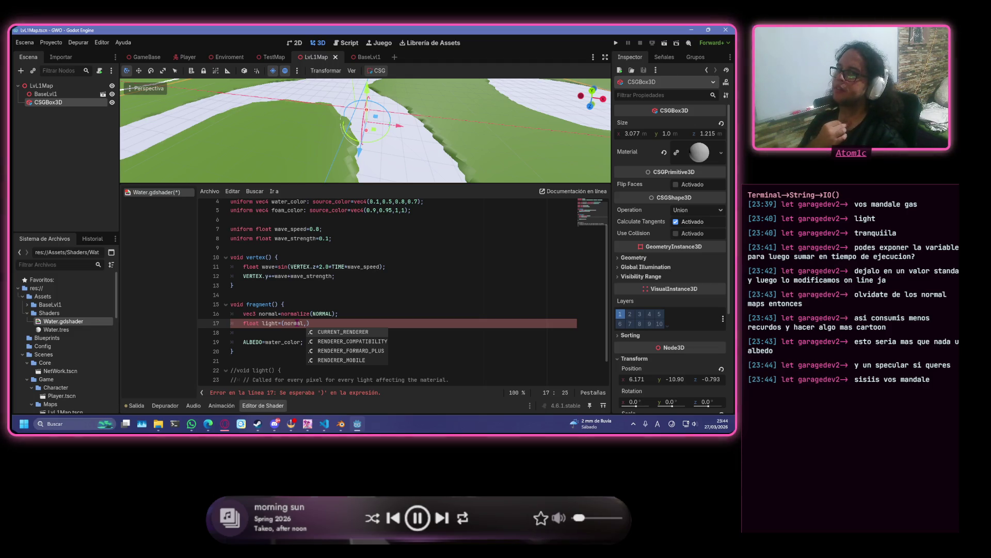
{"action": "type", "text": "vec"}
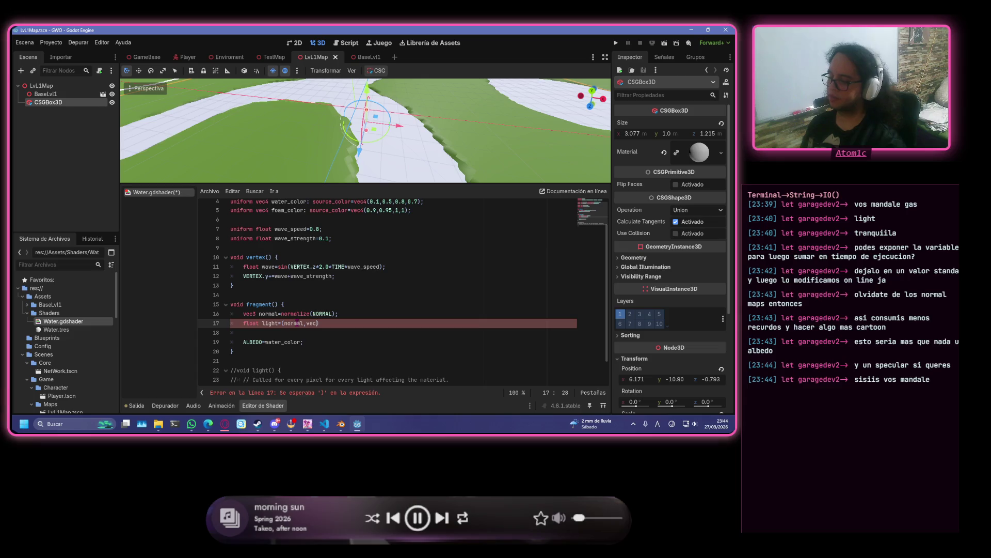
{"action": "type", "text": "3"}
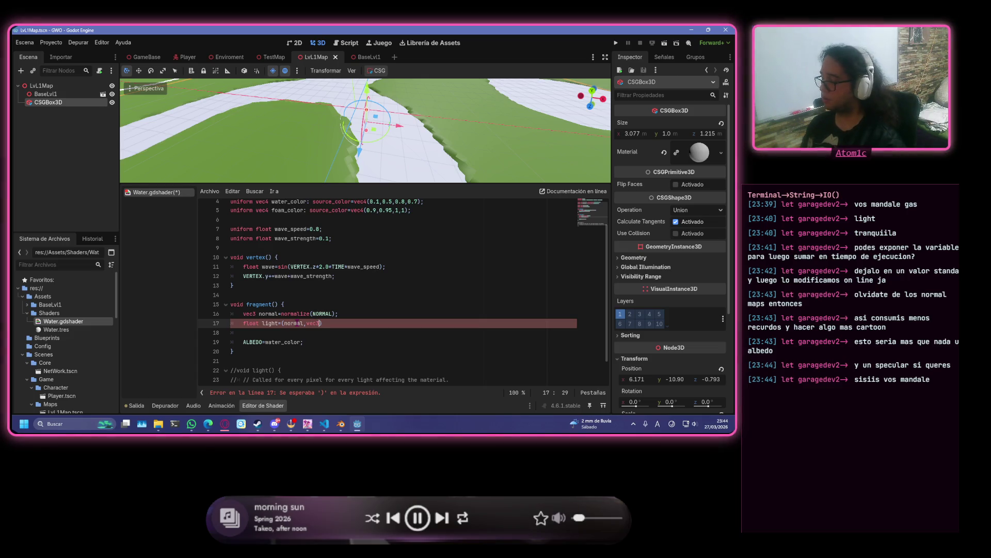
{"action": "type", "text": "()"}
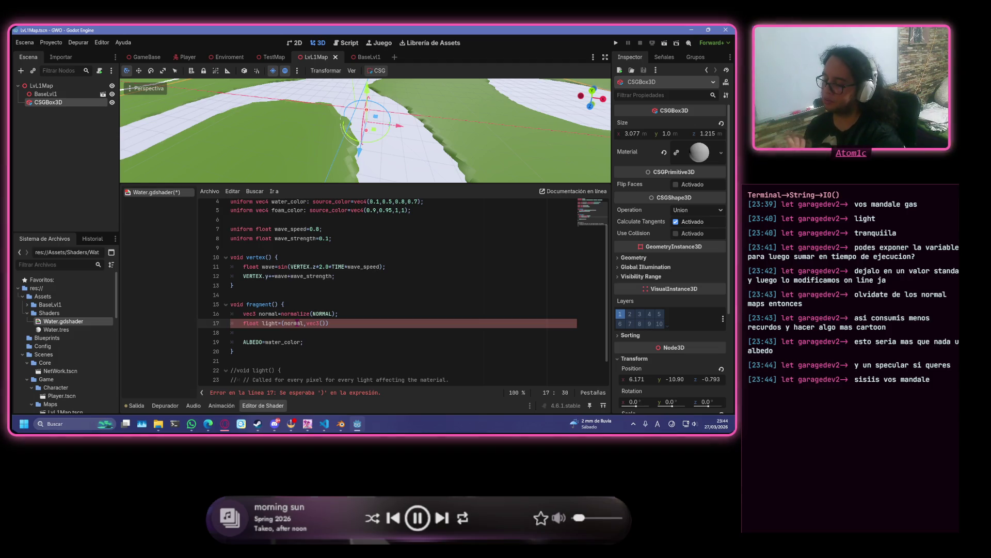
{"action": "type", "text": "0,"}
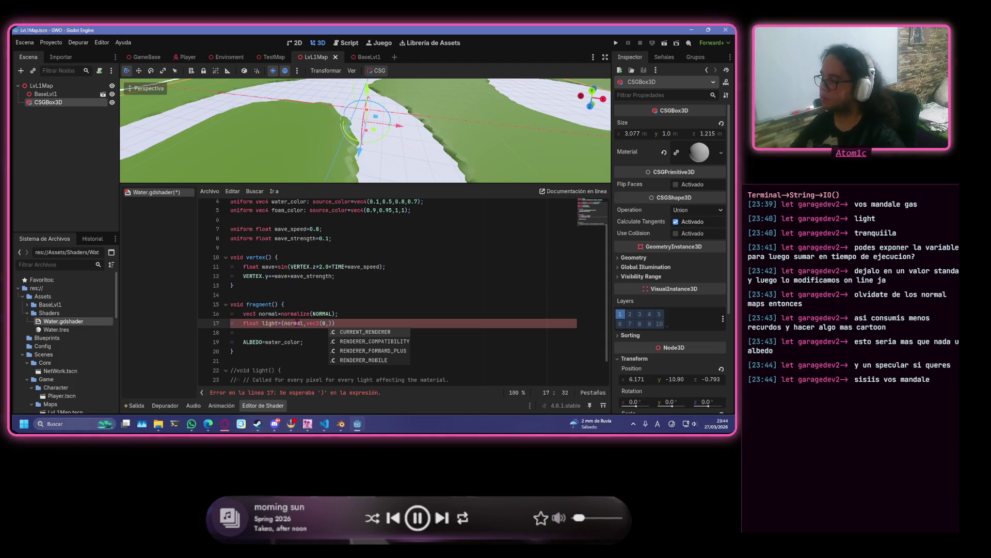
{"action": "type", "text": ",1"}
{"action": "key", "text": "BackSpace"}
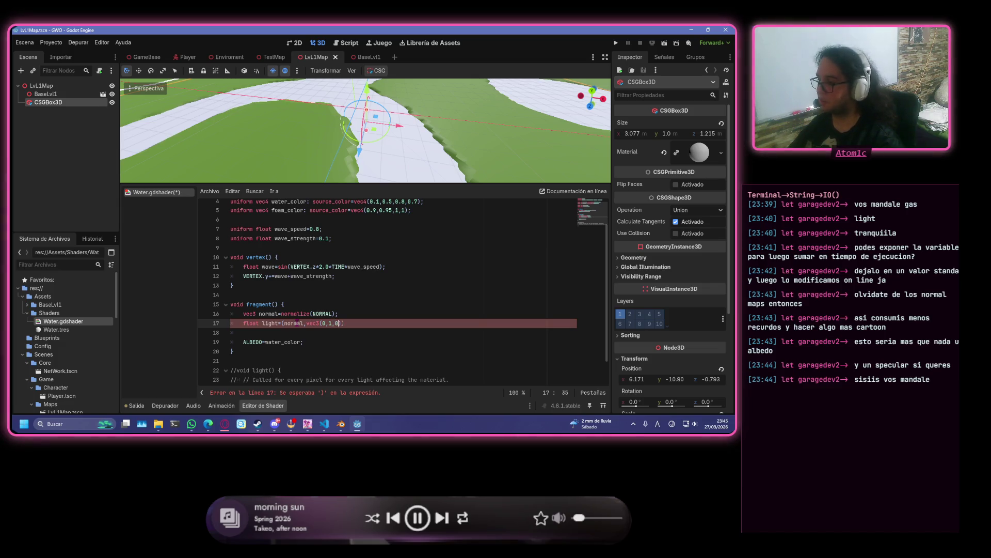
{"action": "type", "text": "));"}
{"action": "key", "text": "ctrl+s"}
- Fix line 17 to read float light=dot(normal,vec3(0,1,0)); and open a new line
{"action": "scroll", "coordinate": [351, 327], "scroll_direction": "down", "scroll_amount": 1}
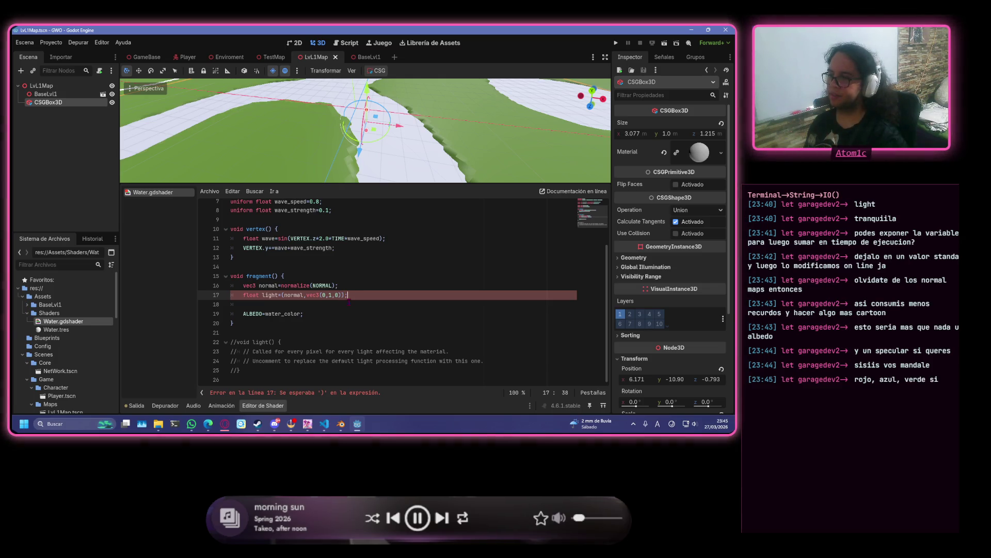
{"action": "left_click", "coordinate": [282, 296]}
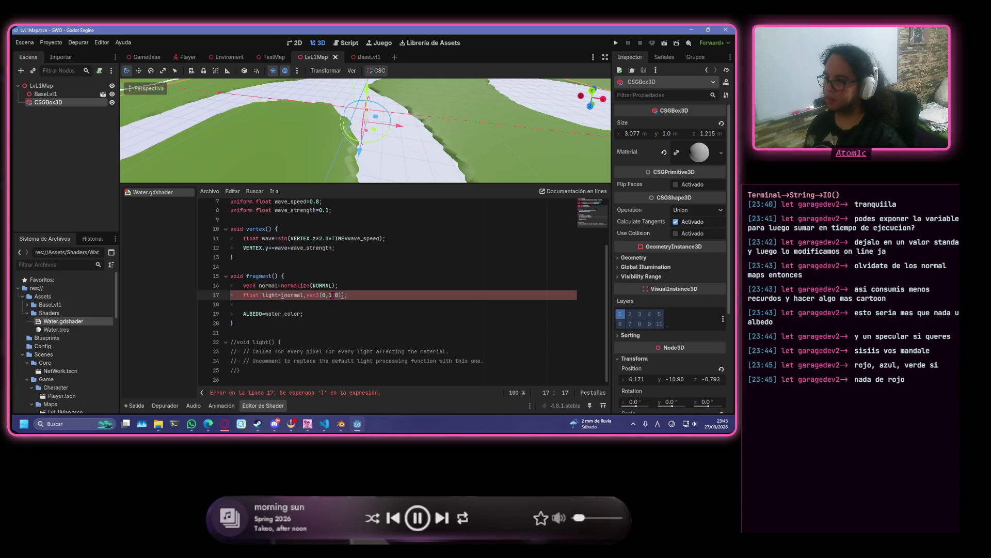
{"action": "left_click", "coordinate": [340, 295]}
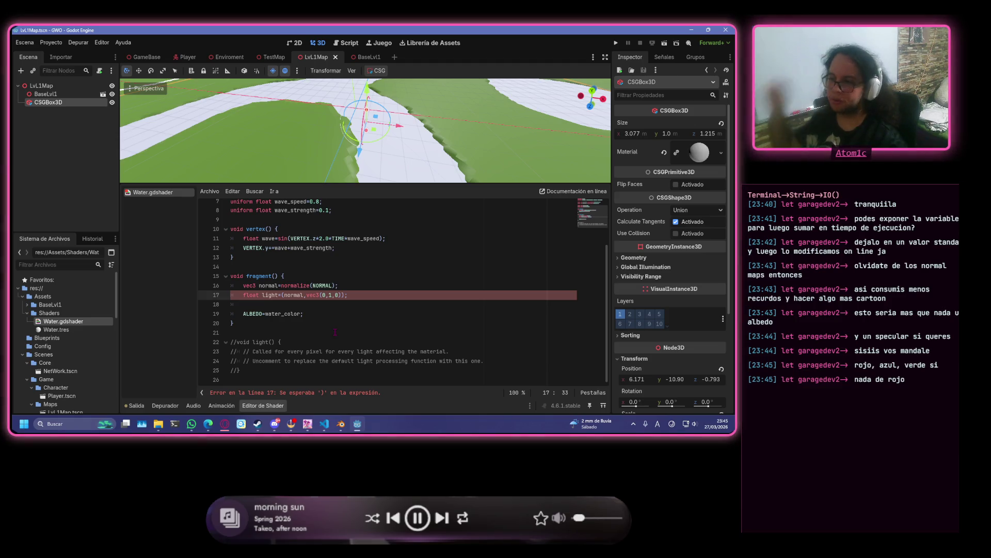
{"action": "type", "text": "dot"}
{"action": "left_click", "coordinate": [364, 295]}
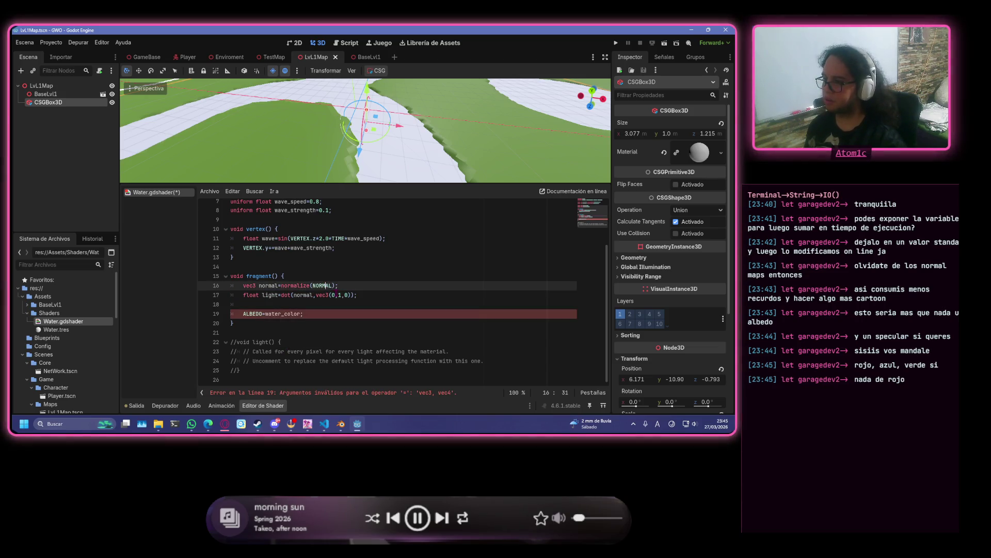
{"action": "key", "text": "End"}
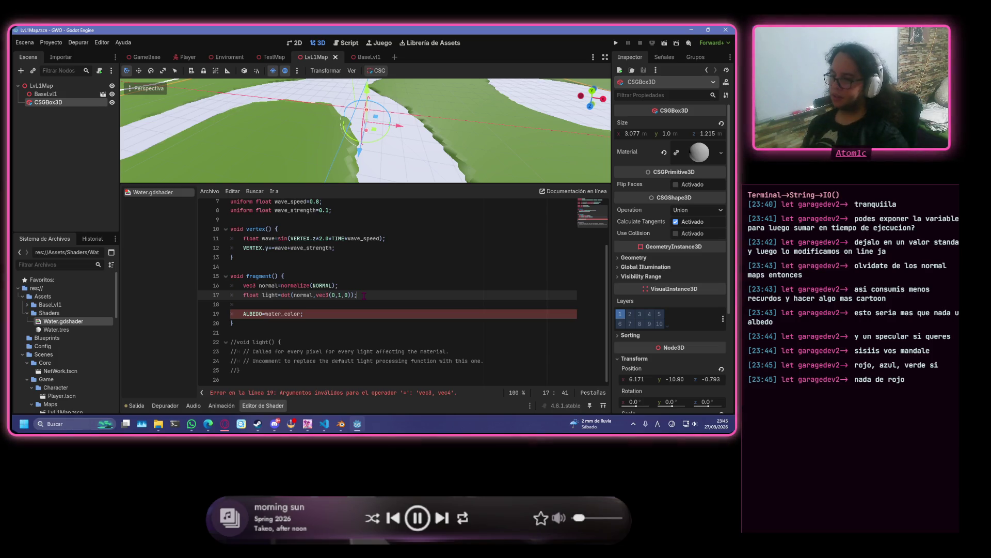
{"action": "key", "text": "Return"}
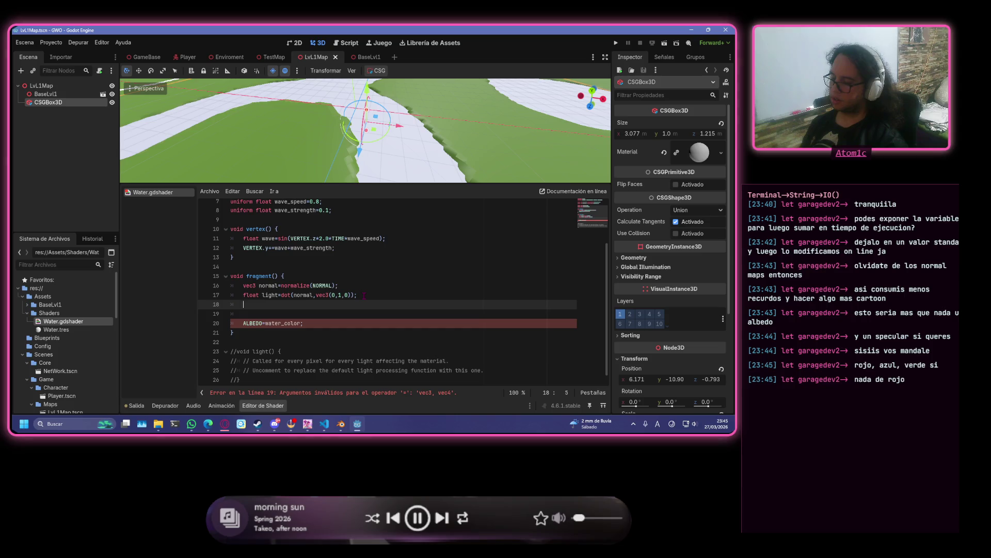
- Start a 'light=' assignment below the dot-product line, correcting typos
{"action": "type", "text": "ligt"}
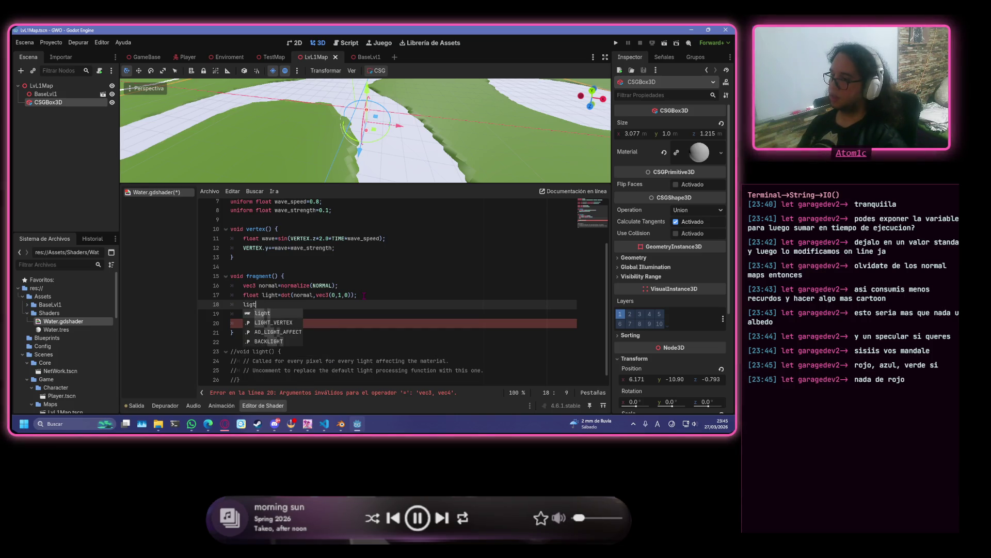
{"action": "key", "text": "BackSpace"}
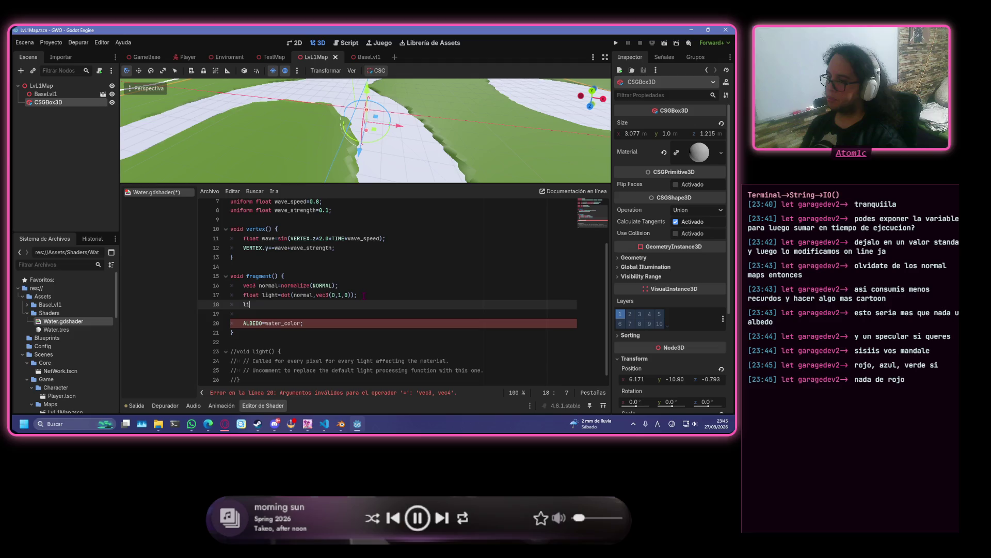
{"action": "type", "text": "g"}
{"action": "key", "text": "Return"}
{"action": "type", "text": "-"}
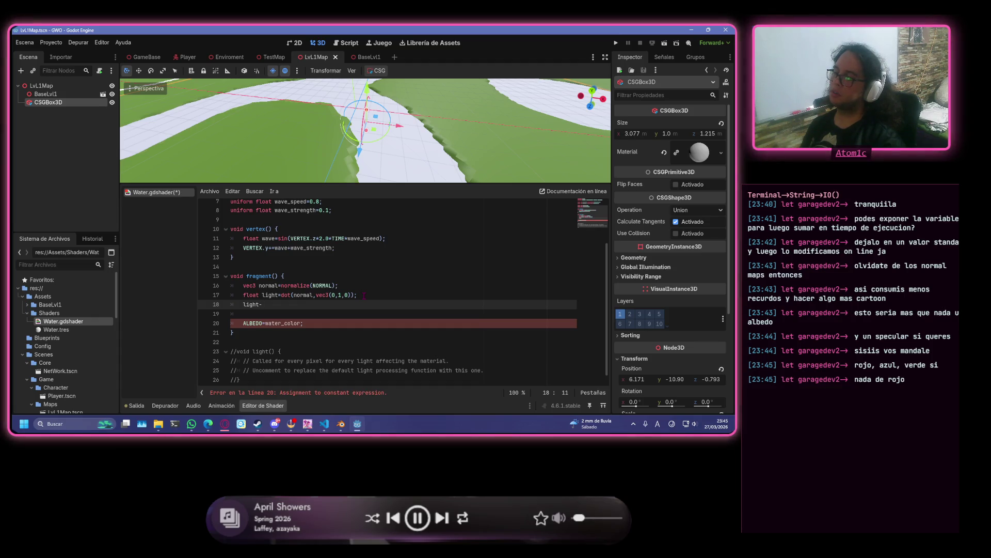
{"action": "key", "text": "BackSpace"}
{"action": "type", "text": "=l"}
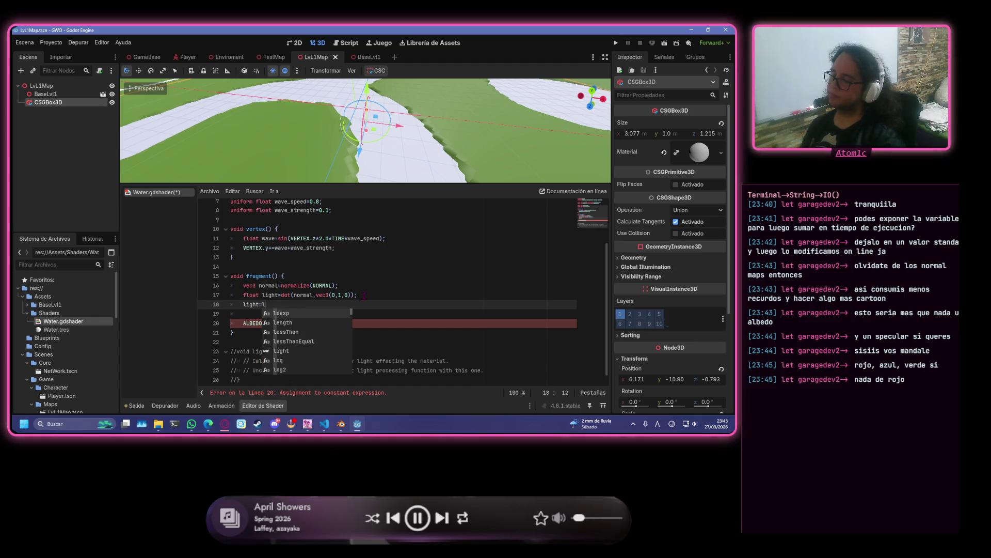
{"action": "key", "text": "BackSpace"}
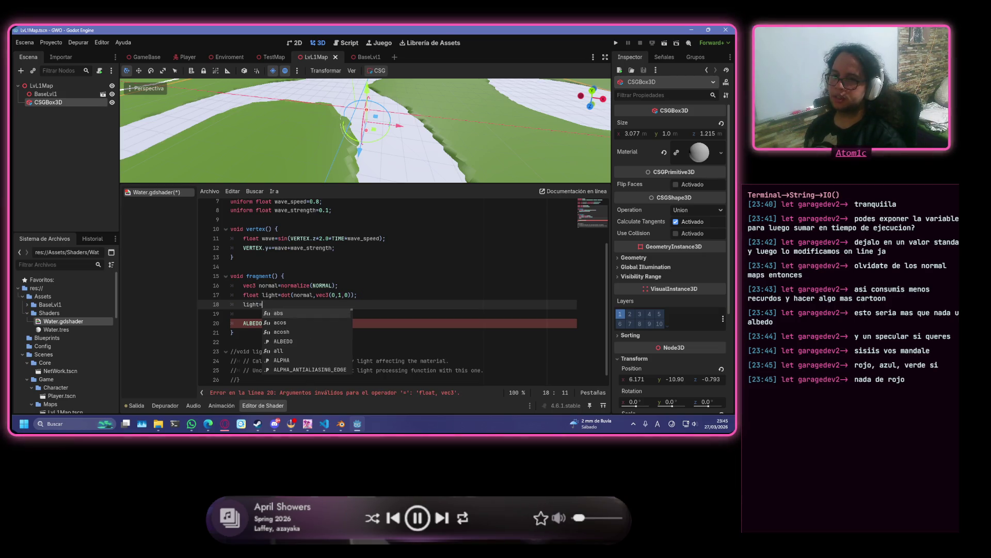
{"action": "key", "text": "alt+Tab"}
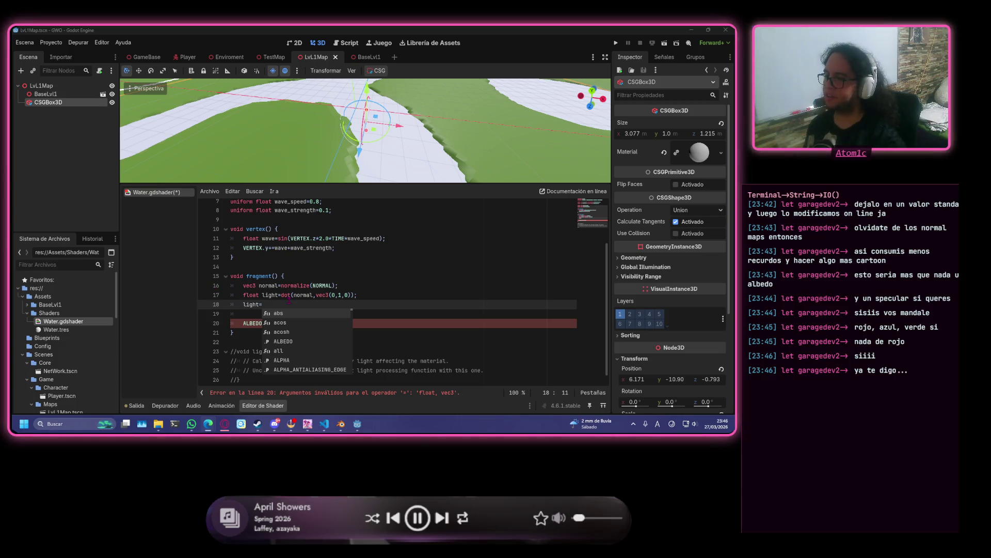
- Complete it as light=clamp(light,0,1);, save, and open a new line after it
{"action": "type", "text": "clamp("}
{"action": "key", "text": "Return"}
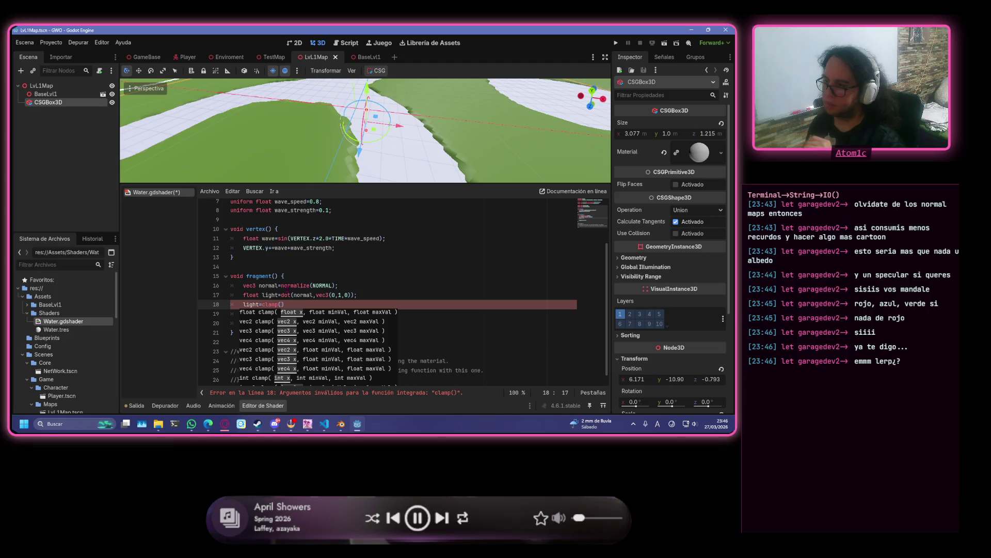
{"action": "type", "text": ")"}
{"action": "key", "text": "Left"}
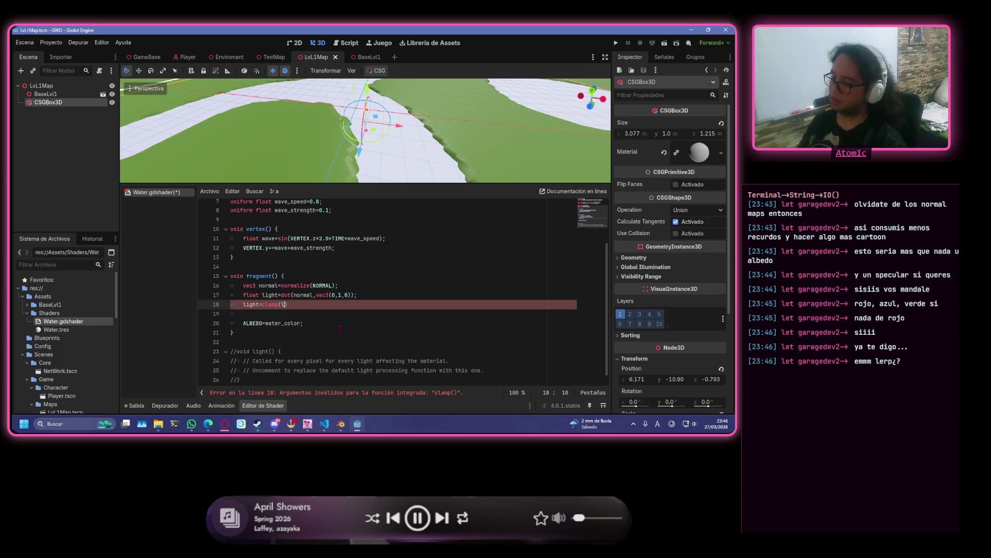
{"action": "type", "text": "light"}
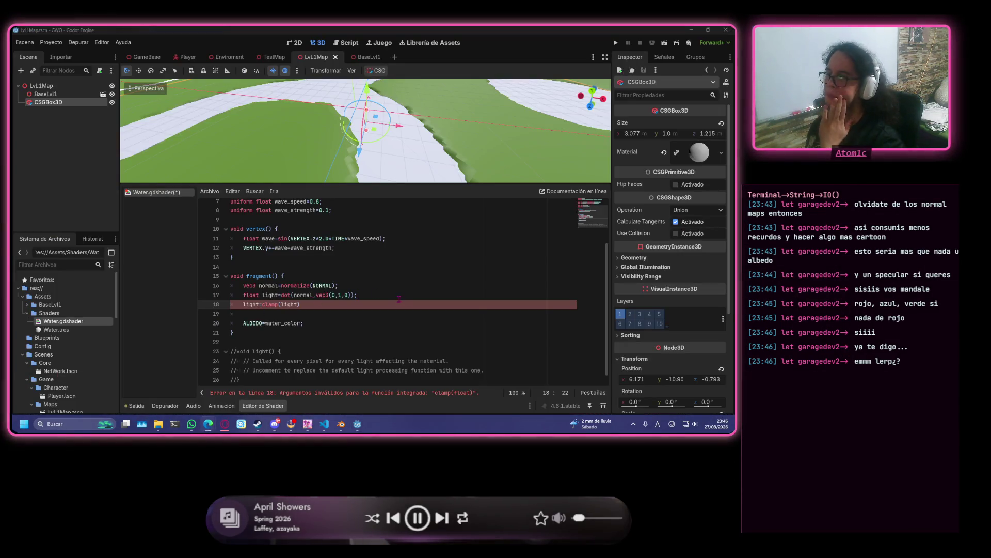
{"action": "left_click", "coordinate": [298, 305]}
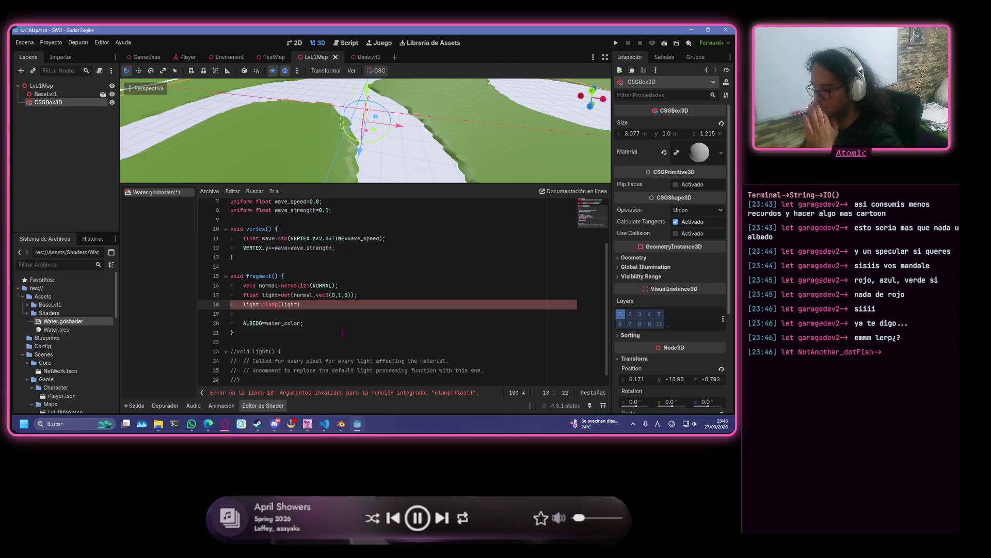
{"action": "type", "text": ",0,"}
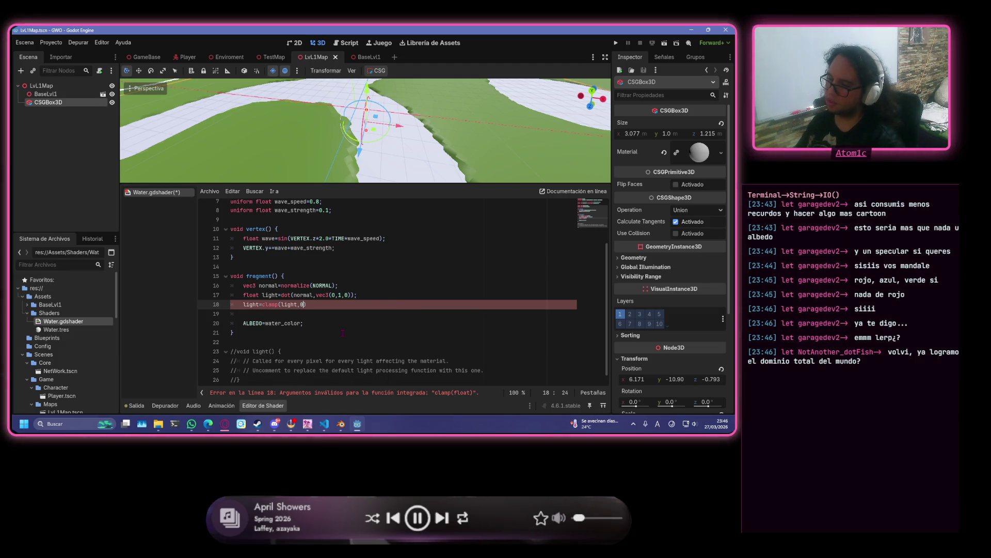
{"action": "type", "text": "1)"}
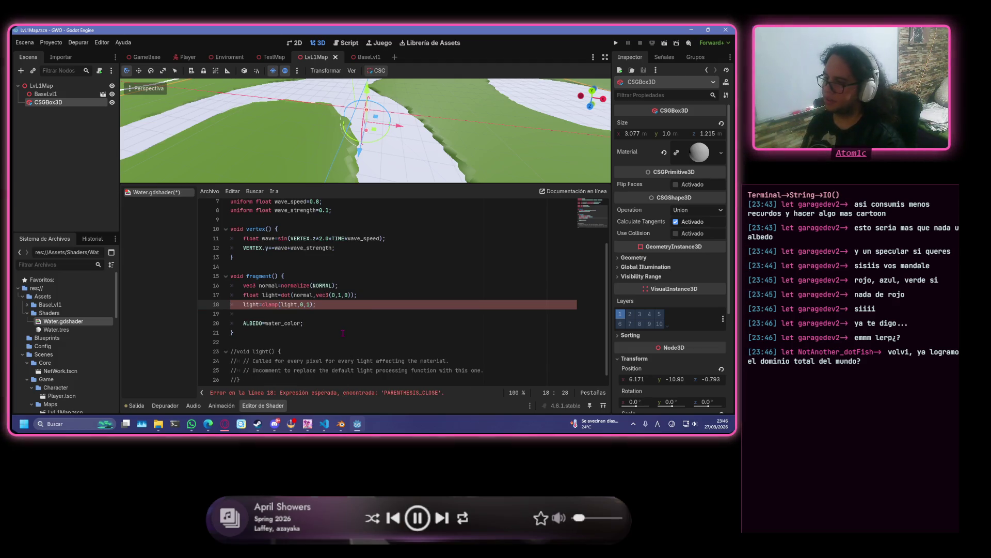
{"action": "key", "text": "ctrl+s"}
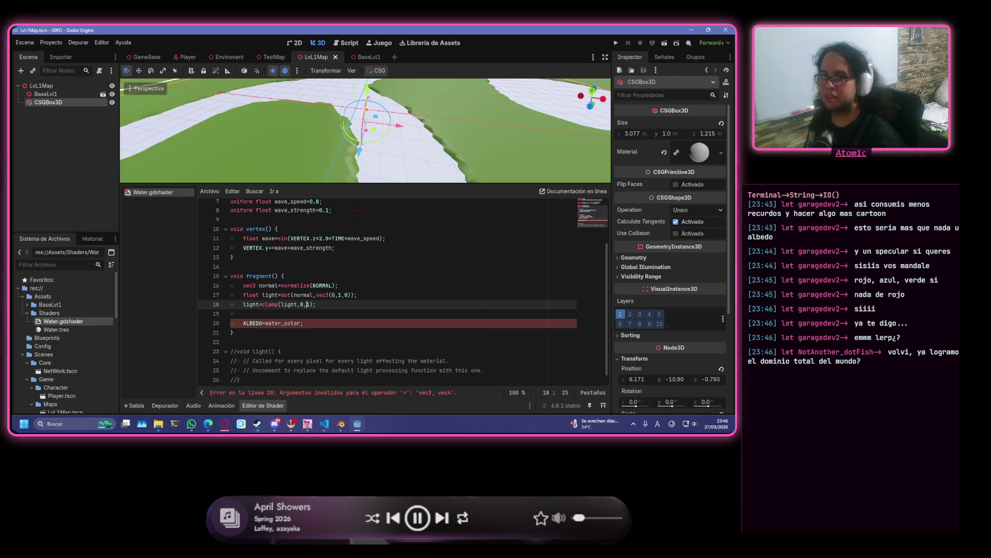
{"action": "left_click", "coordinate": [353, 303]}
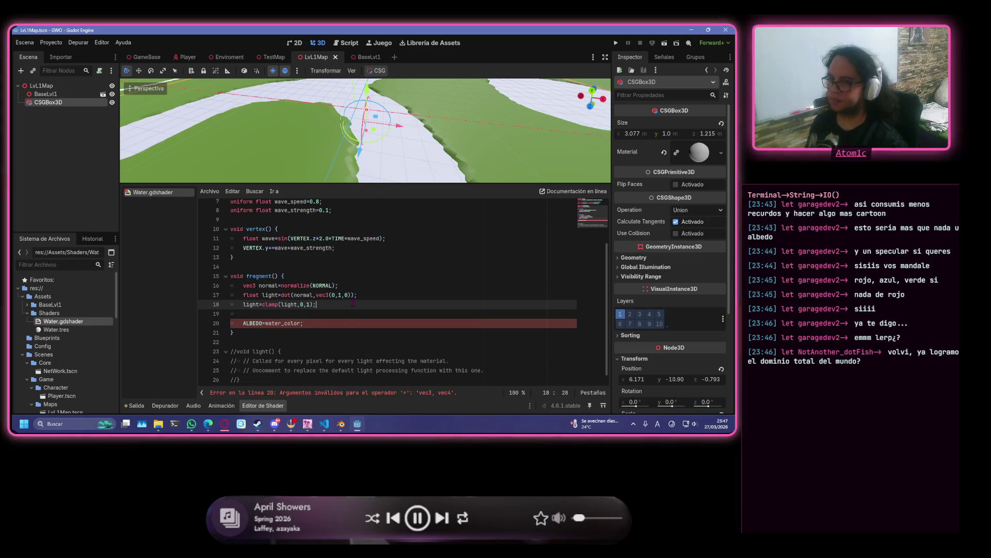
{"action": "key", "text": "Return"}
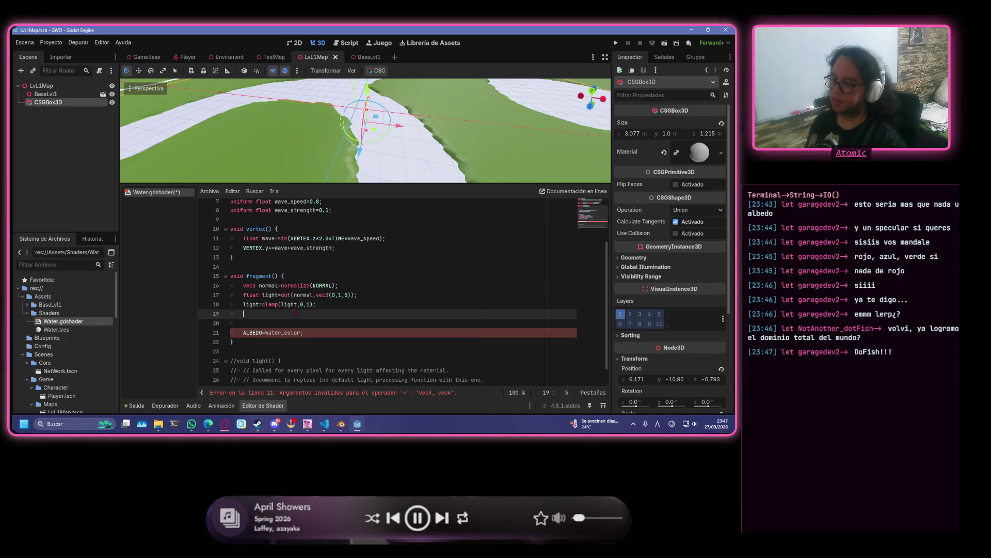
- Type light=floor(light* on line 19 using the floor suggestion
{"action": "type", "text": "light"}
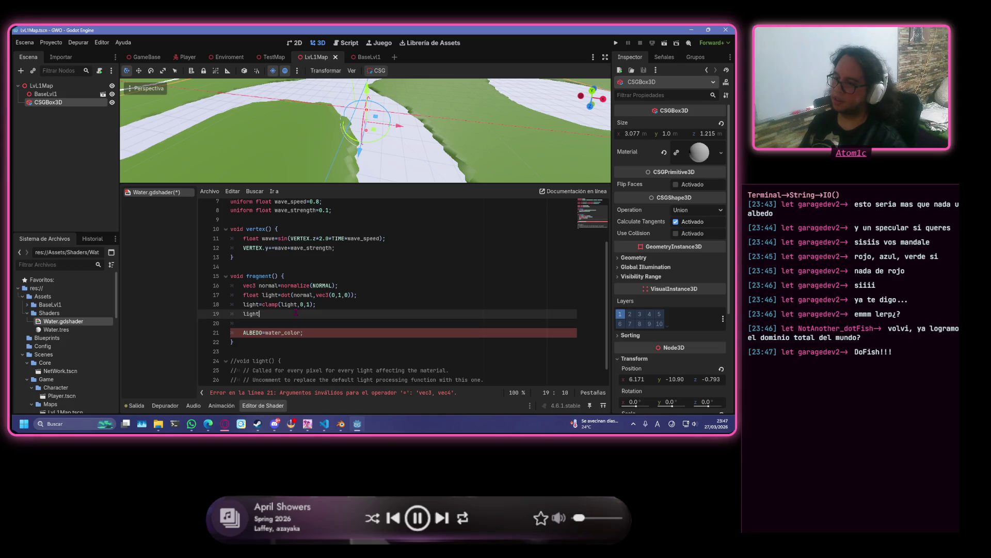
{"action": "type", "text": "=fl"}
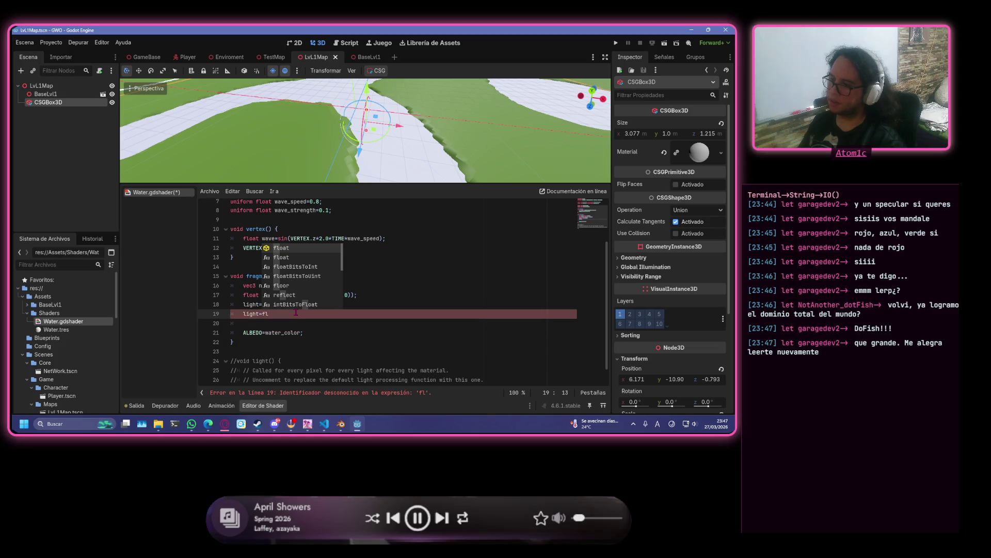
{"action": "type", "text": "o"}
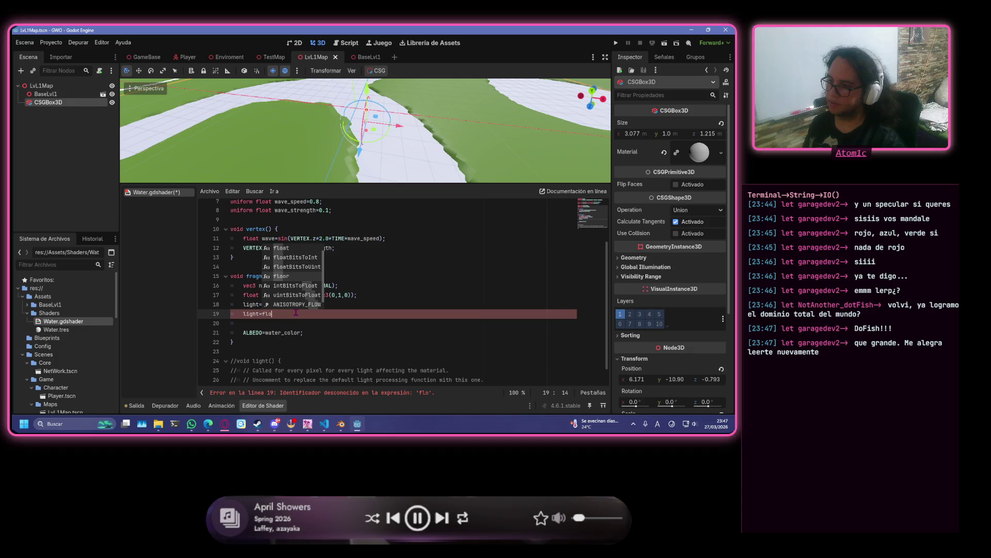
{"action": "type", "text": "o"}
{"action": "key", "text": "Return"}
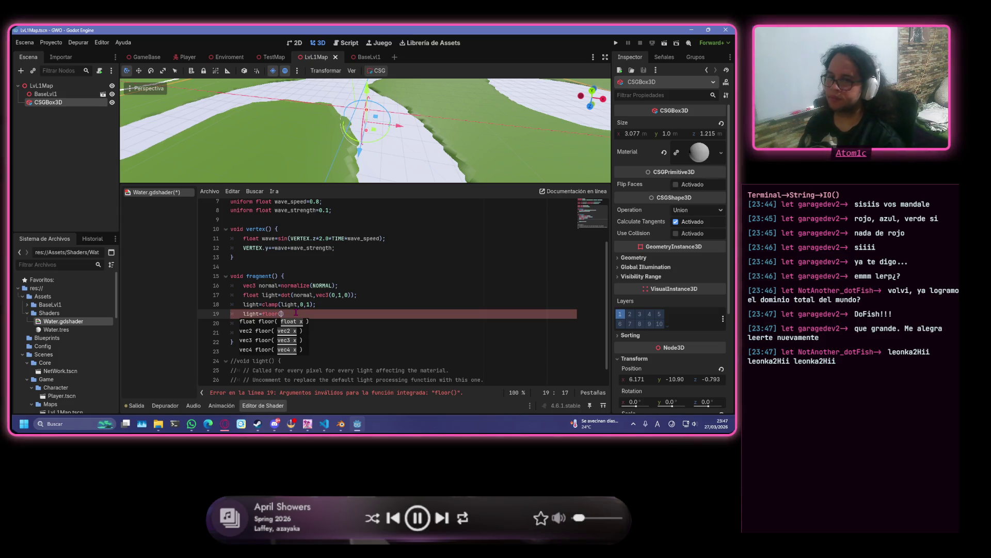
{"action": "type", "text": "light"}
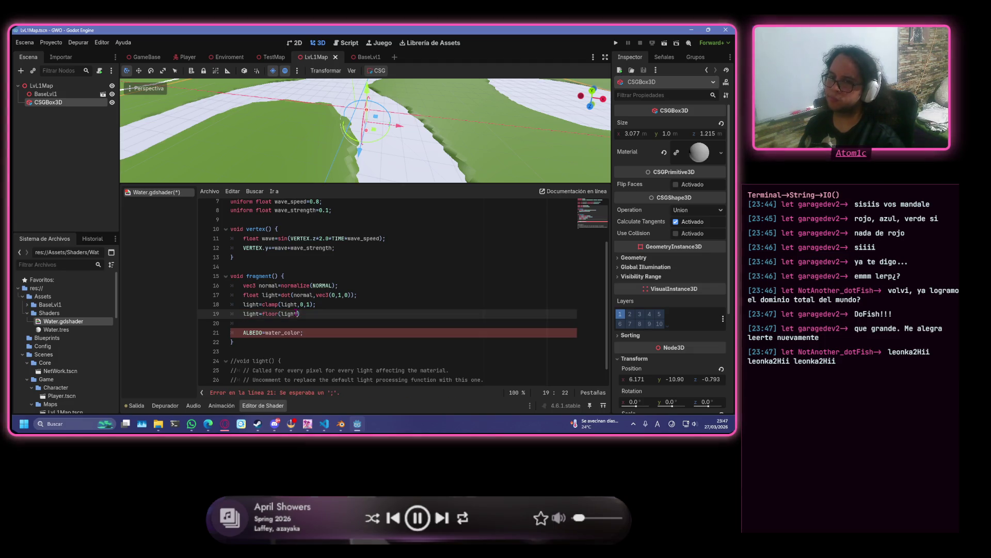
{"action": "type", "text": "*"}
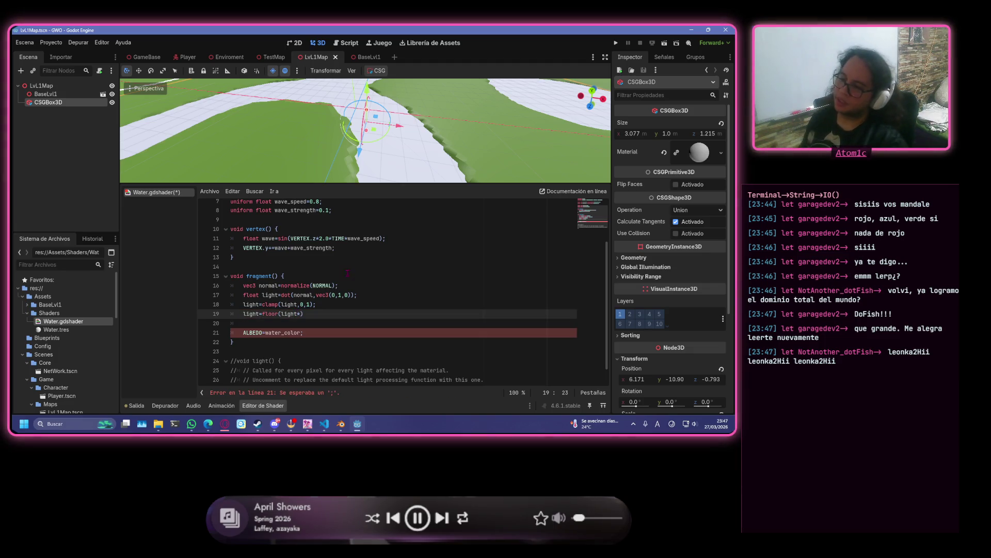
- Add a new 'uniform float' line among the uniform declarations at the top
{"action": "scroll", "coordinate": [351, 274], "scroll_direction": "up", "scroll_amount": 2}
{"action": "left_click", "coordinate": [349, 275]}
{"action": "key", "text": "Return"}
{"action": "key", "text": "Return"}
{"action": "type", "text": "uniform float"}
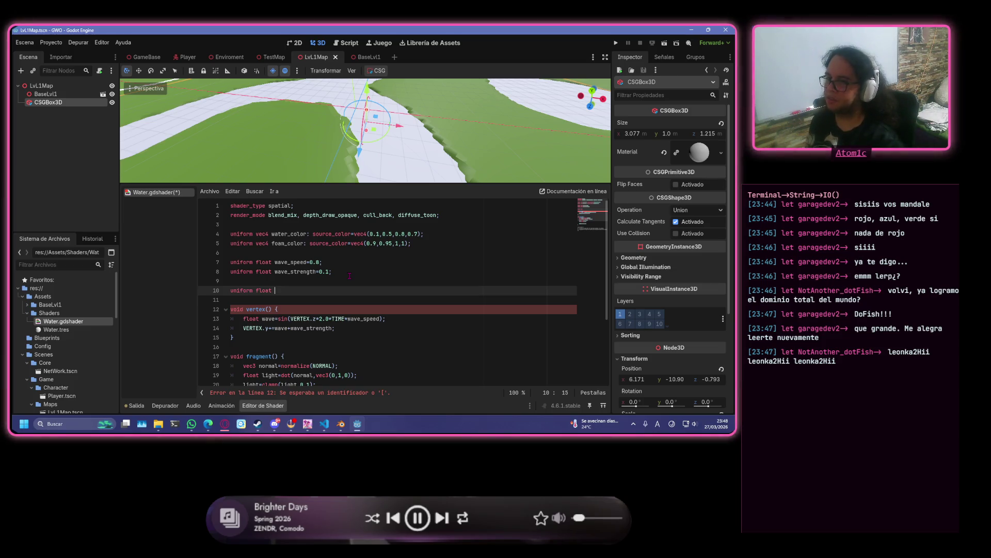
- Finish line 10 as 'uniform float toon_step=2;' and save
{"action": "type", "text": "toon_step"}
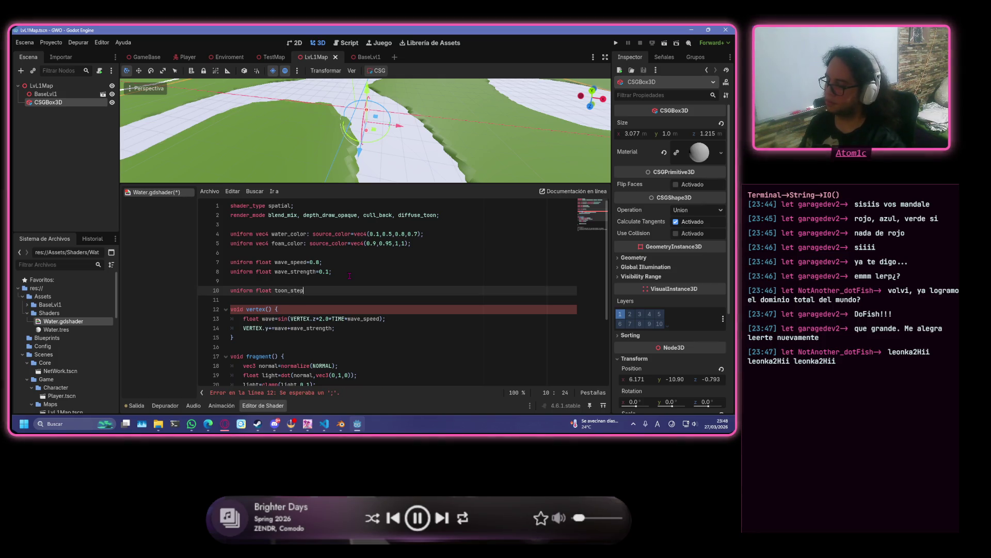
{"action": "key", "text": "Escape"}
{"action": "type", "text": "=2;"}
{"action": "key", "text": "ctrl+s"}
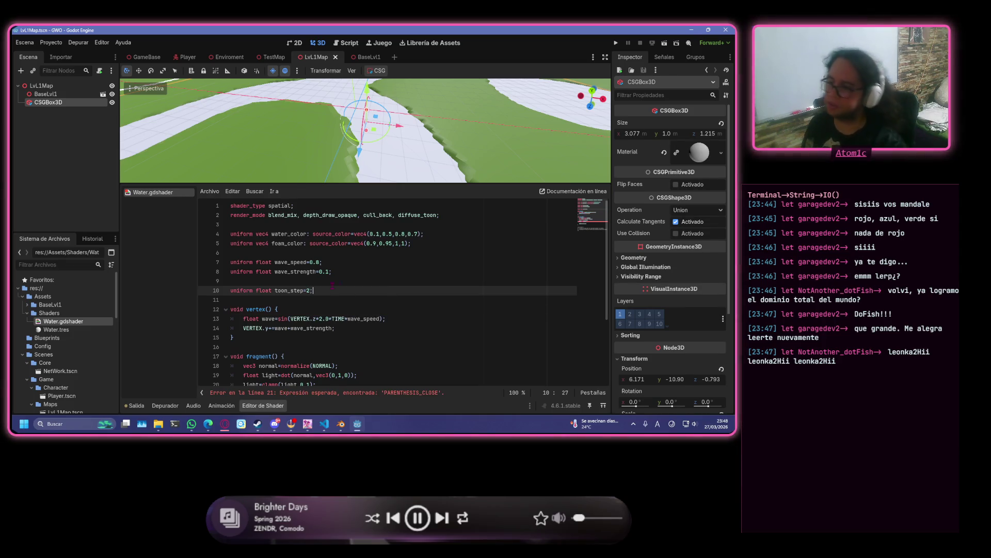
- Change line 21's floor call to floor(light*toon_step)
{"action": "scroll", "coordinate": [349, 276], "scroll_direction": "down", "scroll_amount": 3}
{"action": "left_click", "coordinate": [302, 309]}
{"action": "type", "text": "too"}
{"action": "key", "text": "Return"}
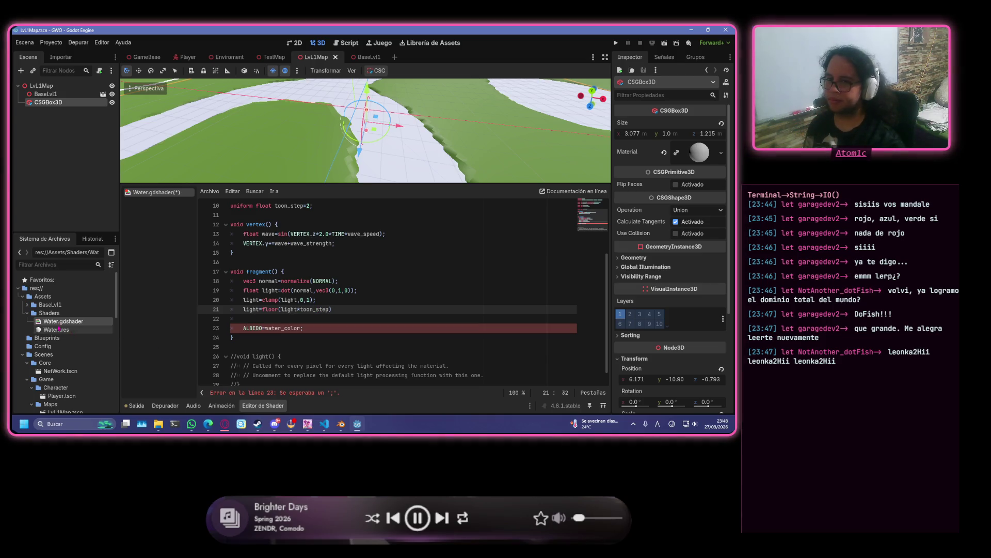
- Append '/toon_step;' so line 21 reads light=floor(light*toon_step)/toon_step;, then save
{"action": "left_click", "coordinate": [346, 309]}
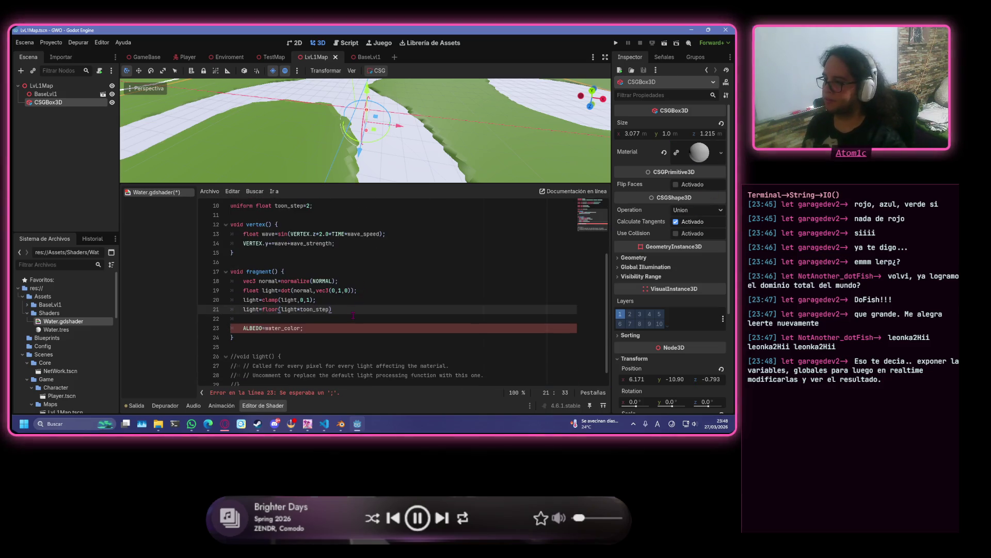
{"action": "type", "text": "/"}
{"action": "key", "text": "BackSpace"}
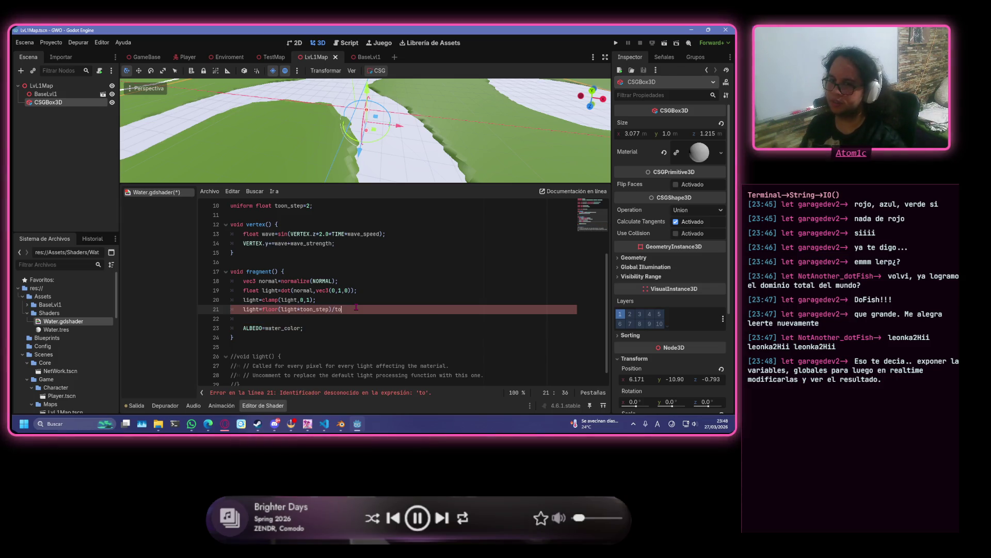
{"action": "key", "text": "BackSpace"}
{"action": "key", "text": "BackSpace"}
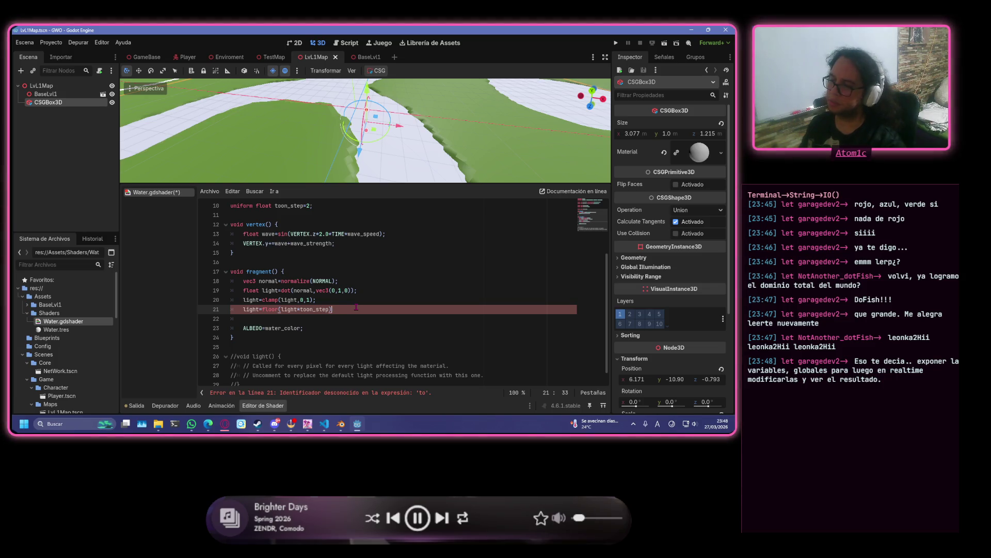
{"action": "type", "text": "/"}
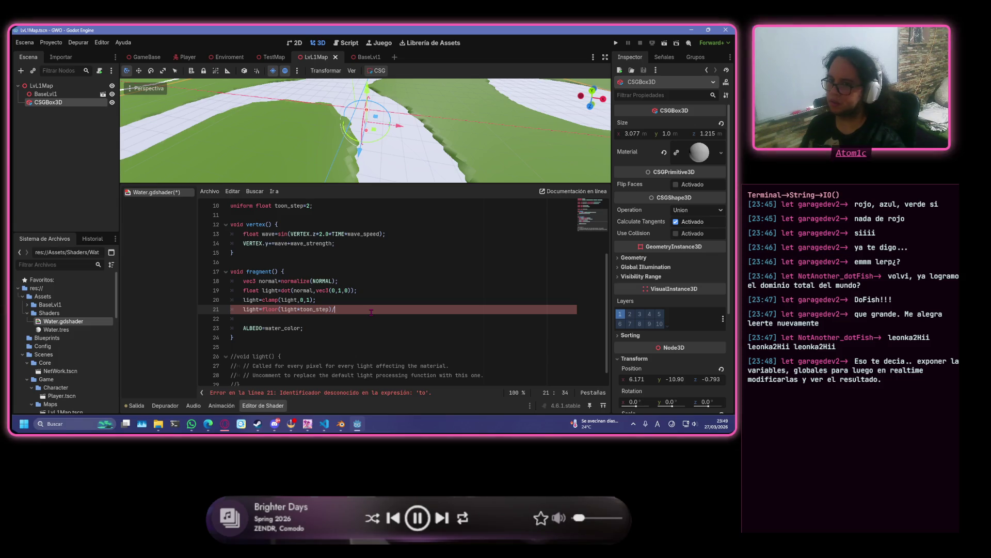
{"action": "type", "text": "too"}
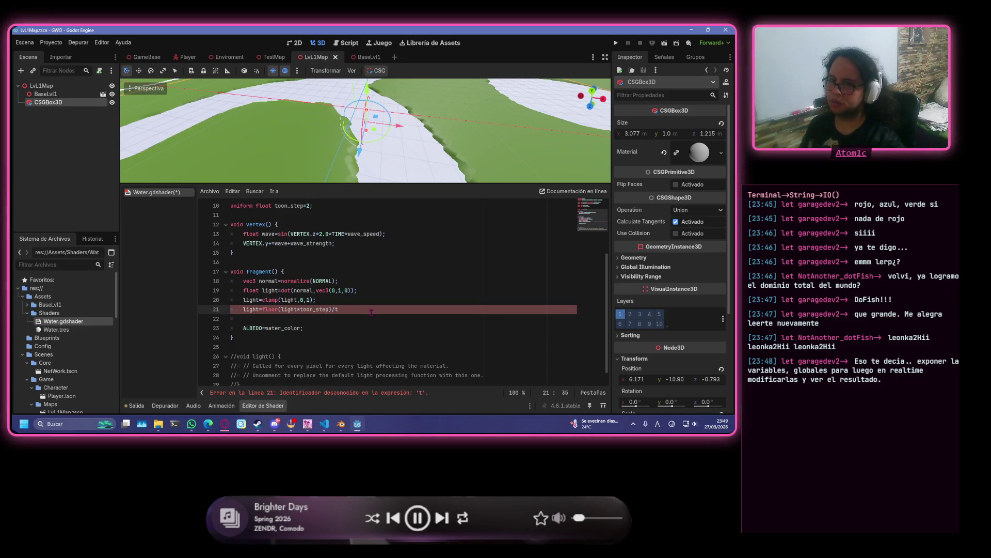
{"action": "type", "text": "n_s"}
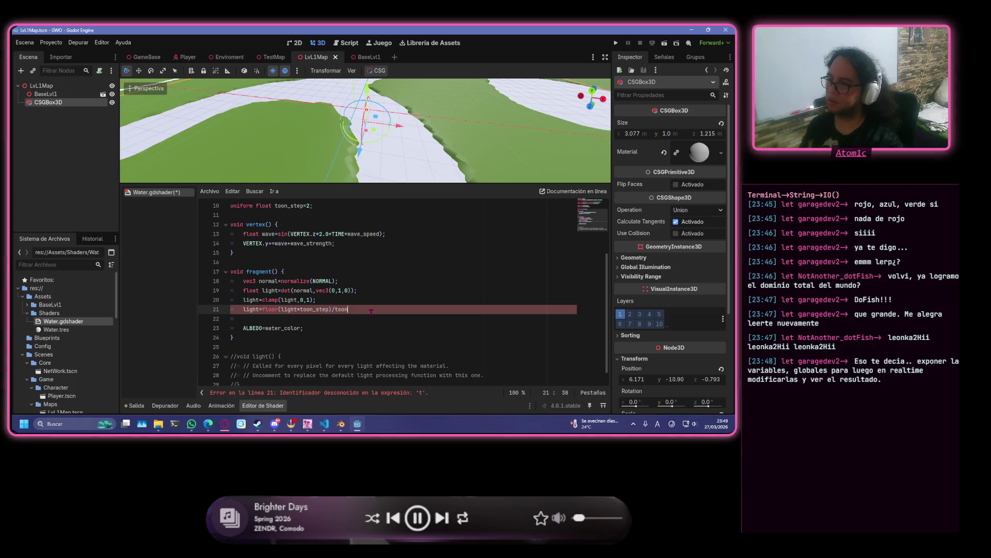
{"action": "type", "text": "tep;"}
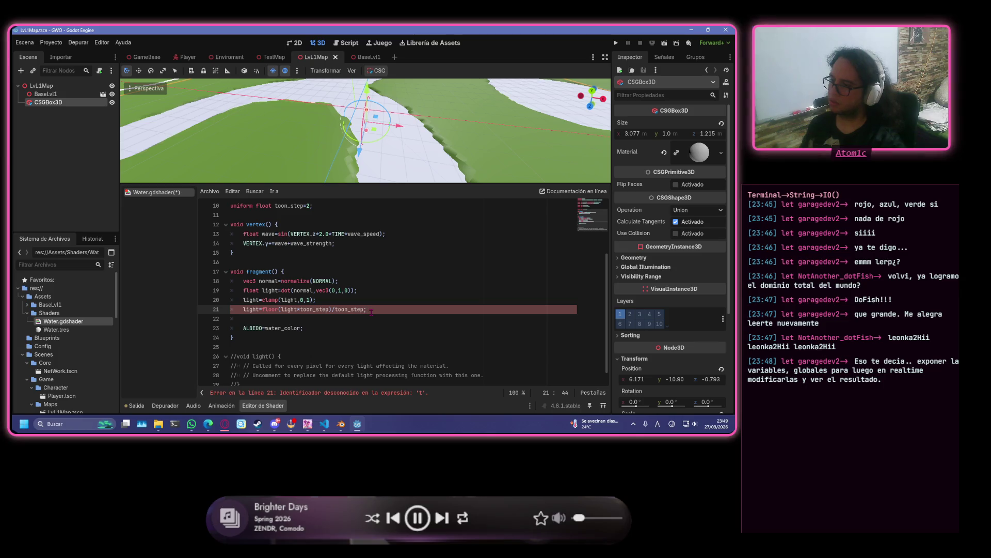
{"action": "key", "text": "ctrl+s"}
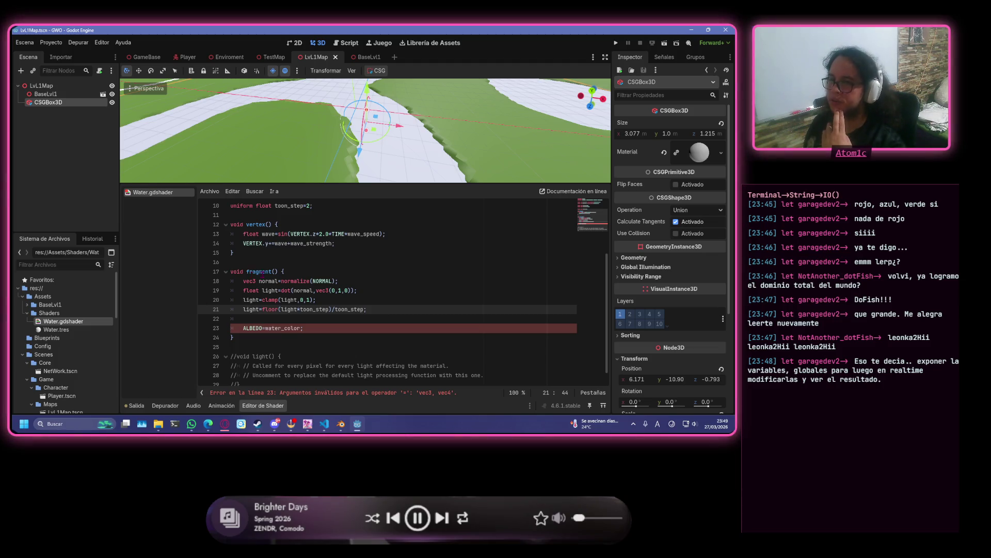
- Declare vec3 base_color = water_color.rgb * light in fragment() and save the shader
{"action": "key", "text": "Return"}
{"action": "type", "text": "ec3"}
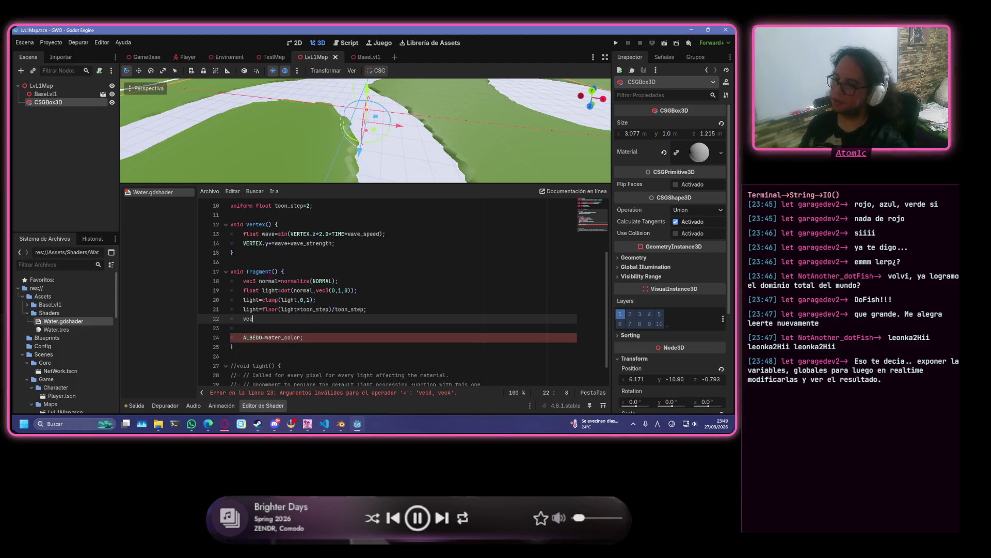
{"action": "key", "text": "Return"}
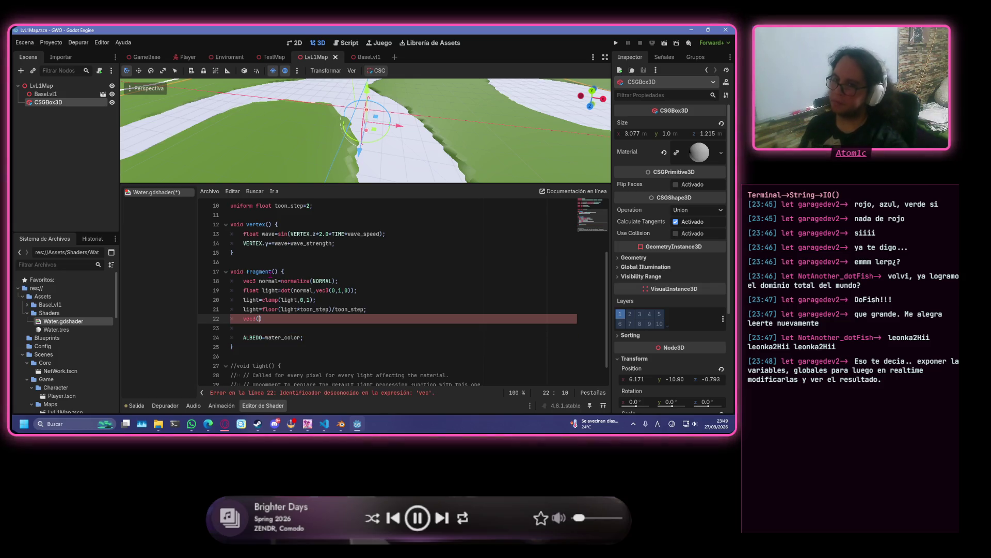
{"action": "key", "text": "BackSpace"}
{"action": "key", "text": "BackSpace"}
{"action": "key", "text": "BackSpace"}
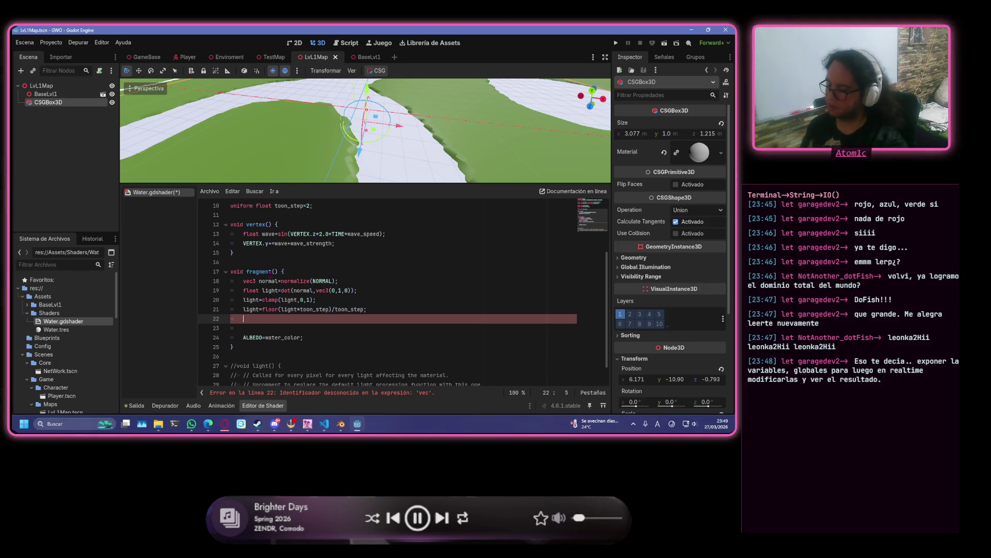
{"action": "type", "text": "vec"}
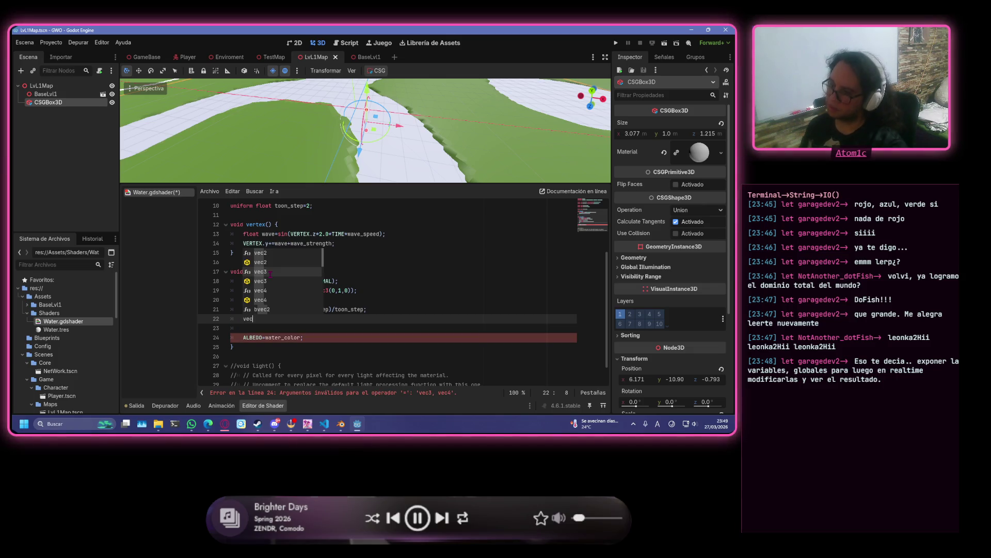
{"action": "type", "text": "3 base"}
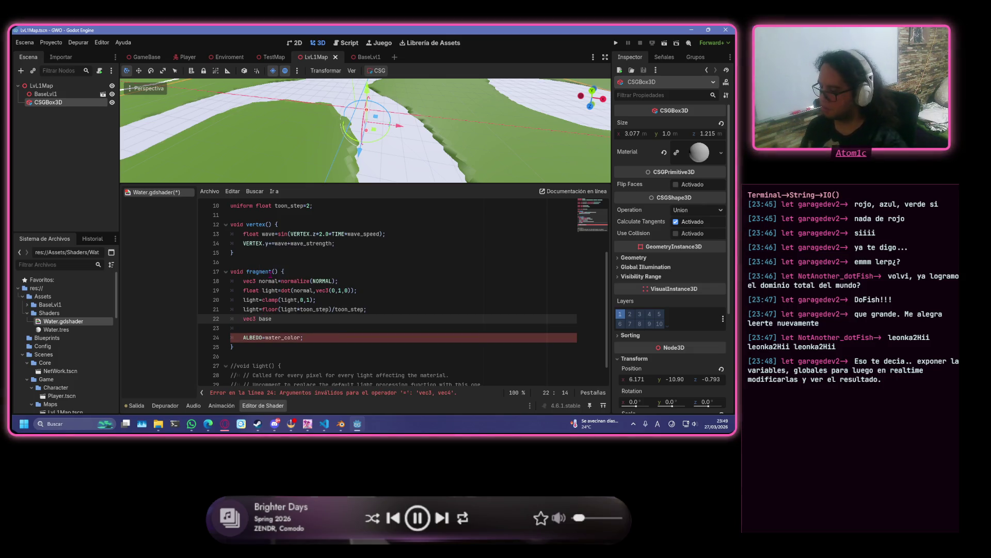
{"action": "type", "text": "_color"}
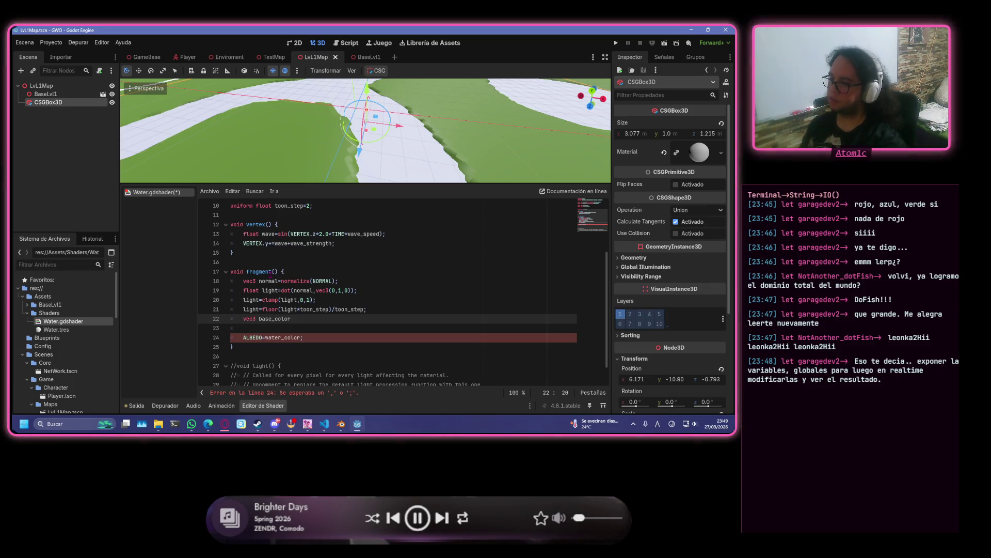
{"action": "type", "text": "=water_color."}
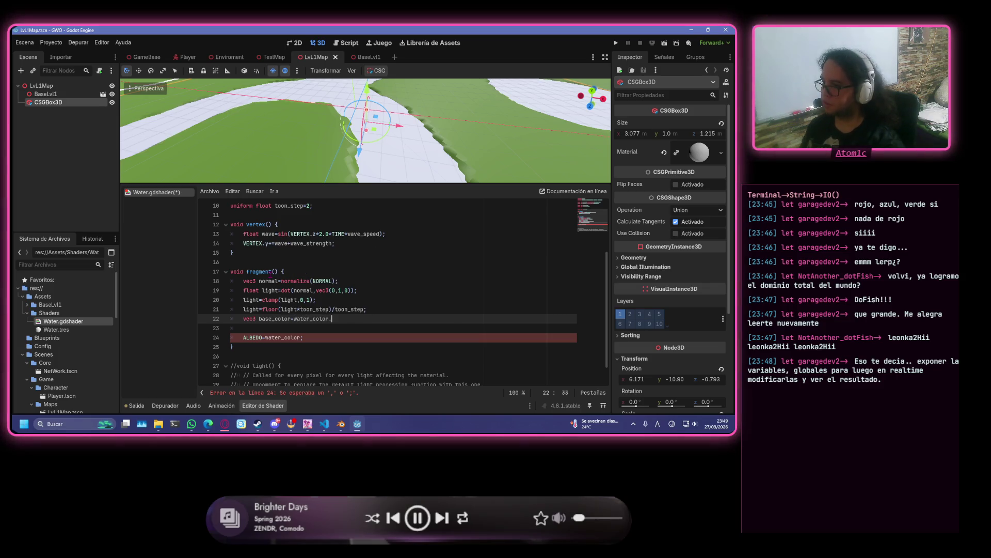
{"action": "type", "text": "rg"}
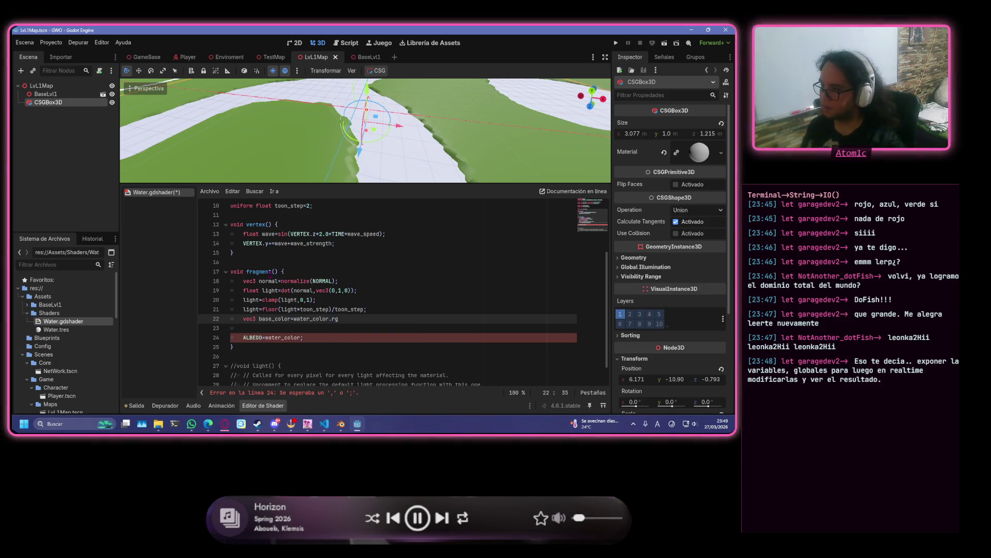
{"action": "type", "text": "b"}
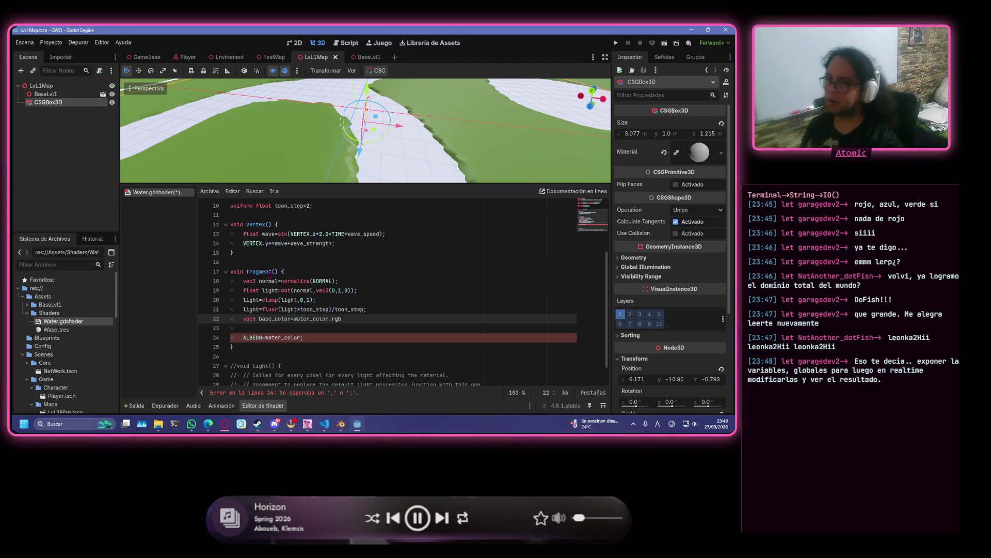
{"action": "type", "text": "*1;ight;"}
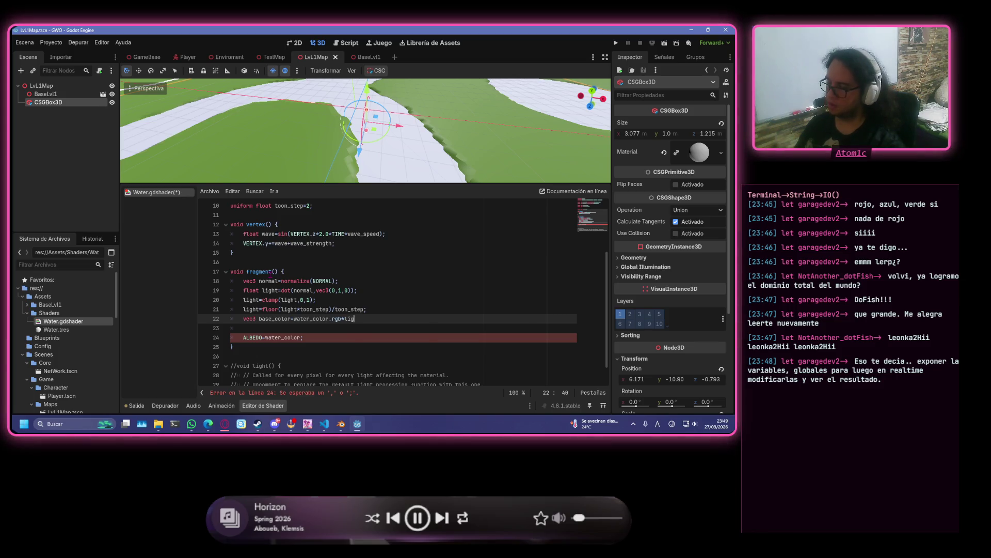
{"action": "key", "text": "ctrl+s"}
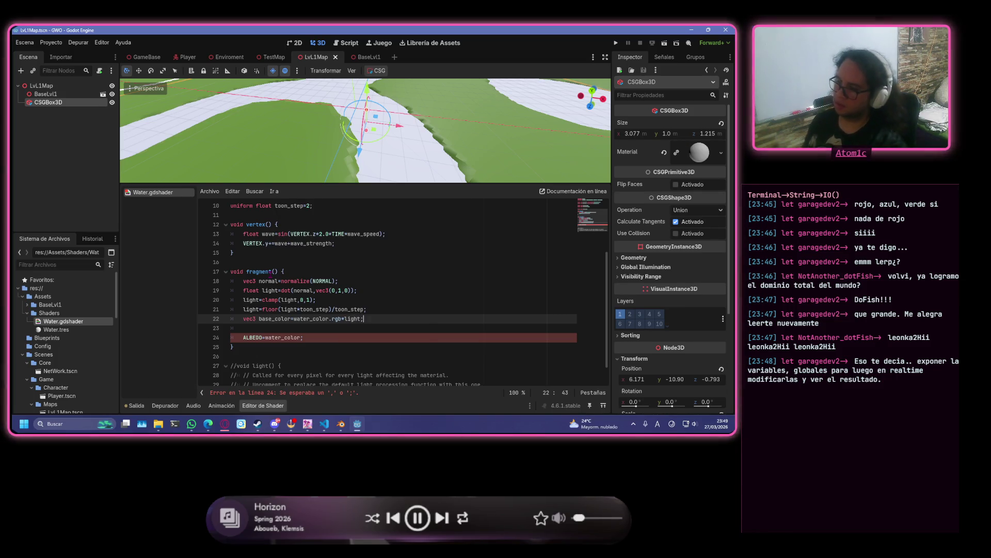
- Change the ALBEDO assignment to use base_color instead of water_color
{"action": "left_click", "coordinate": [349, 338]}
{"action": "key", "text": "Return"}
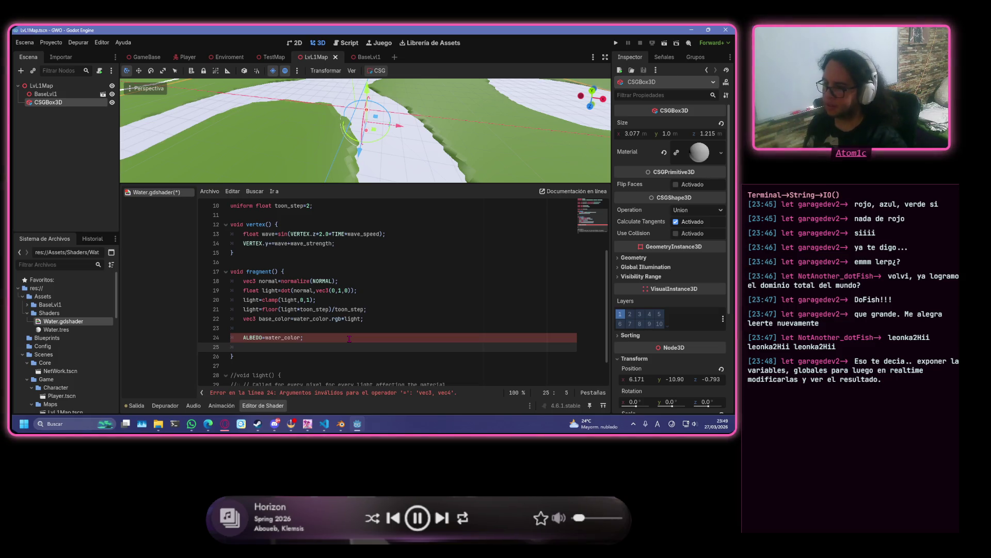
{"action": "left_click", "coordinate": [301, 337]}
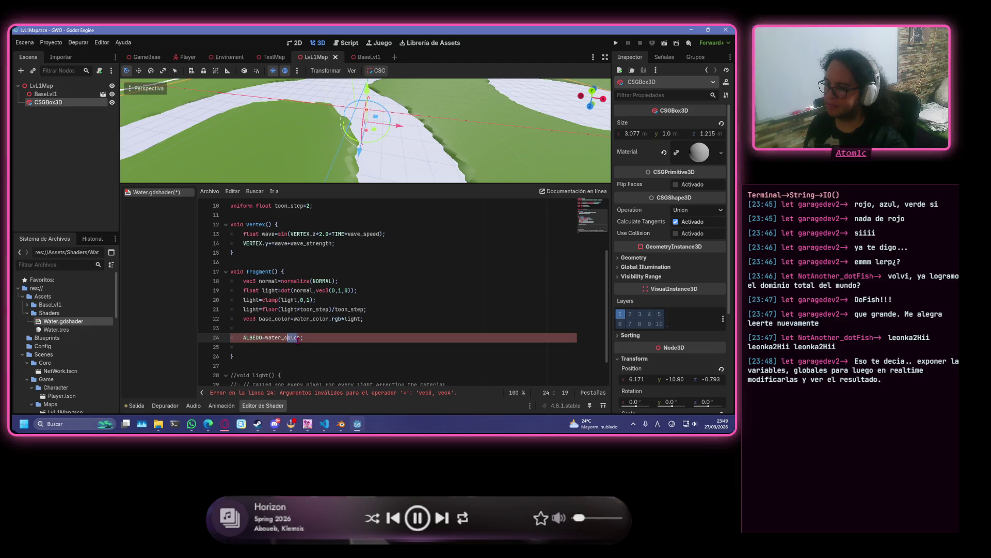
{"action": "type", "text": "."}
{"action": "key", "text": "BackSpace"}
{"action": "key", "text": "BackSpace"}
{"action": "key", "text": "BackSpace"}
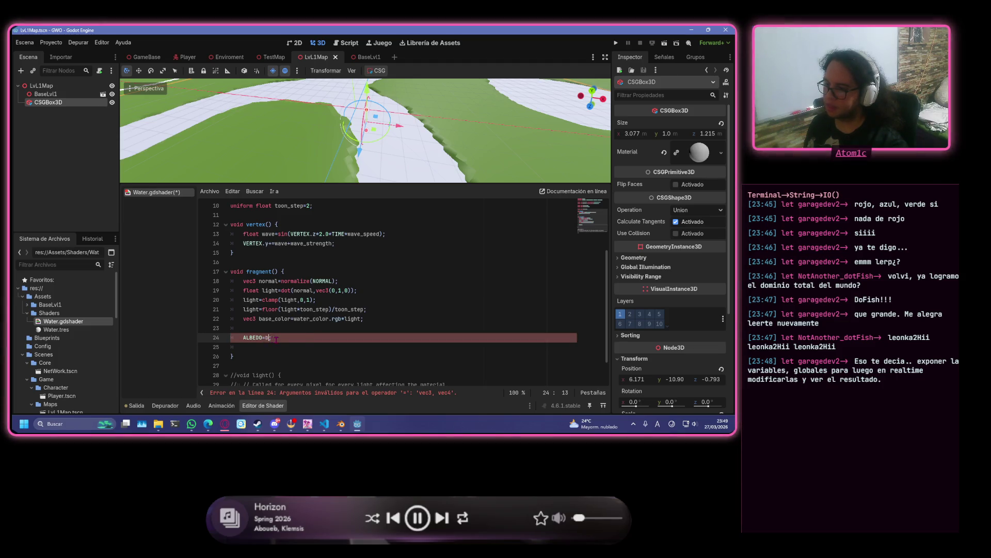
{"action": "type", "text": "bas"}
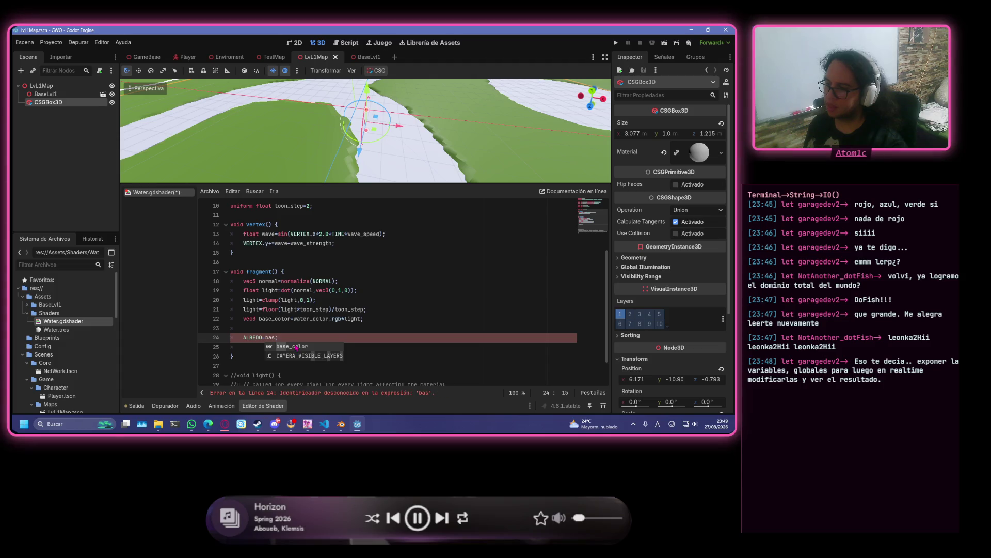
{"action": "key", "text": "Return"}
{"action": "type", "text": ";"}
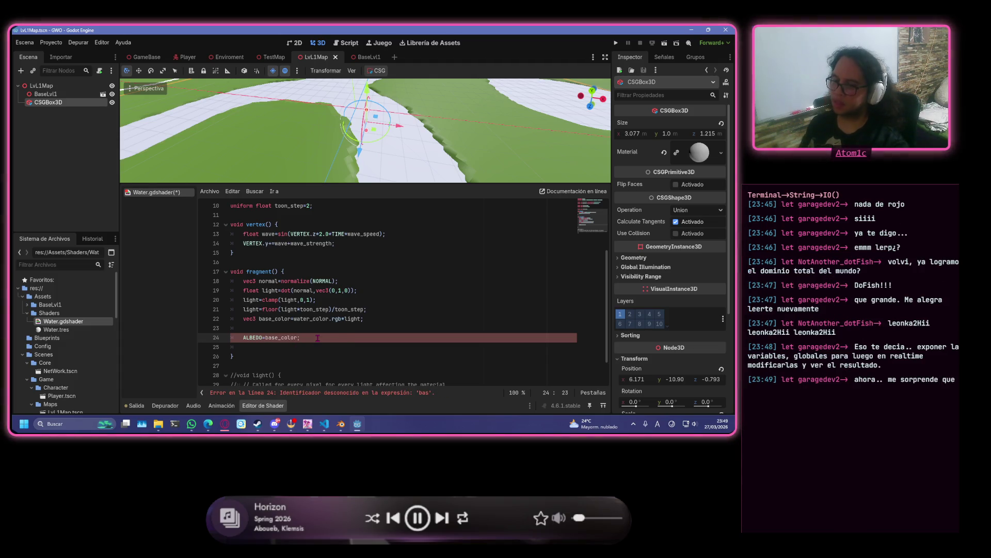
{"action": "key", "text": "Return"}
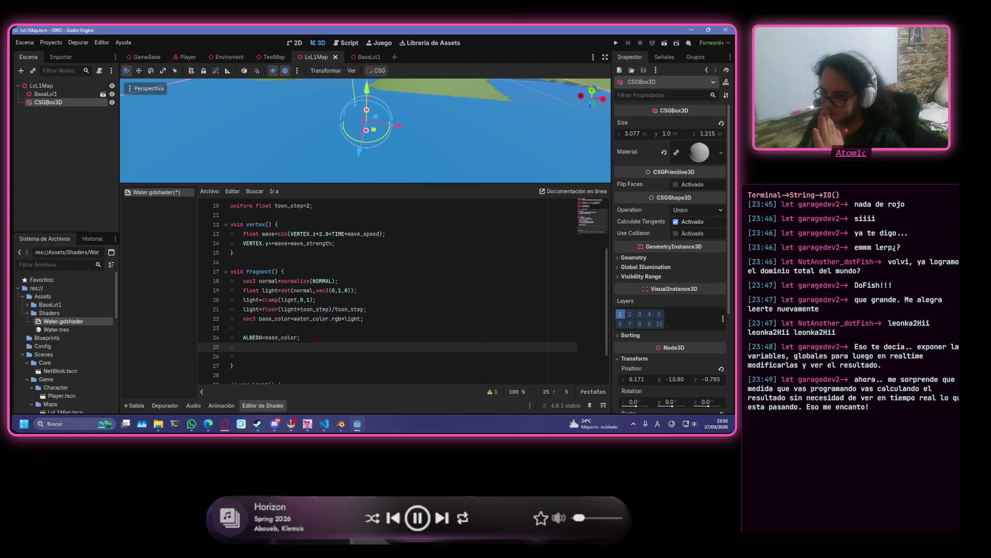
- Orbit the 3D view lower to inspect the water against the horizon, then start a new statement
{"action": "scroll", "coordinate": [460, 141], "scroll_direction": "down", "scroll_amount": 5}
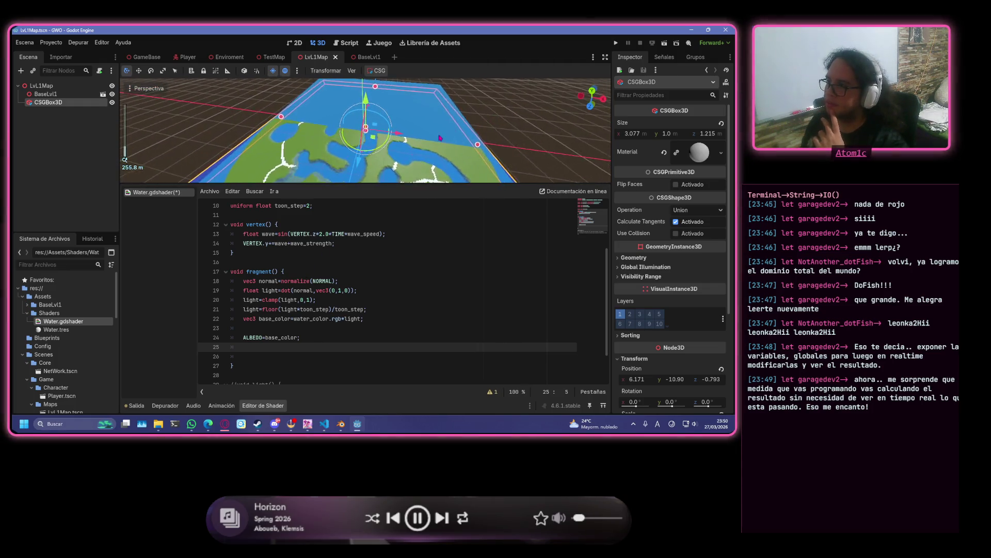
{"action": "mouse_move", "coordinate": [382, 139]}
{"action": "left_mouse_down"}
{"action": "mouse_move", "coordinate": [298, 110]}
{"action": "mouse_move", "coordinate": [392, 100]}
{"action": "mouse_move", "coordinate": [319, 90]}
{"action": "left_mouse_up"}
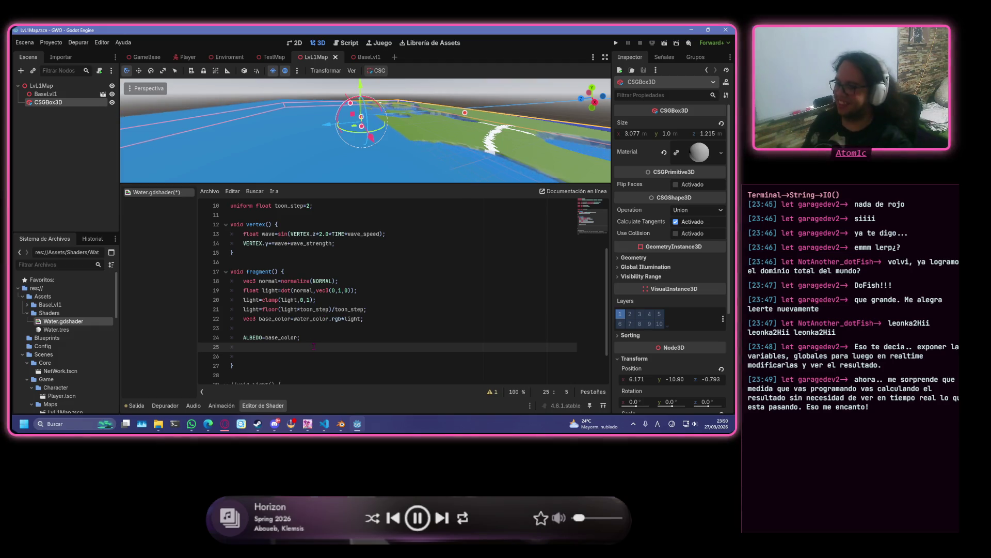
{"action": "type", "text": "Al"}
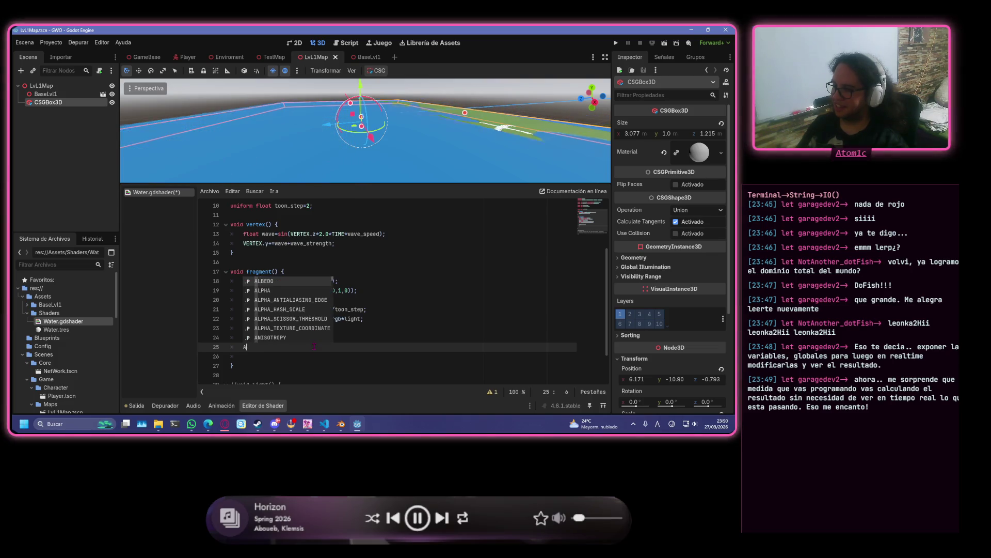
- Add ALPHA=water_color.a; to fragment() and save Water.gdshader
{"action": "key", "text": "BackSpace"}
{"action": "key", "text": "Escape"}
{"action": "key", "text": "Down"}
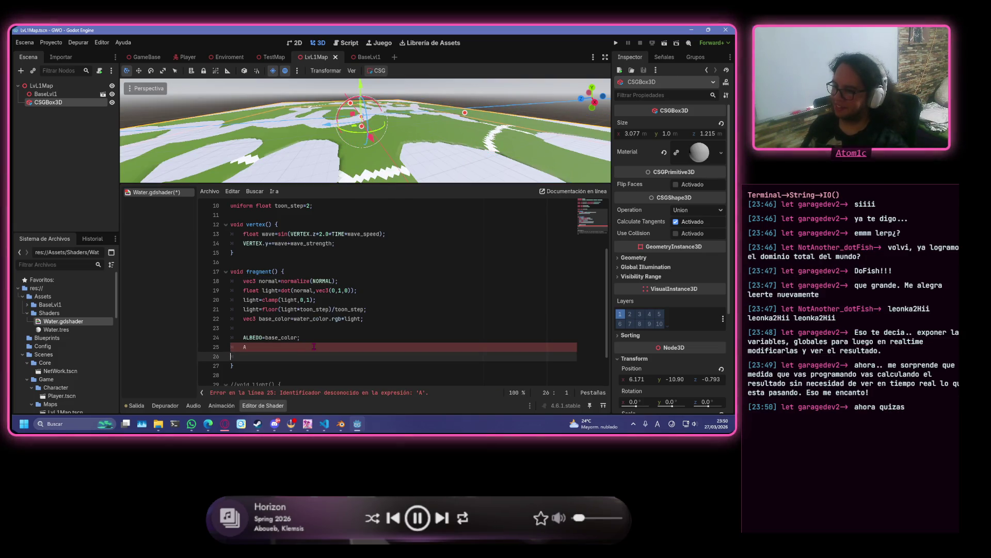
{"action": "key", "text": "Up"}
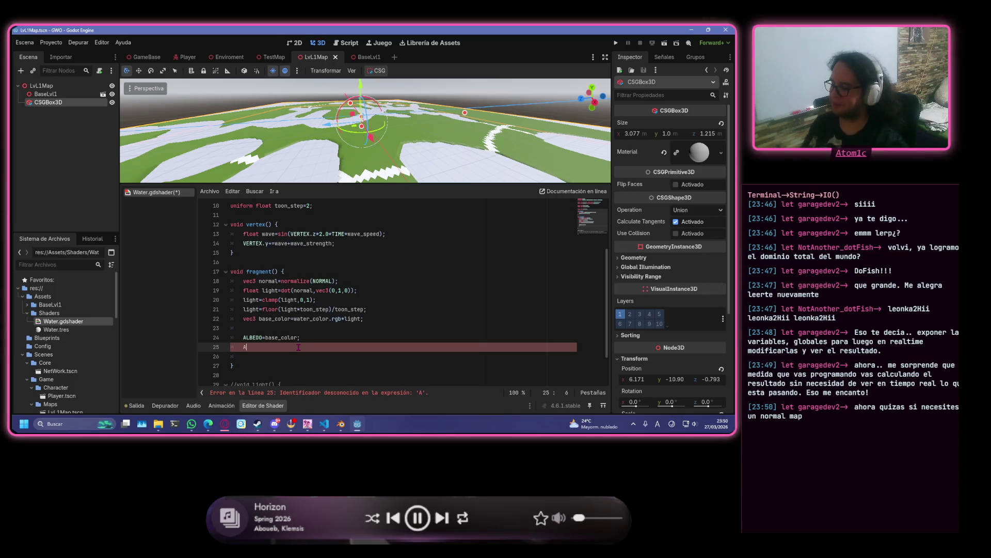
{"action": "type", "text": "L"}
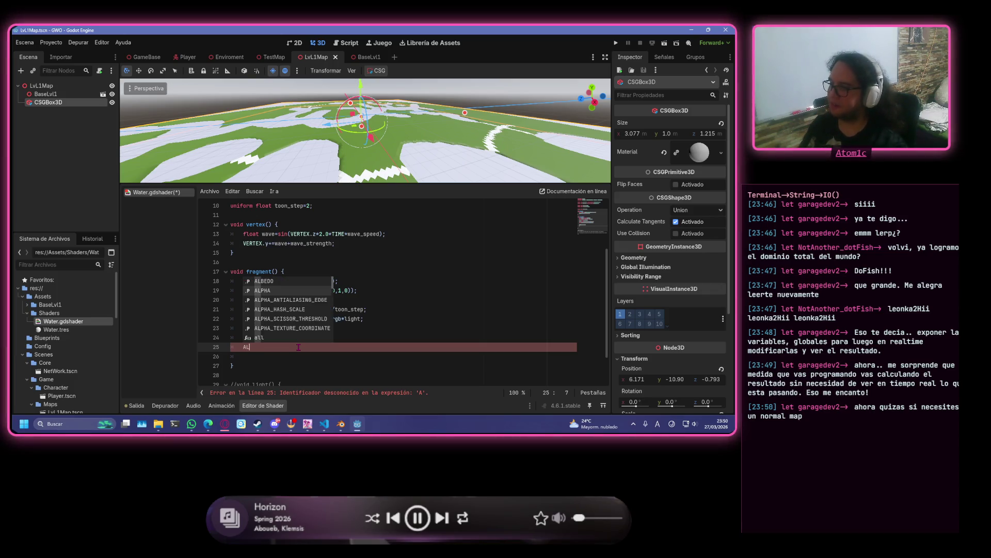
{"action": "key", "text": "Return"}
{"action": "type", "text": "="}
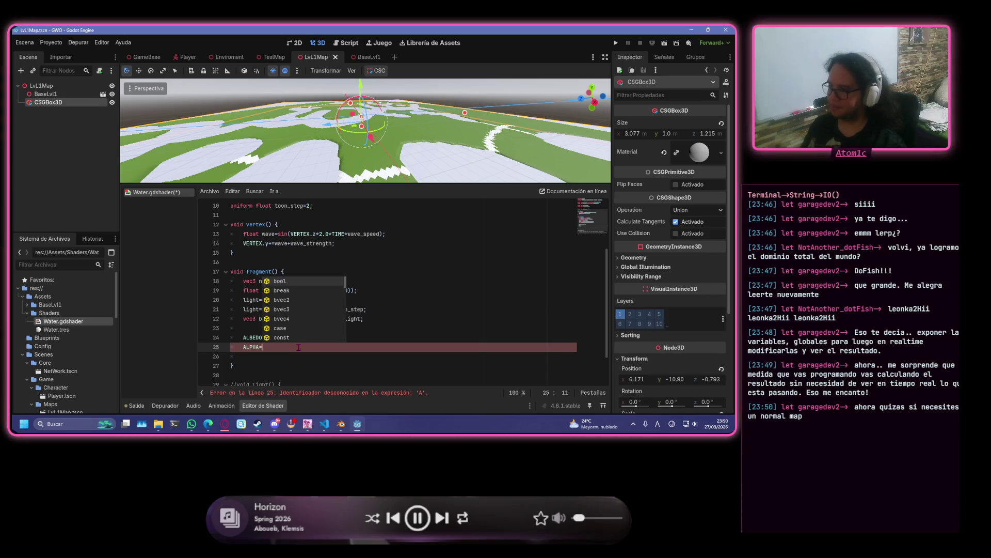
{"action": "type", "text": "wa"}
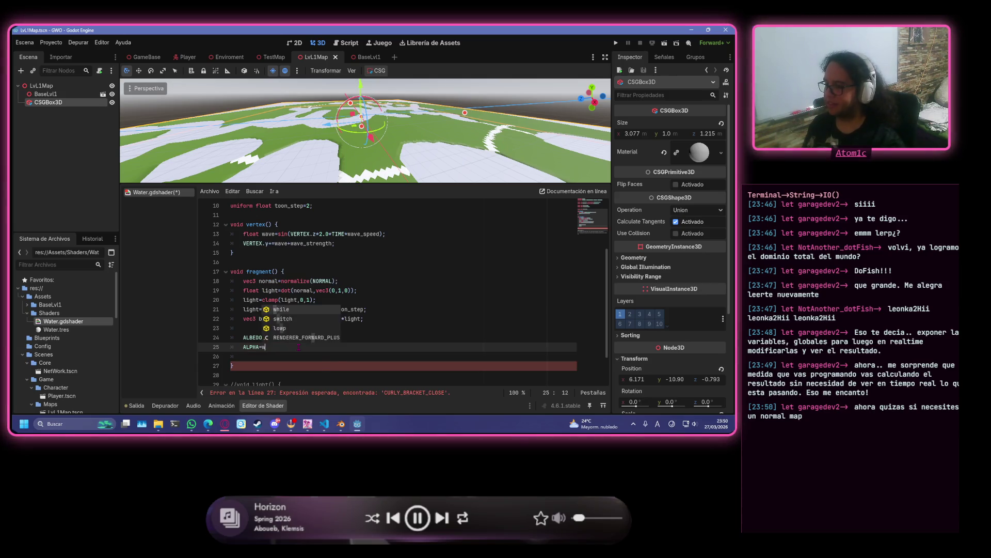
{"action": "key", "text": "Return"}
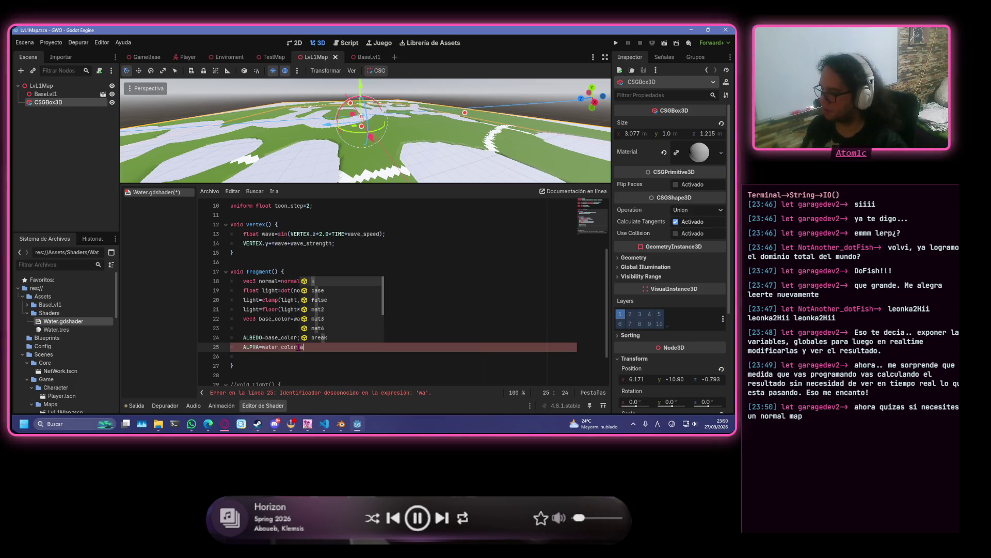
{"action": "type", "text": ";"}
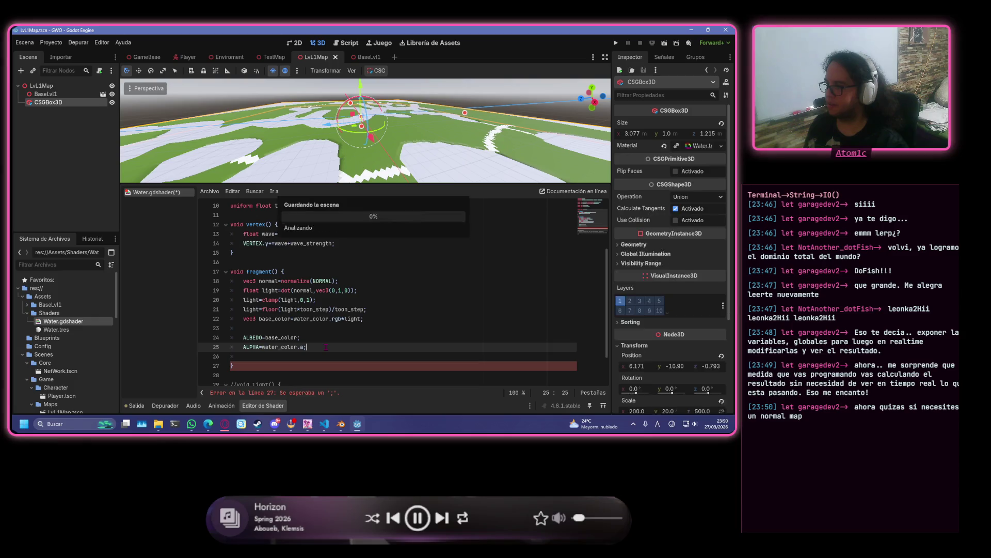
{"action": "key", "text": "ctrl+s"}
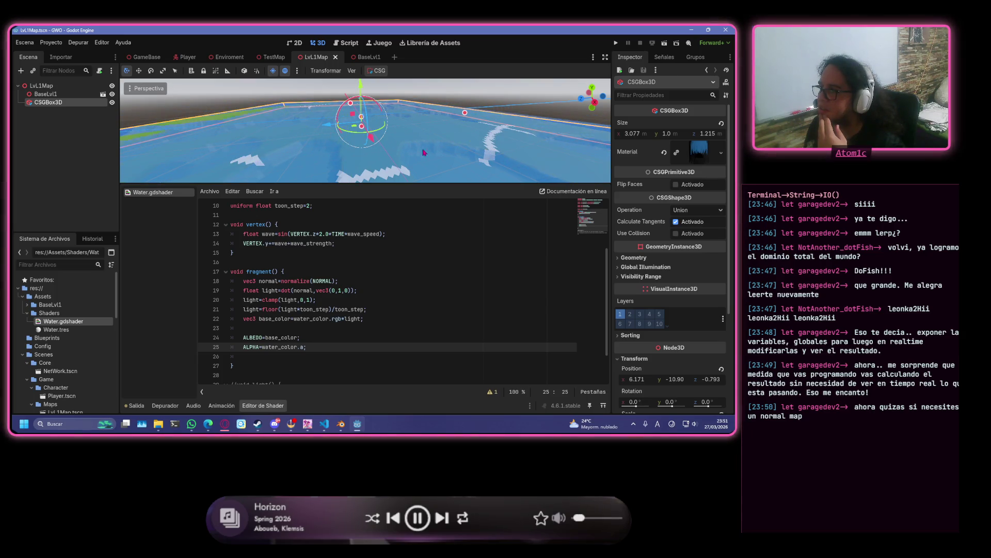
{"action": "scroll", "coordinate": [459, 144], "scroll_direction": "down", "scroll_amount": 5}
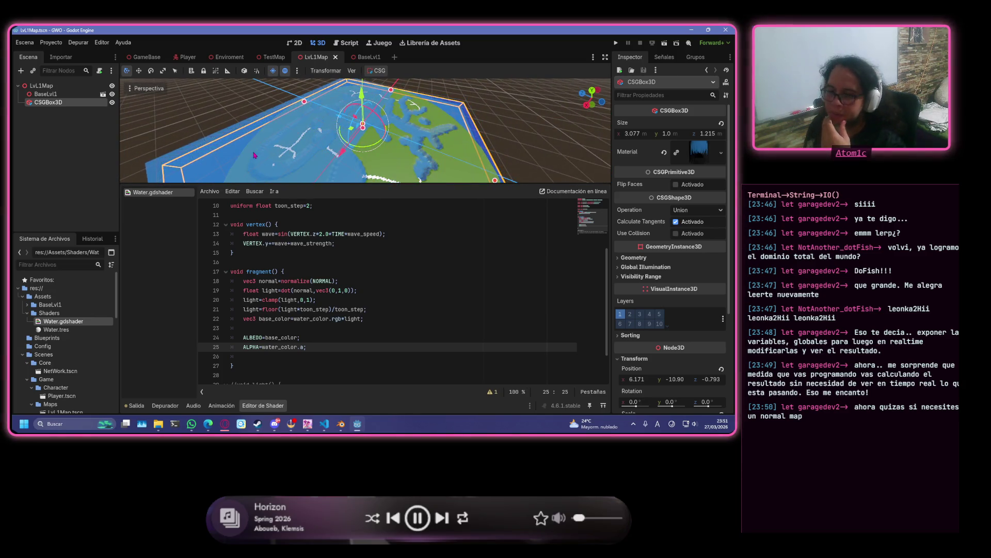
{"action": "mouse_move", "coordinate": [406, 141]}
{"action": "left_mouse_down"}
{"action": "mouse_move", "coordinate": [223, 126]}
{"action": "mouse_move", "coordinate": [432, 104]}
{"action": "mouse_move", "coordinate": [470, 118]}
{"action": "mouse_move", "coordinate": [379, 151]}
{"action": "left_mouse_up"}
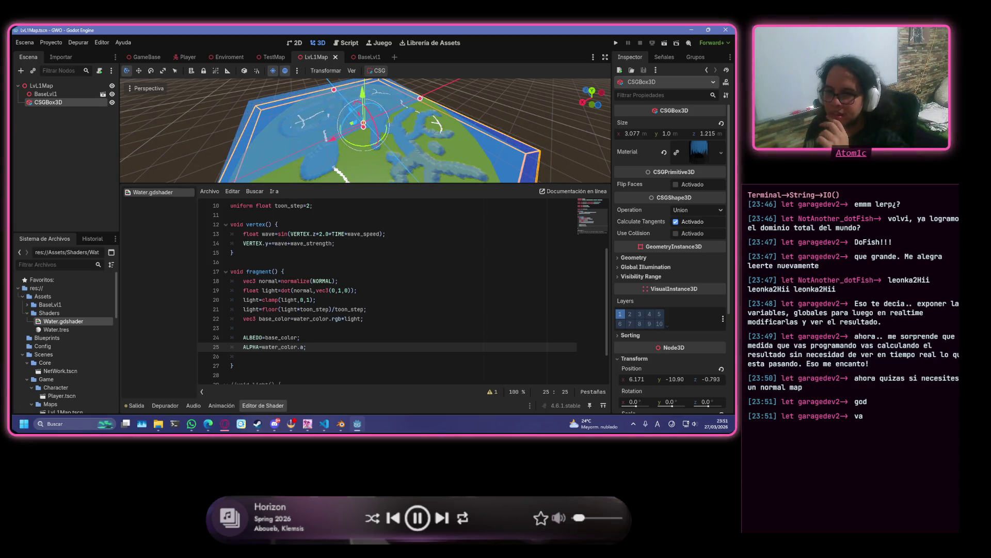
{"action": "left_click", "coordinate": [374, 318]}
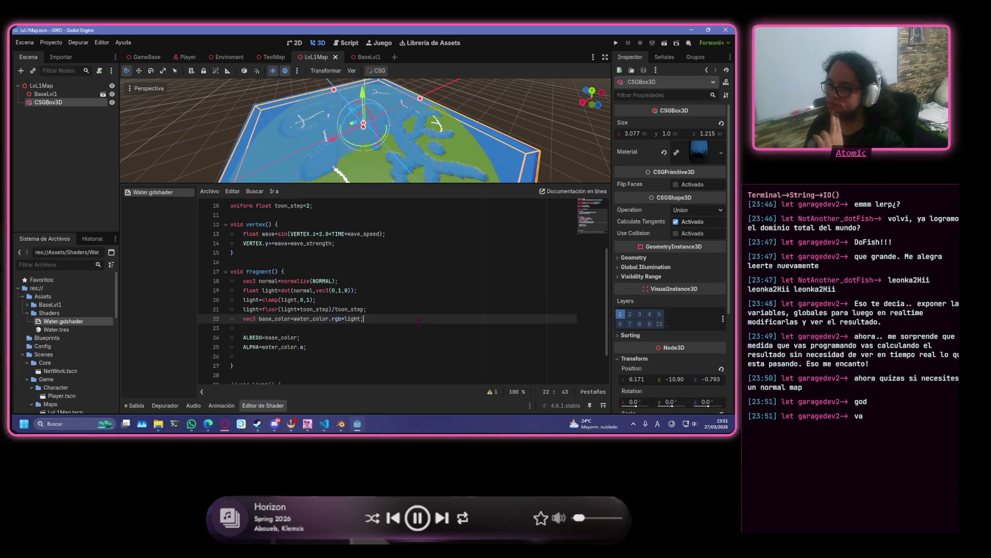
- Declare a new vec3 final_color variable below the base_color line
{"action": "key", "text": "Return"}
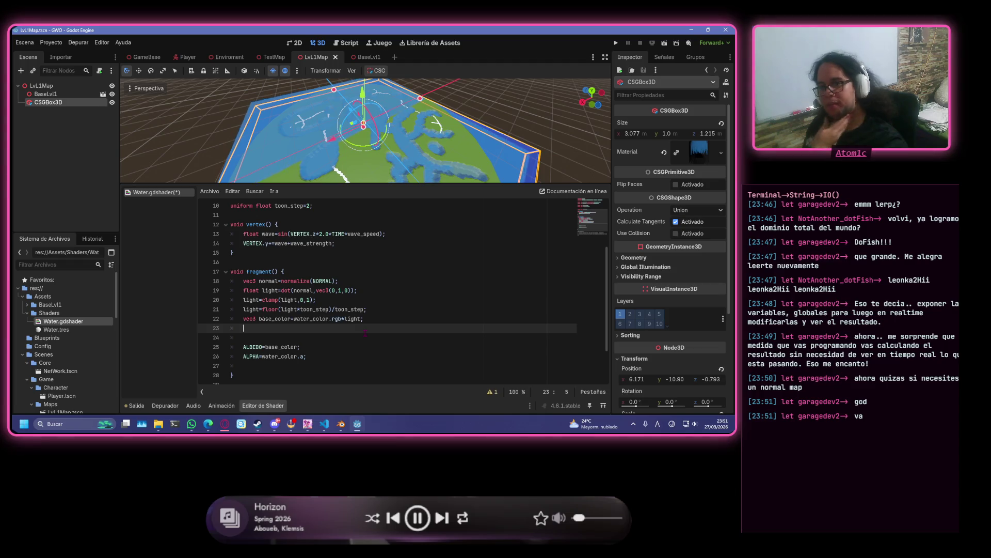
{"action": "type", "text": "ve"}
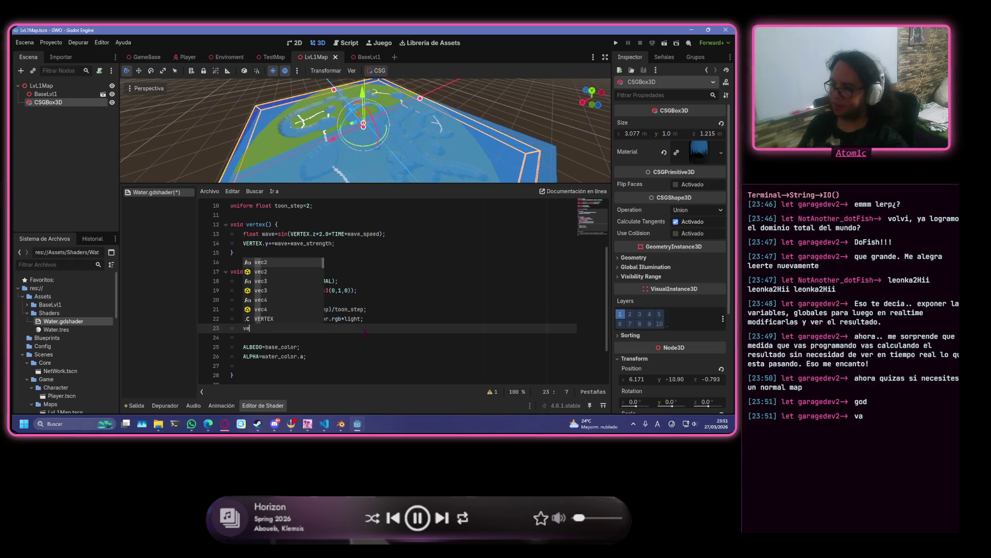
{"action": "type", "text": "c3 "}
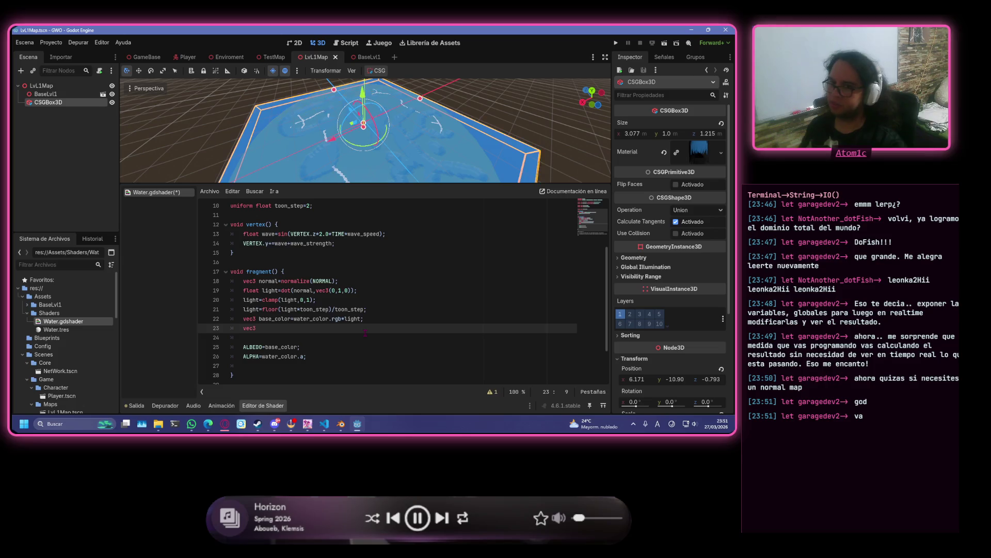
{"action": "type", "text": "fiatal"}
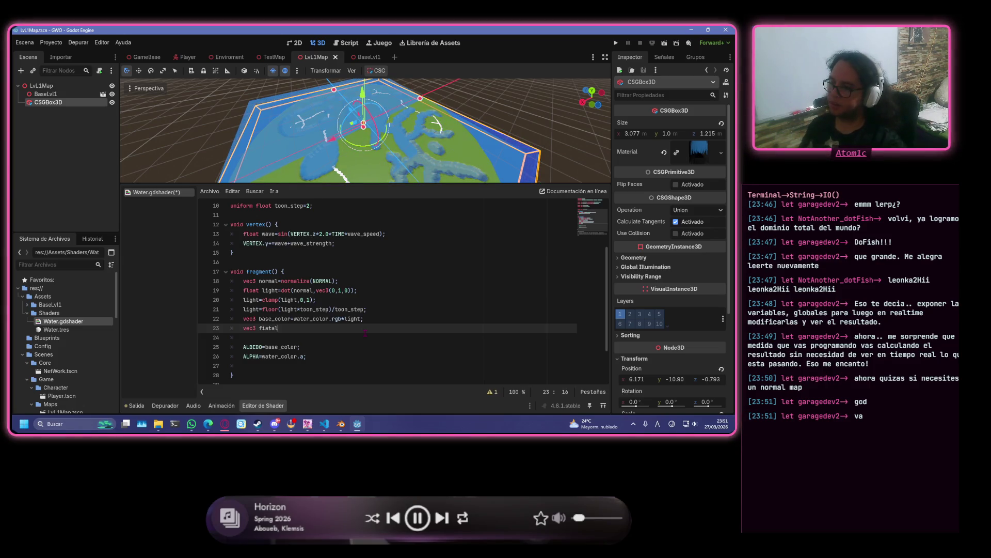
{"action": "key", "text": "BackSpace"}
{"action": "key", "text": "BackSpace"}
{"action": "key", "text": "BackSpace"}
{"action": "key", "text": "BackSpace"}
{"action": "type", "text": "nal"}
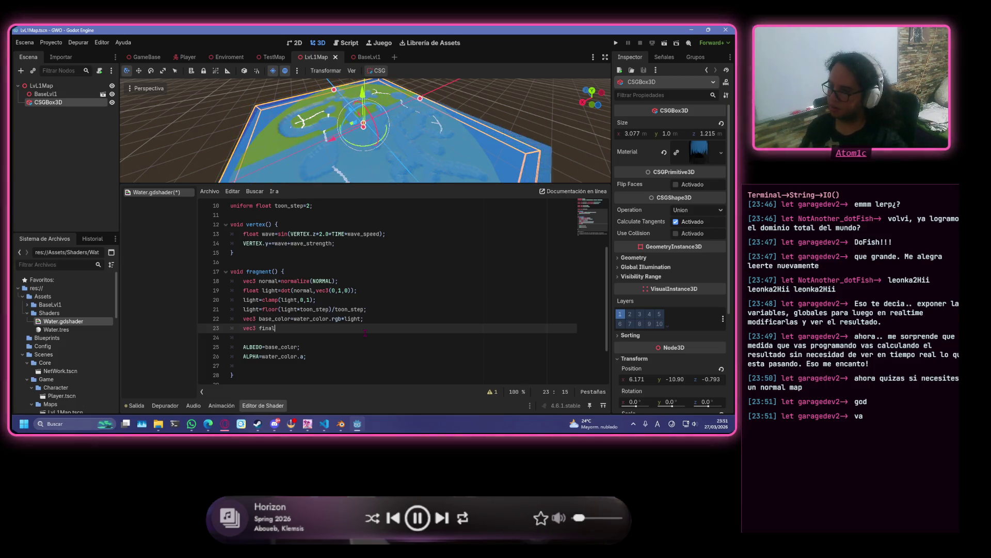
{"action": "type", "text": "_color"}
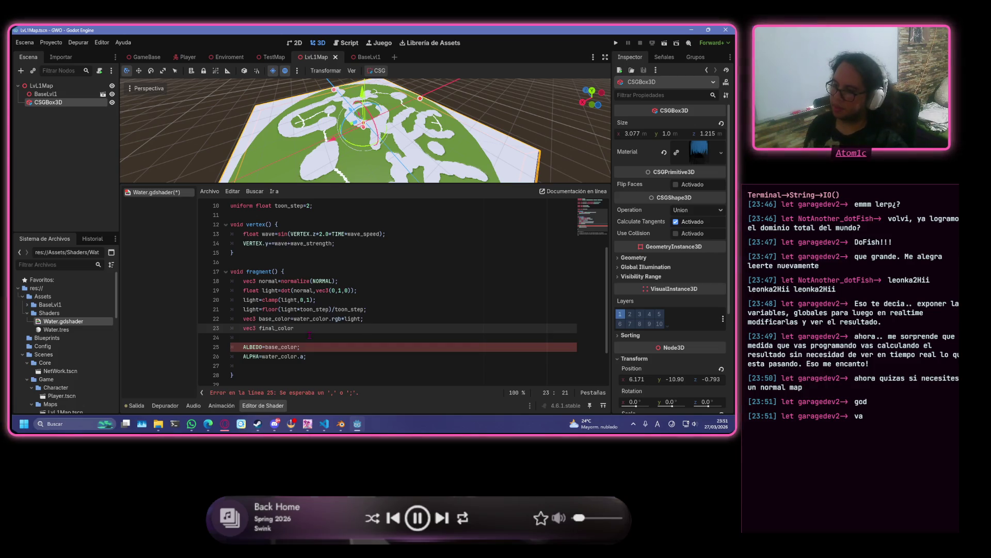
- Switch the ALBEDO assignment from base_color to final_color
{"action": "left_click", "coordinate": [300, 347]}
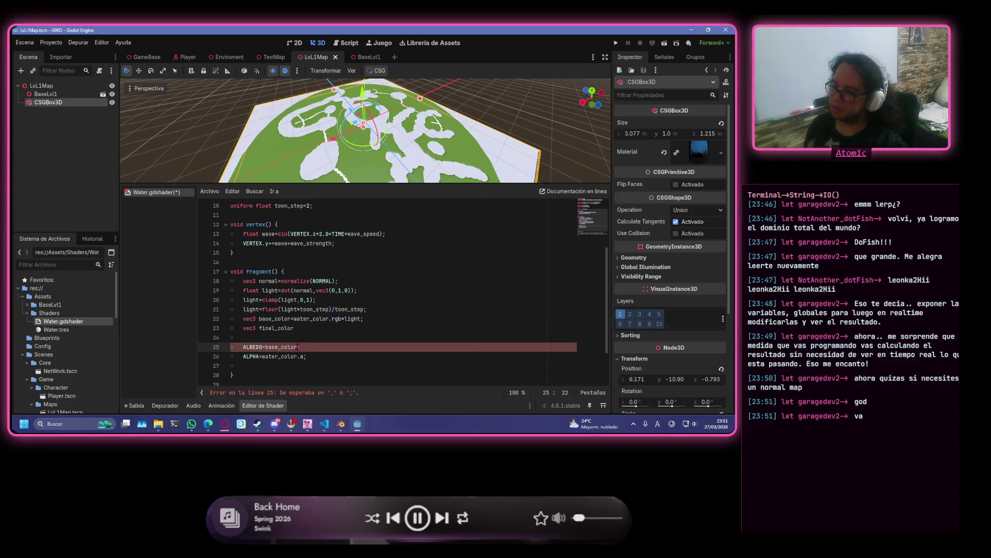
{"action": "left_click", "coordinate": [265, 347]}
{"action": "key", "text": "ctrl+Delete"}
{"action": "type", "text": "final_colo"}
- Initialise final_color to base_color and save the shader
{"action": "left_click", "coordinate": [309, 328]}
{"action": "type", "text": "=base"}
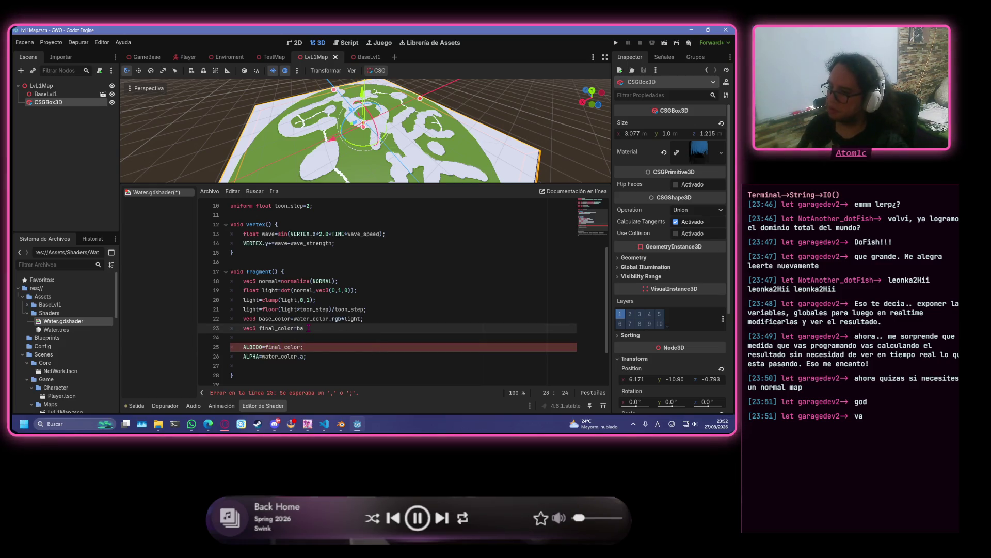
{"action": "key", "text": "Return"}
{"action": "type", "text": ";"}
{"action": "key", "text": "ctrl+s"}
- Insert a blank line above the final_color declaration and scroll back to the top
{"action": "left_click", "coordinate": [377, 318]}
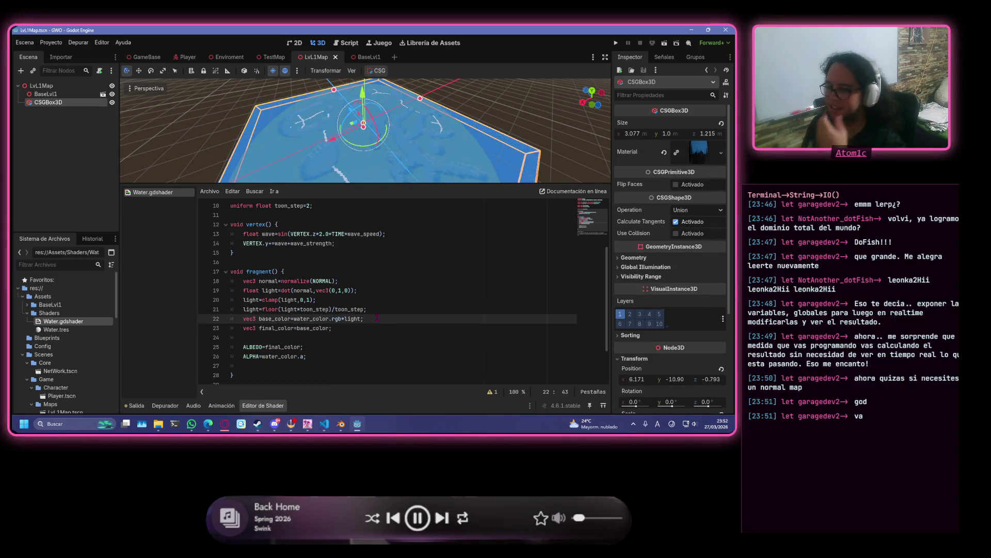
{"action": "key", "text": "Return"}
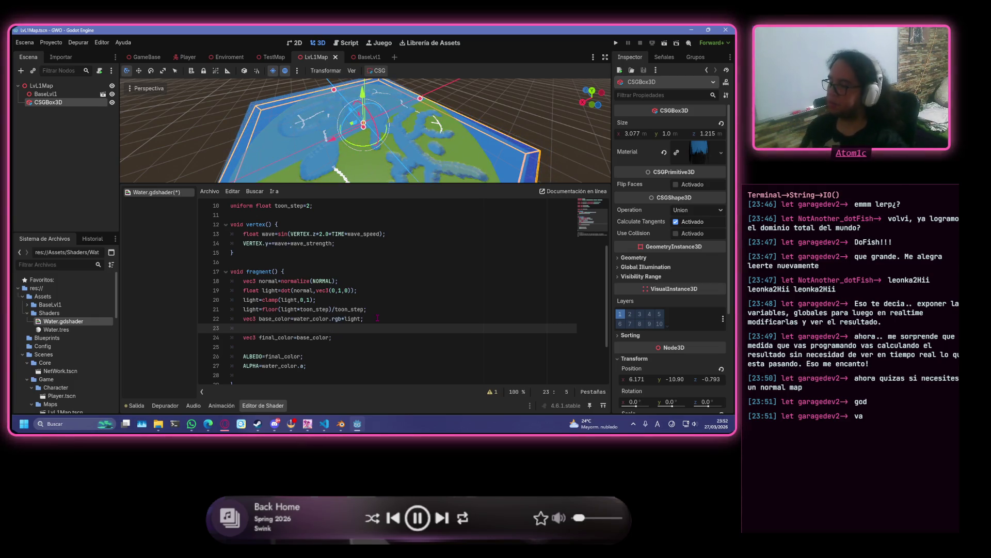
{"action": "scroll", "coordinate": [397, 237], "scroll_direction": "up", "scroll_amount": 3}
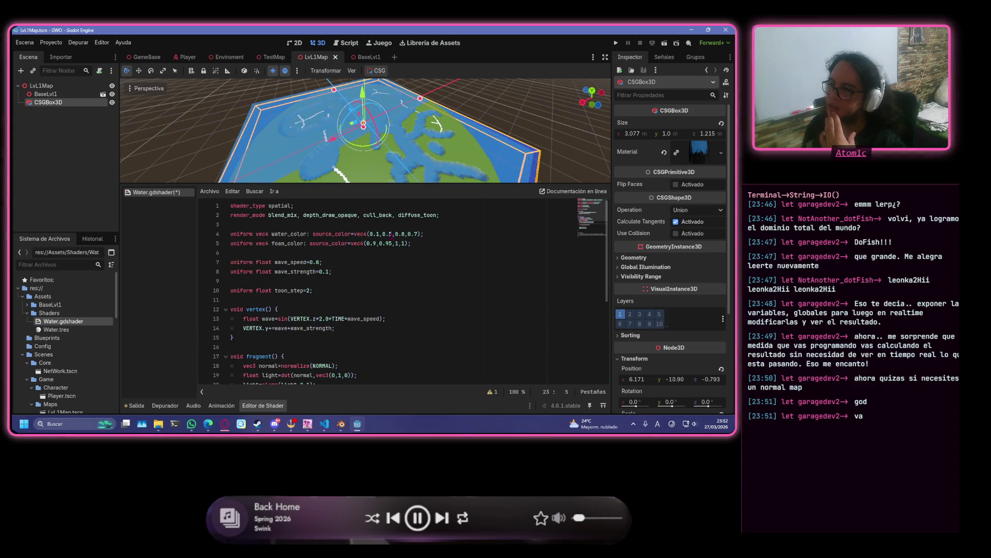
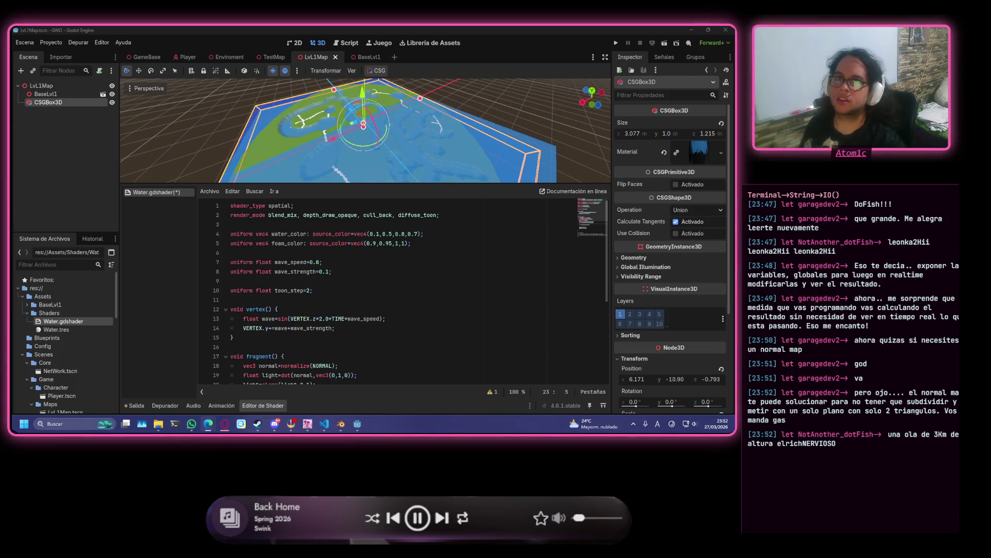
- Search the web for 'trazo shader anime' images and view a pen-stroke shader example
{"action": "key", "text": "alt+Tab"}
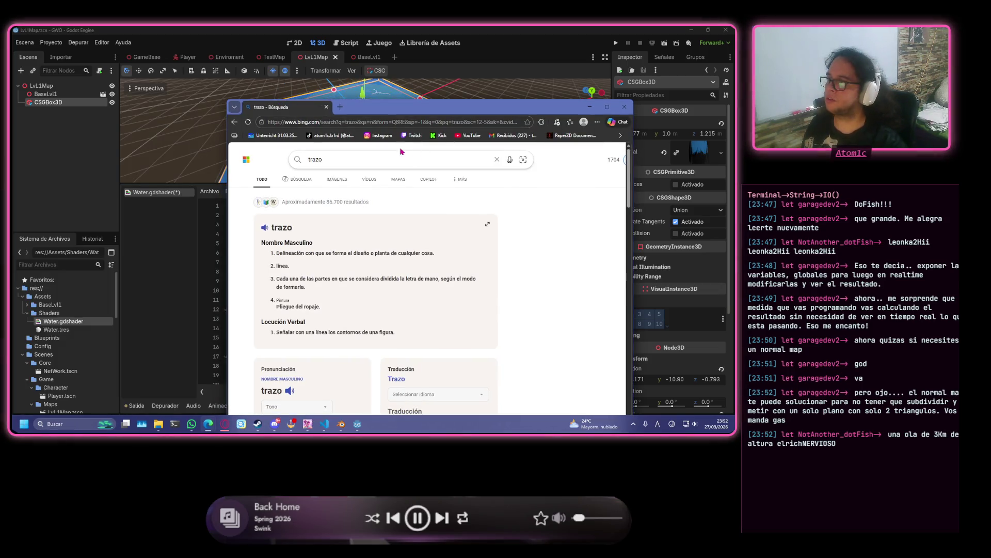
{"action": "left_click", "coordinate": [364, 154]}
{"action": "type", "text": "shader"}
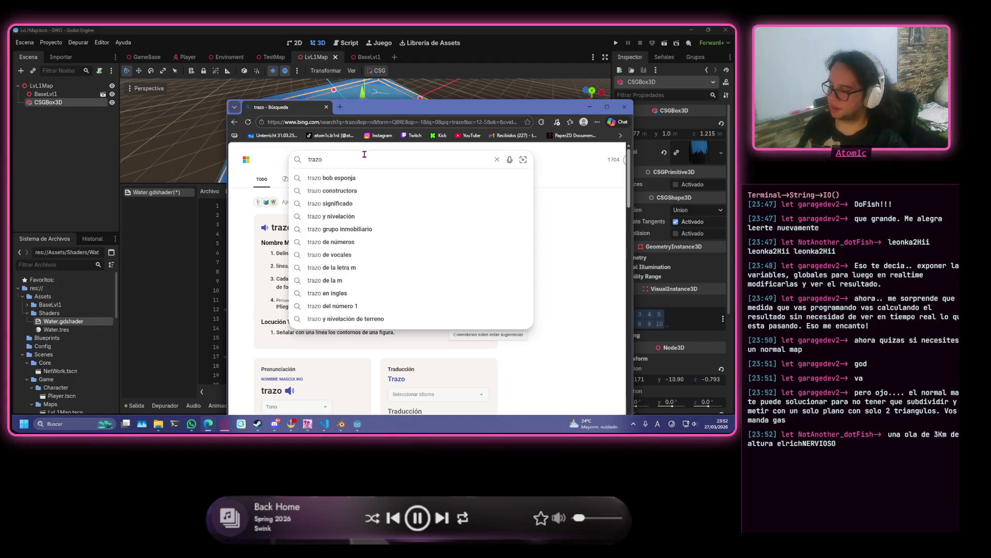
{"action": "key", "text": "Return"}
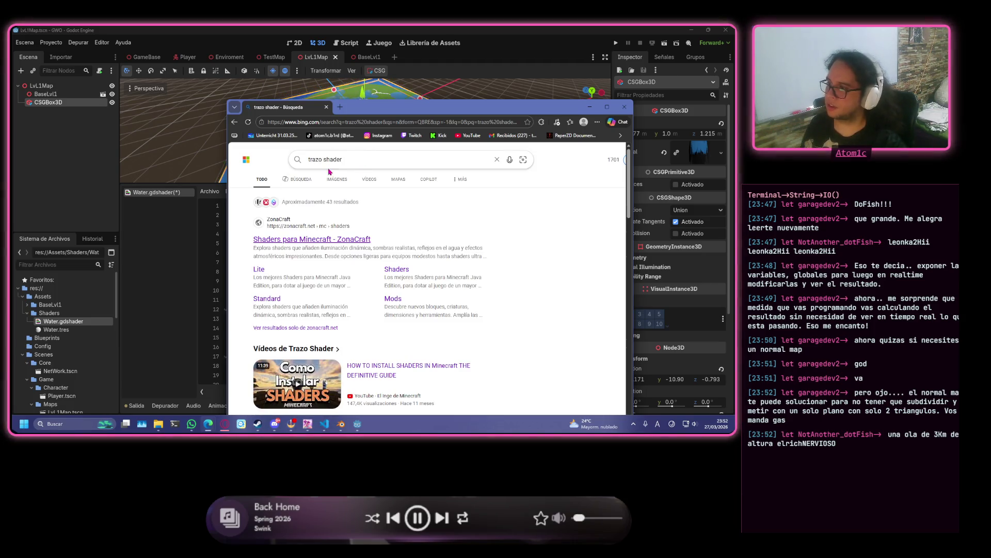
{"action": "left_click", "coordinate": [337, 180]}
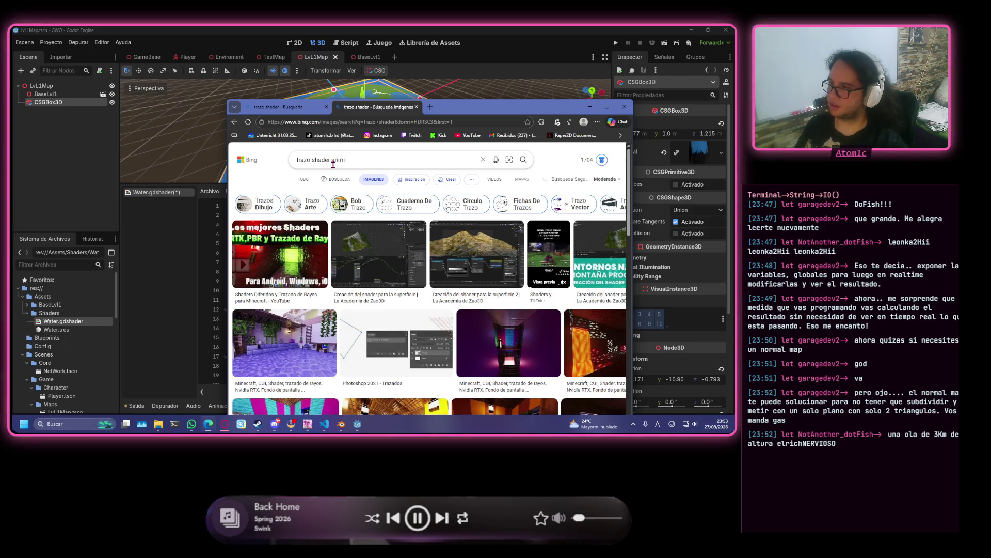
{"action": "type", "text": "ime"}
{"action": "key", "text": "Return"}
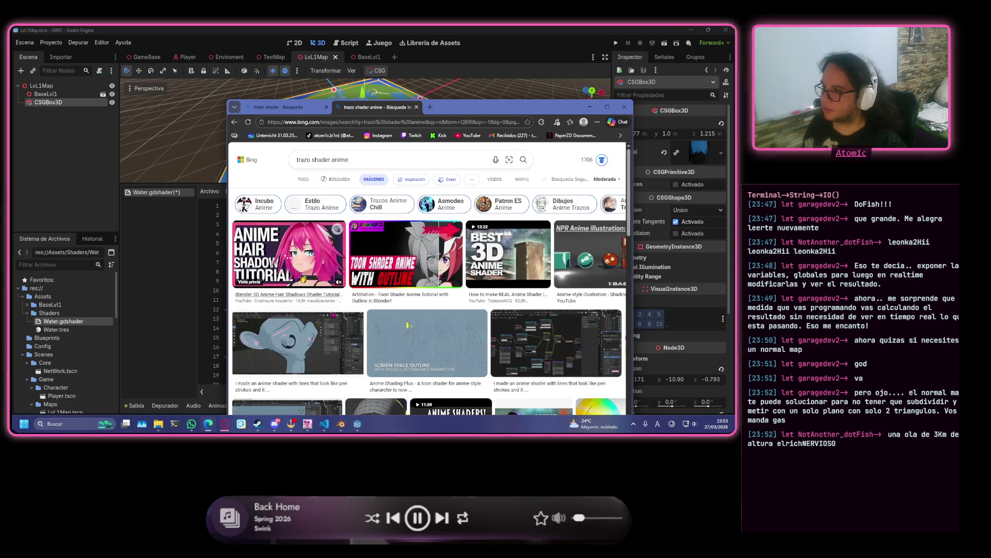
{"action": "left_click", "coordinate": [354, 296]}
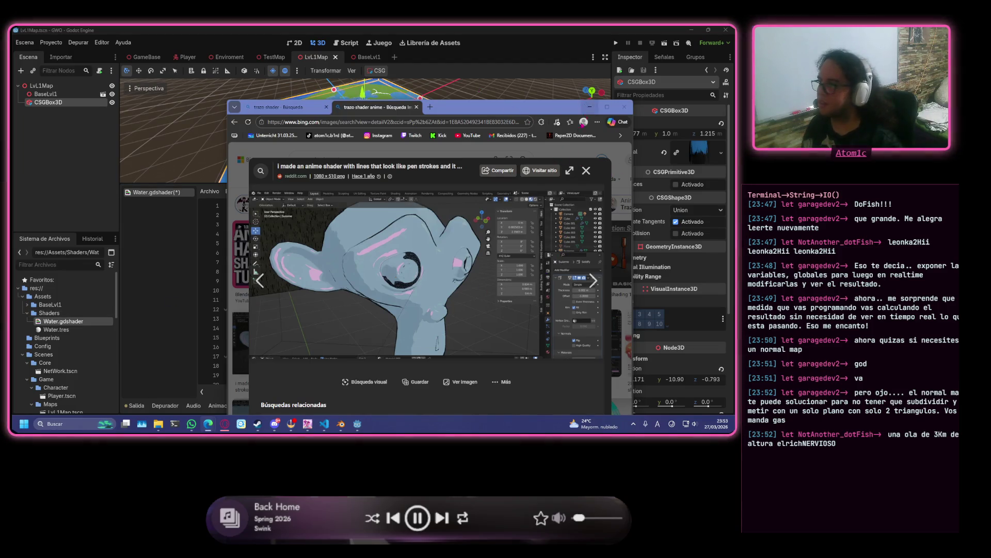
{"action": "left_click", "coordinate": [626, 107]}
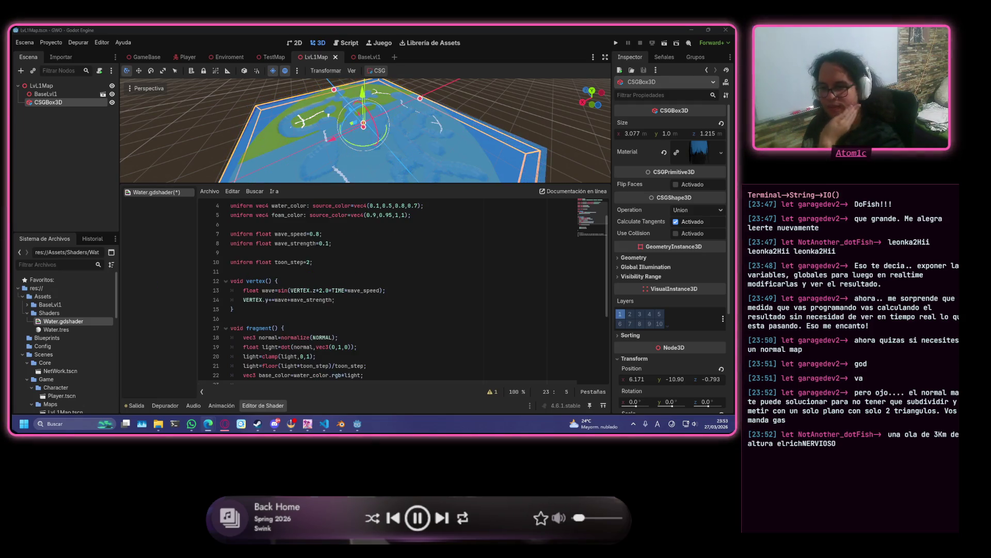
- Declare 'float foam;' on empty line 23 of Water.gdshader's fragment function
{"action": "left_click", "coordinate": [394, 263]}
{"action": "scroll", "coordinate": [391, 248], "scroll_direction": "down", "scroll_amount": 3}
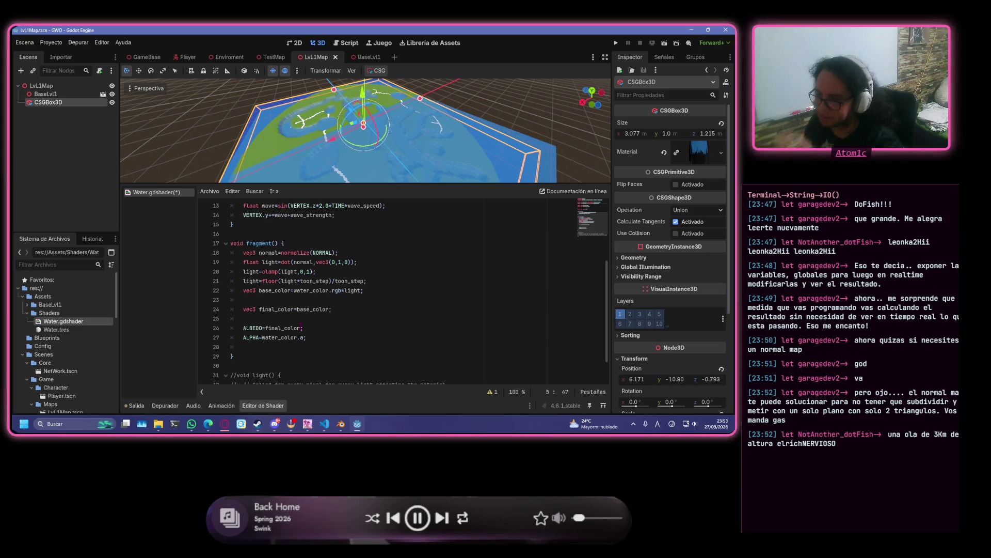
{"action": "left_click", "coordinate": [268, 301]}
{"action": "type", "text": "fla"}
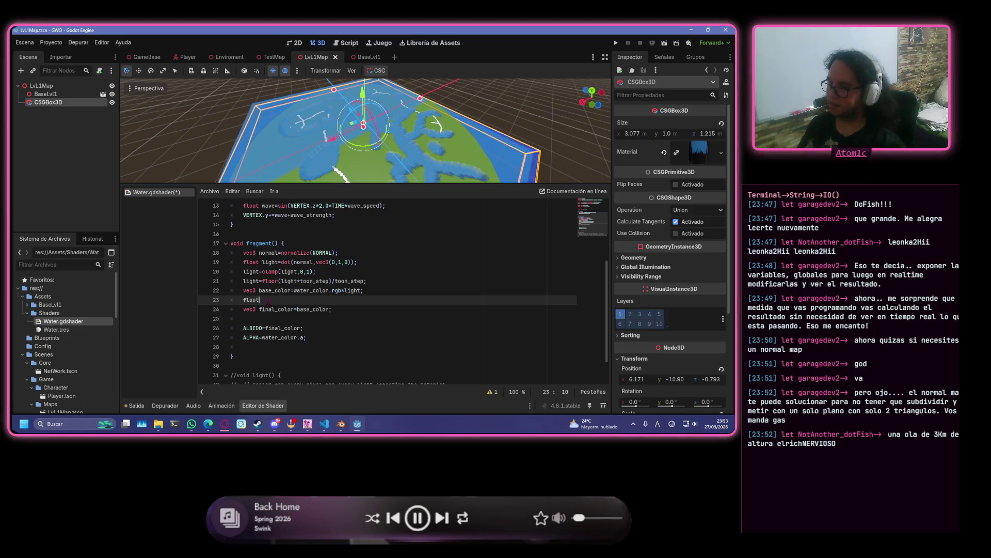
{"action": "key", "text": "Return"}
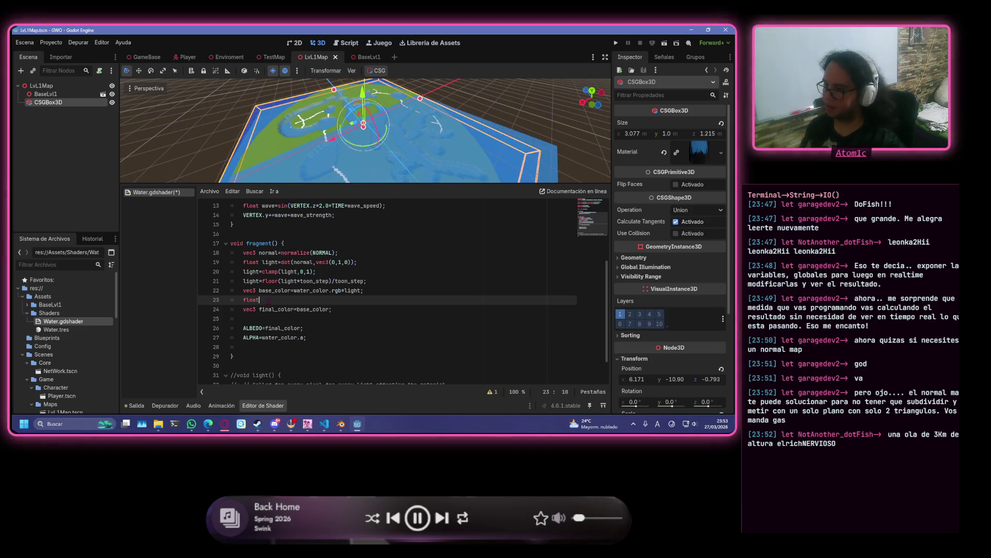
{"action": "type", "text": "fuam;"}
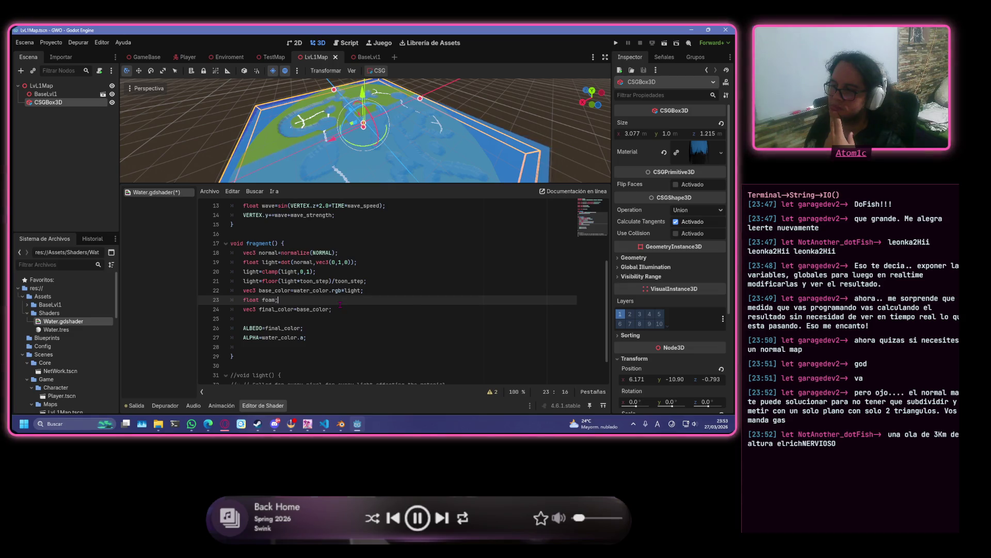
{"action": "scroll", "coordinate": [316, 252], "scroll_direction": "up", "scroll_amount": 4}
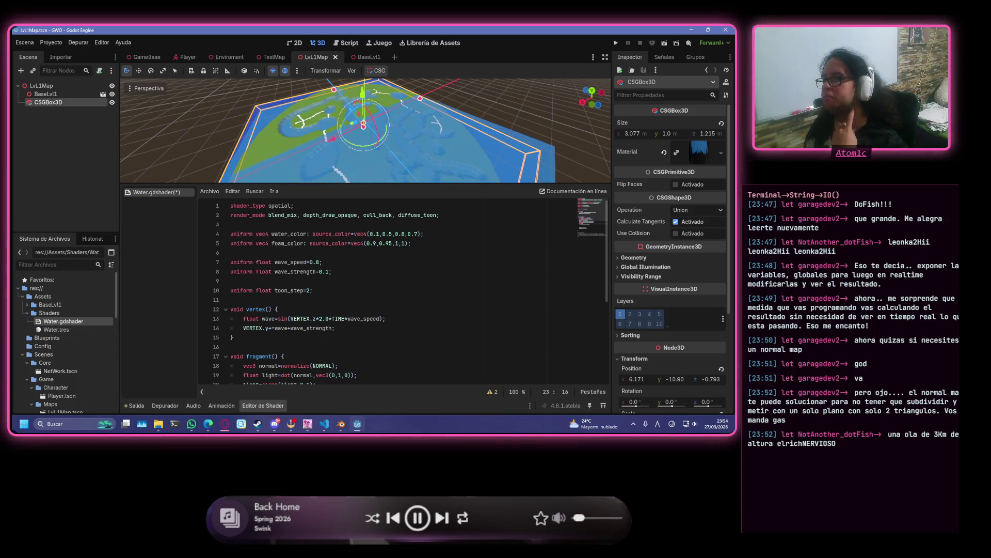
{"action": "left_click", "coordinate": [331, 289]}
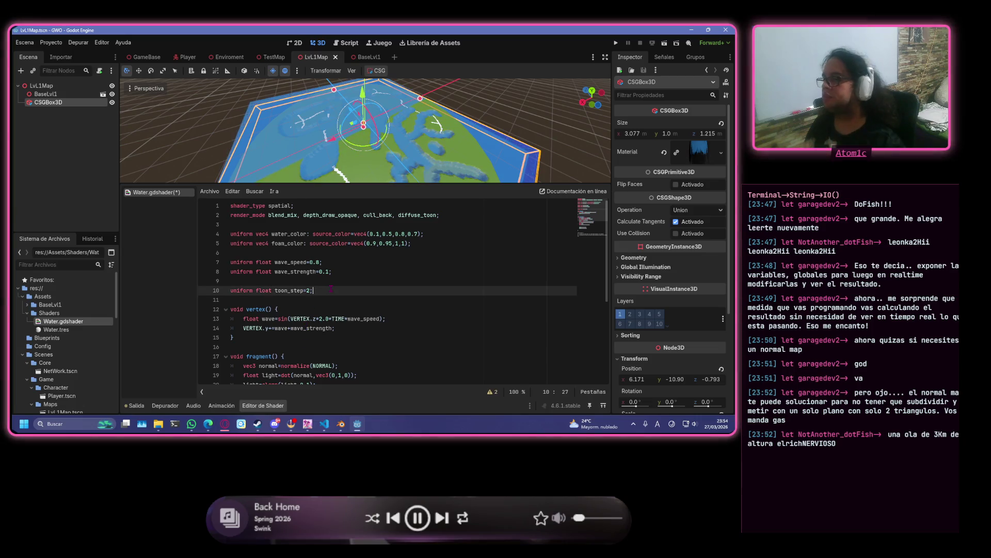
- Add 'uniform float foam_threshold=0.1;' after the toon_step line and save the shader
{"action": "key", "text": "Return"}
{"action": "type", "text": "u"}
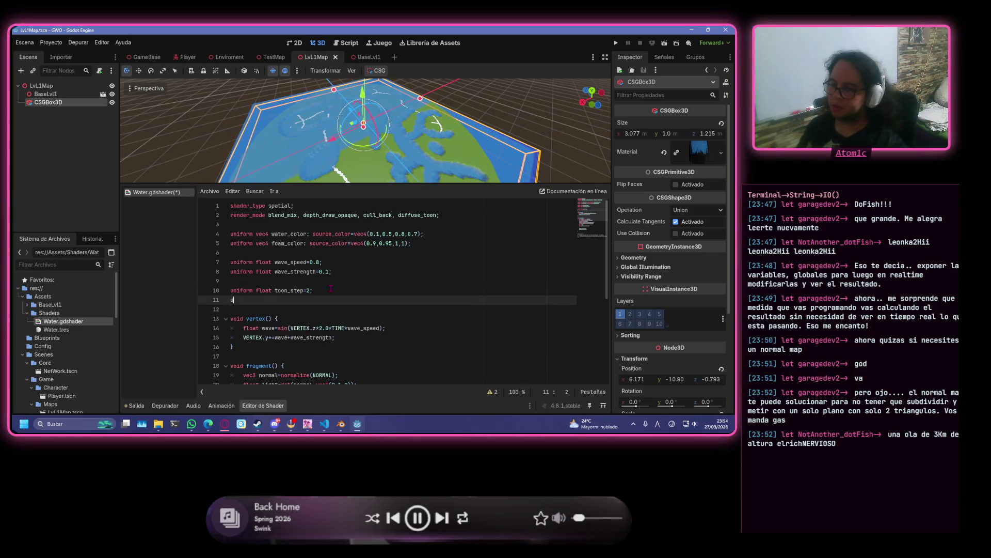
{"action": "type", "text": "niform float foram"}
{"action": "key", "text": "BackSpace"}
{"action": "key", "text": "BackSpace"}
{"action": "type", "text": "am_"}
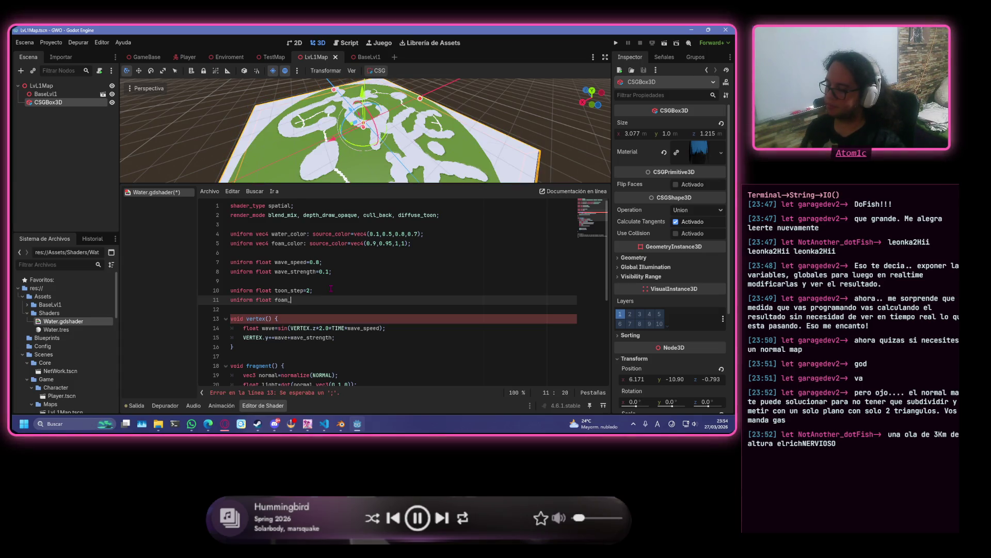
{"action": "type", "text": "threshold"}
{"action": "type", "text": ";="}
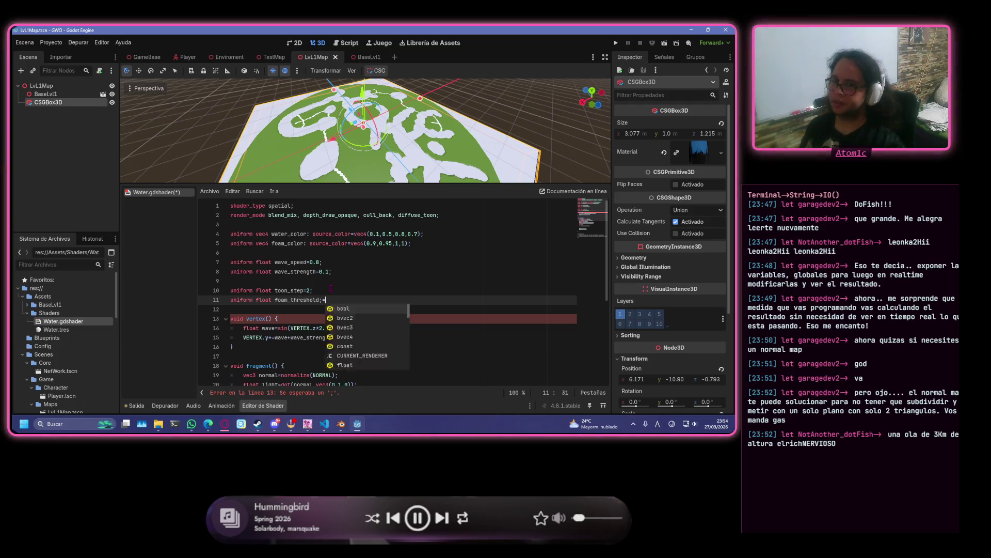
{"action": "key", "text": "BackSpace"}
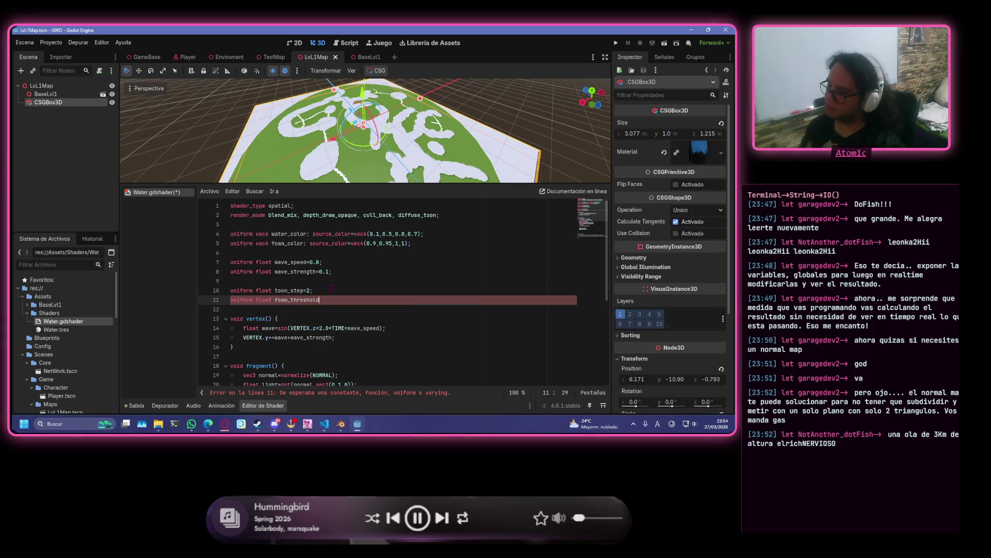
{"action": "type", "text": "=0.1;"}
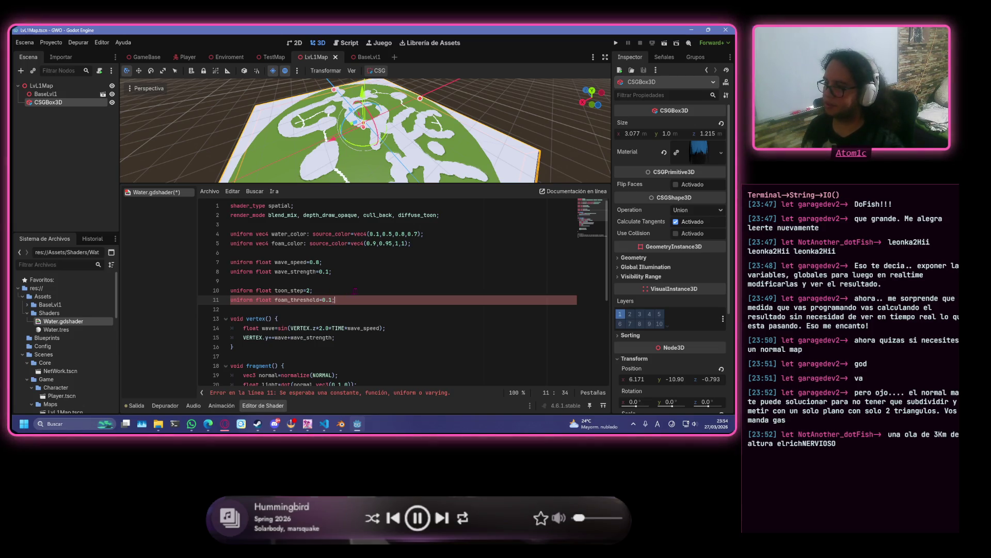
{"action": "key", "text": "ctrl+s"}
- Return to the foam line 24, then bring the Blender window forward
{"action": "scroll", "coordinate": [321, 286], "scroll_direction": "down", "scroll_amount": 5}
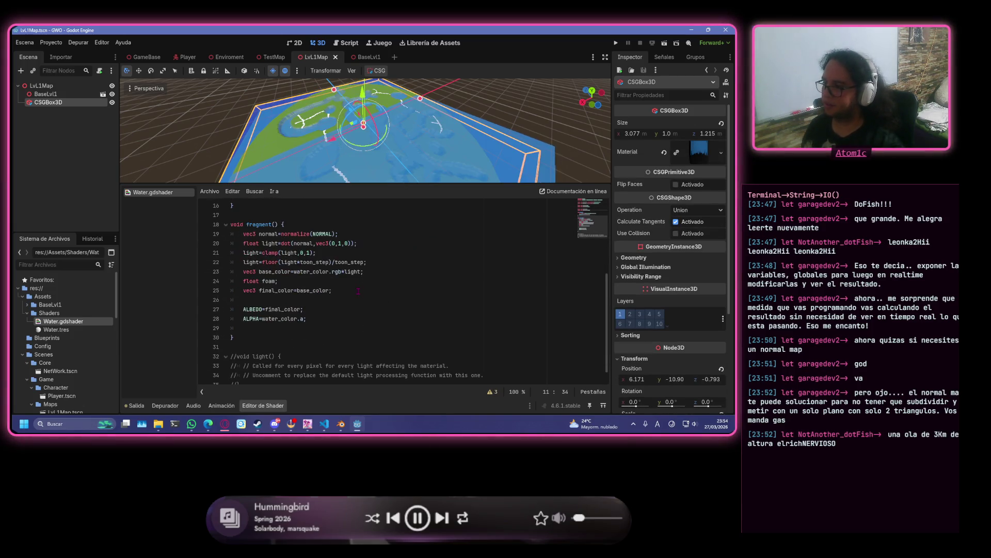
{"action": "left_click", "coordinate": [276, 281]}
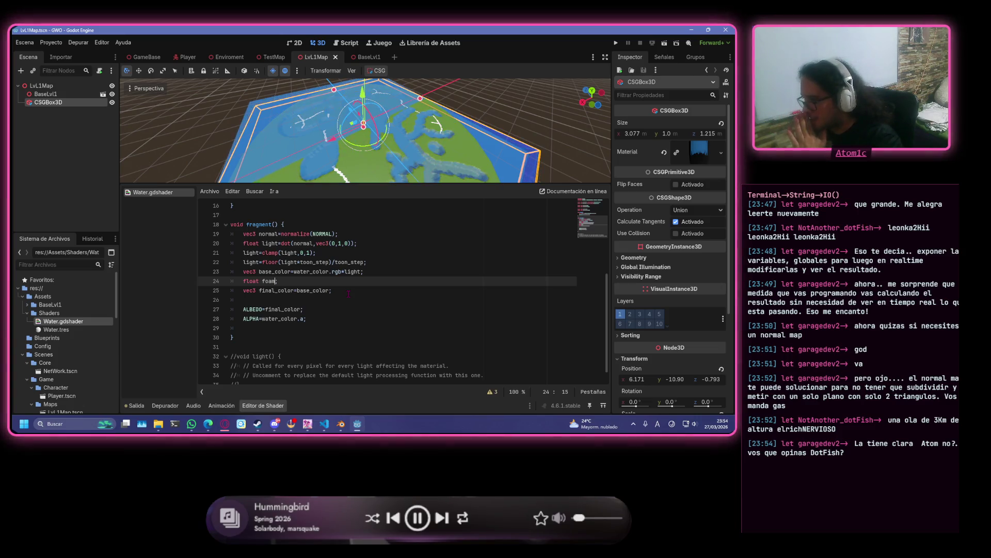
{"action": "left_click", "coordinate": [341, 423]}
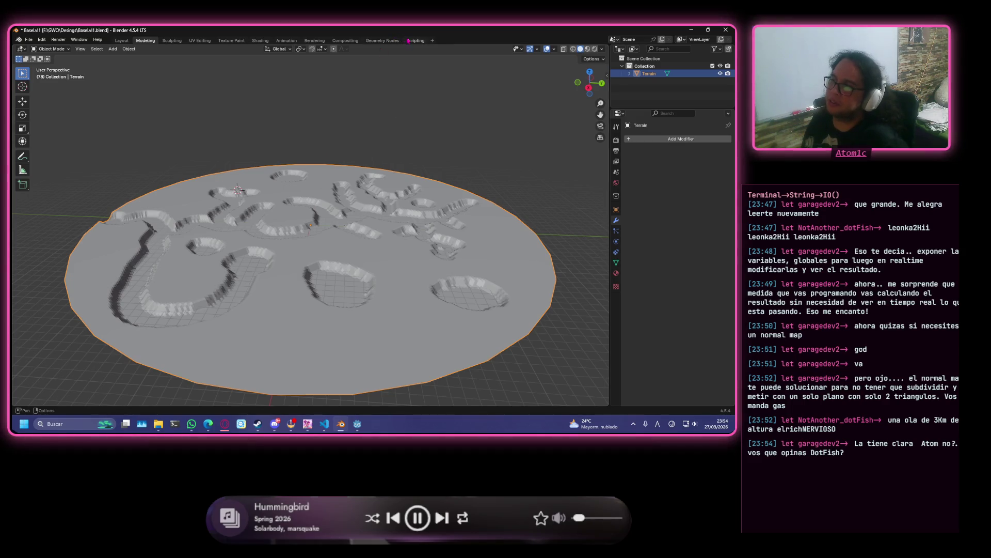
- Switch Blender to the Scripting workspace, widen the 3D view, then minimize Blender
{"action": "left_click", "coordinate": [415, 40]}
{"action": "left_click_drag", "start_coordinate": [223, 237], "coordinate": [357, 237]}
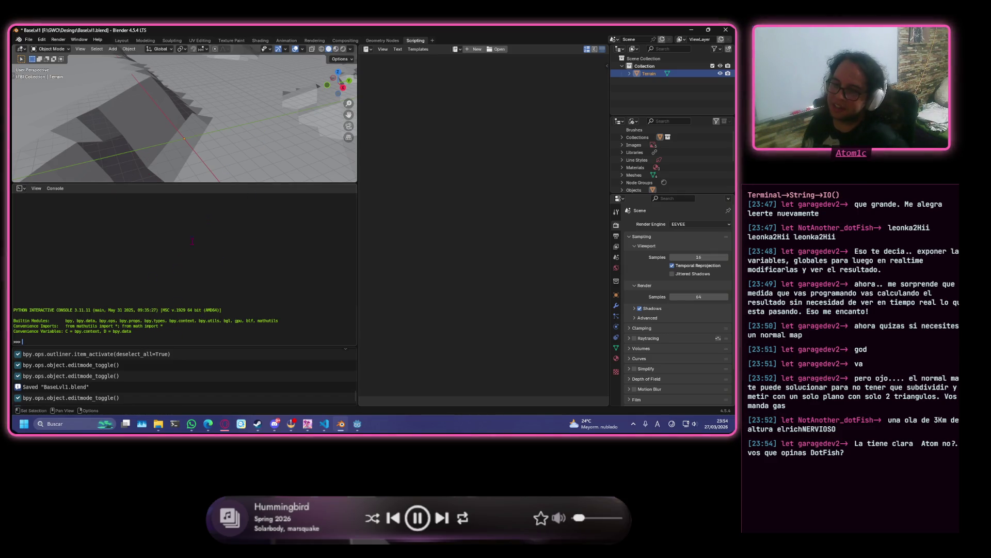
{"action": "scroll", "coordinate": [251, 150], "scroll_direction": "down", "scroll_amount": 5}
{"action": "scroll", "coordinate": [252, 151], "scroll_direction": "up", "scroll_amount": 3}
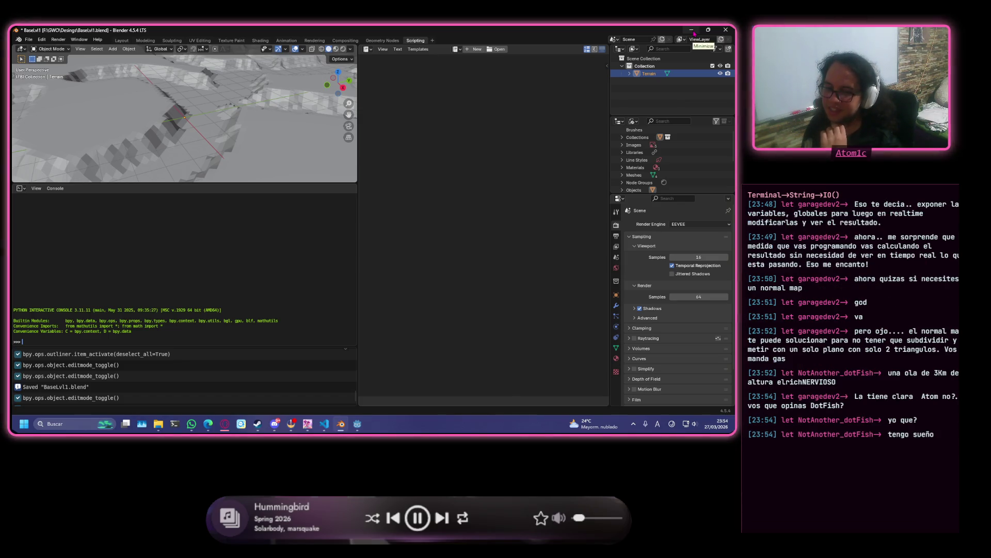
{"action": "left_click", "coordinate": [692, 30]}
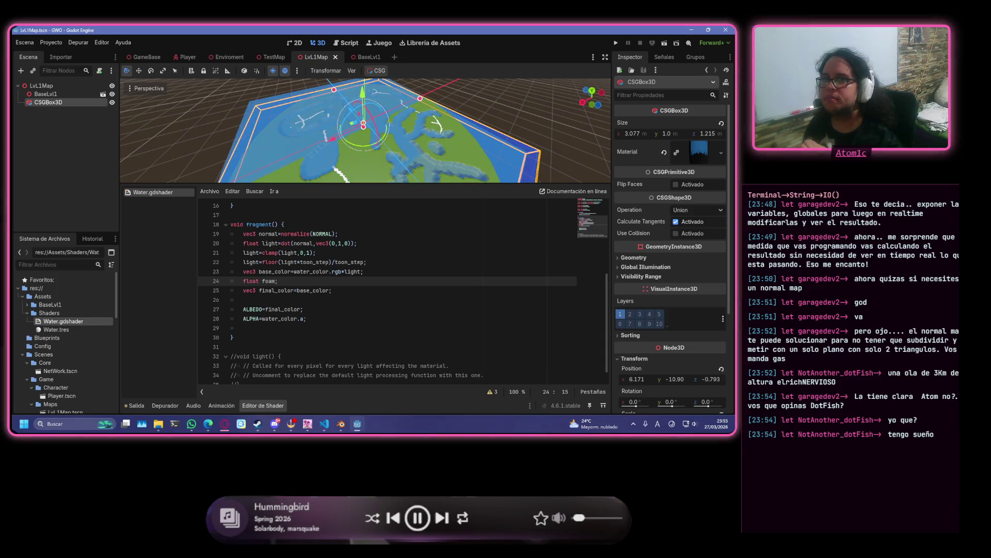
- Search Bing for 'godot 4.6.1 shaders step' in a new browser tab
{"action": "key", "text": "alt+Tab"}
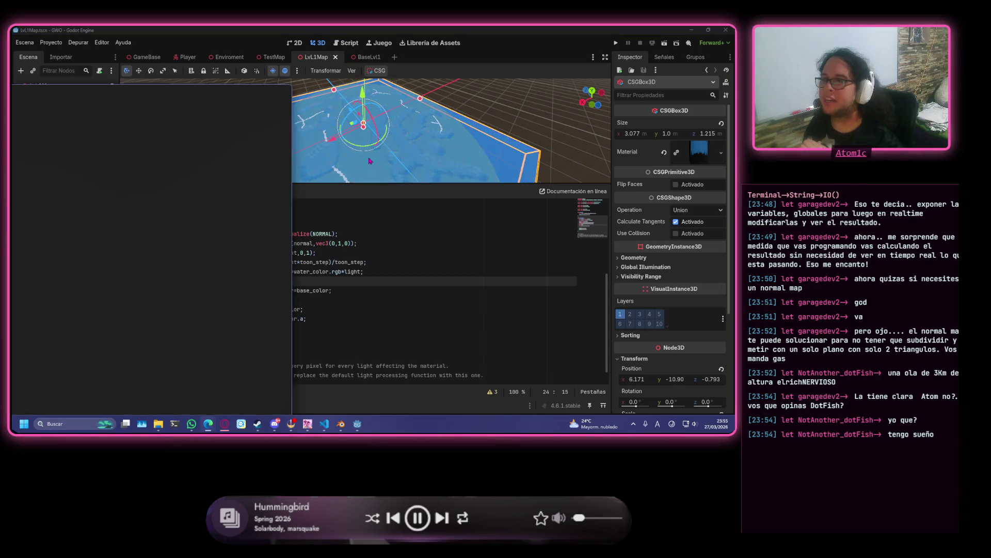
{"action": "left_click_drag", "start_coordinate": [369, 159], "coordinate": [266, 54]}
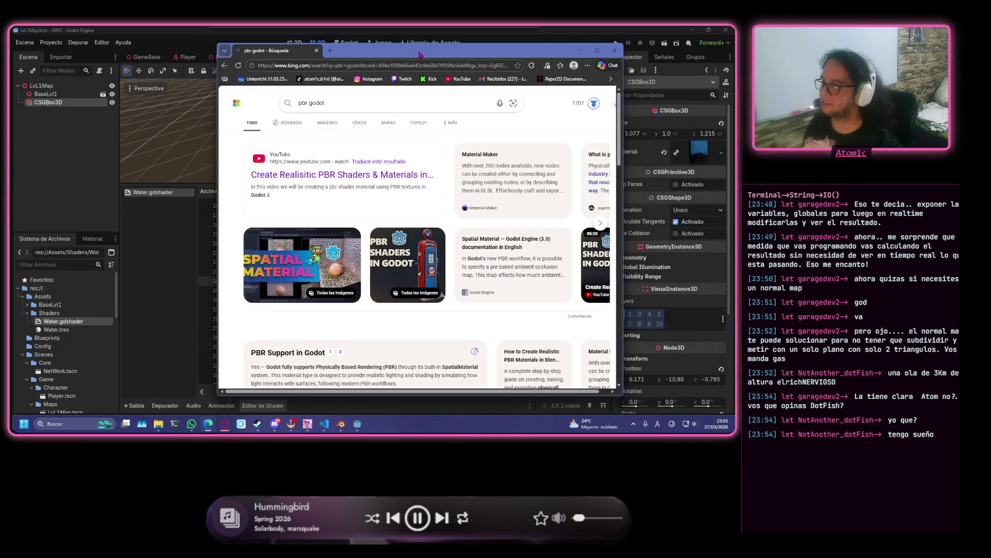
{"action": "left_click", "coordinate": [329, 58]}
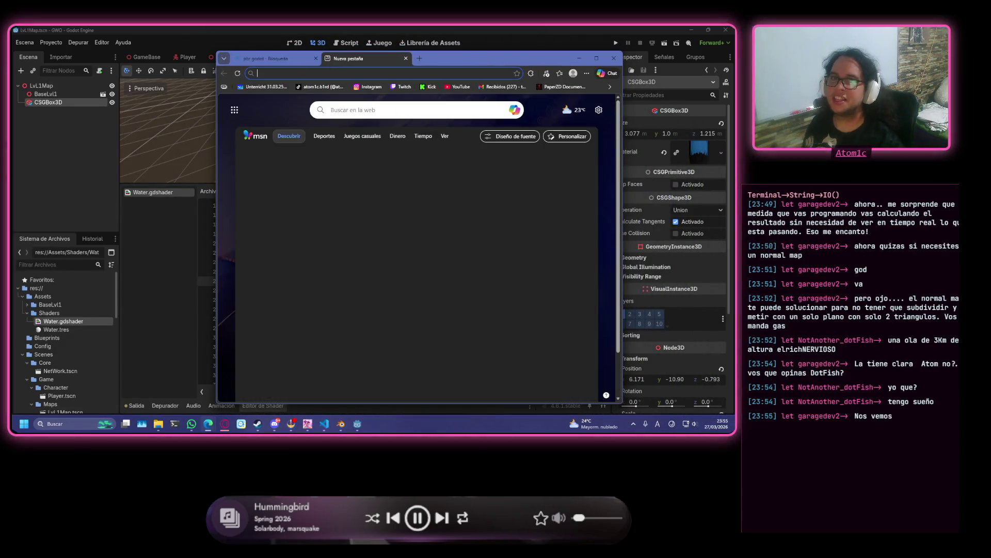
{"action": "left_click", "coordinate": [410, 74]}
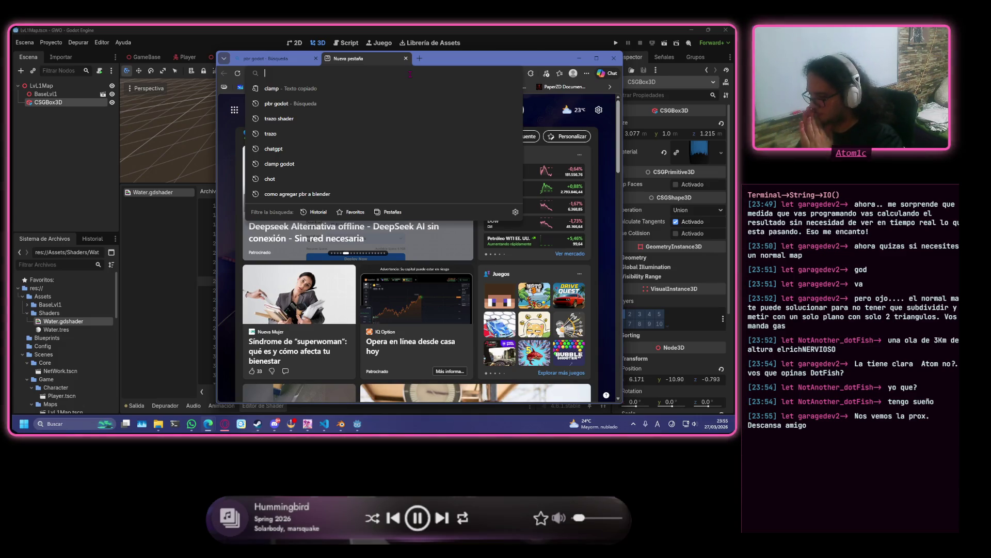
{"action": "type", "text": "godot"}
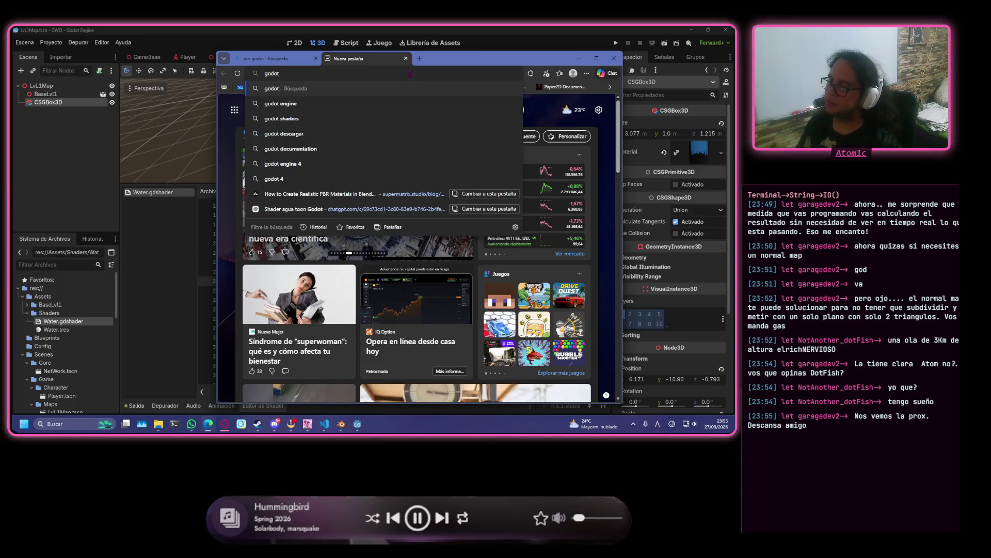
{"action": "type", "text": " 4.6.1"}
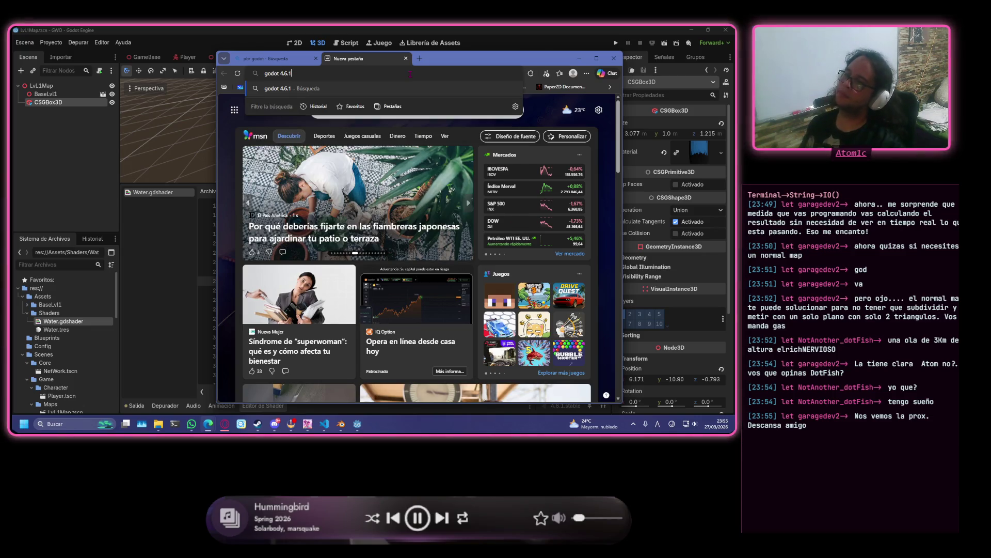
{"action": "type", "text": " shaders"}
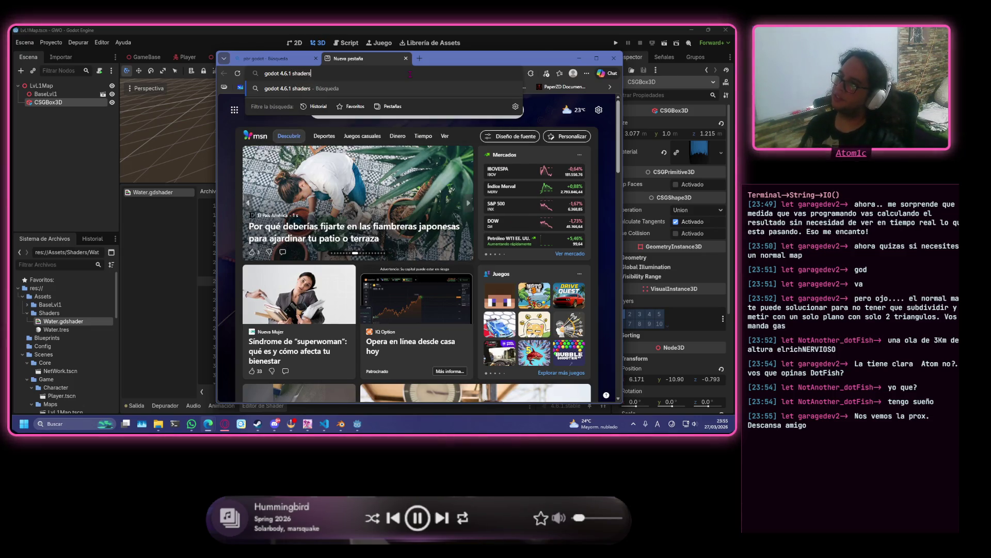
{"action": "type", "text": " step"}
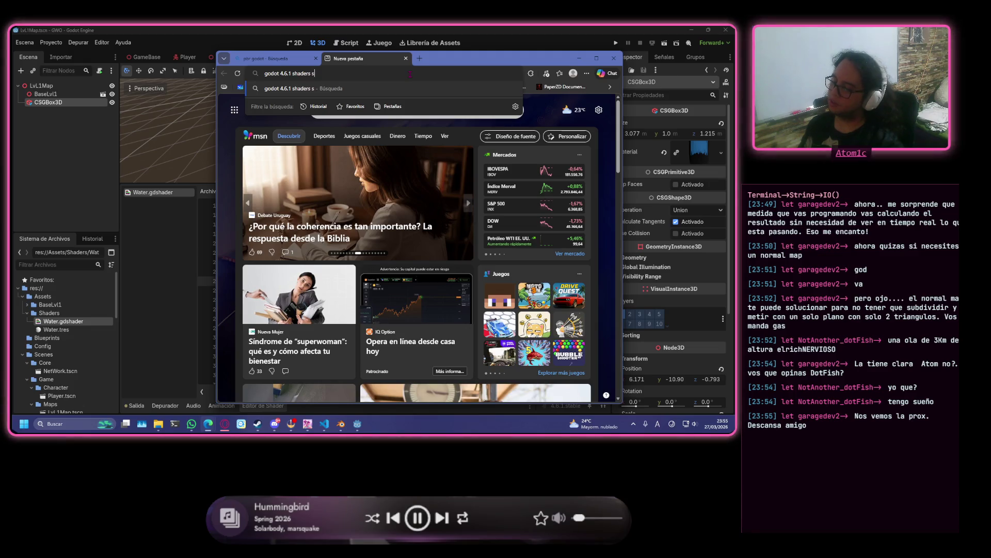
{"action": "key", "text": "Return"}
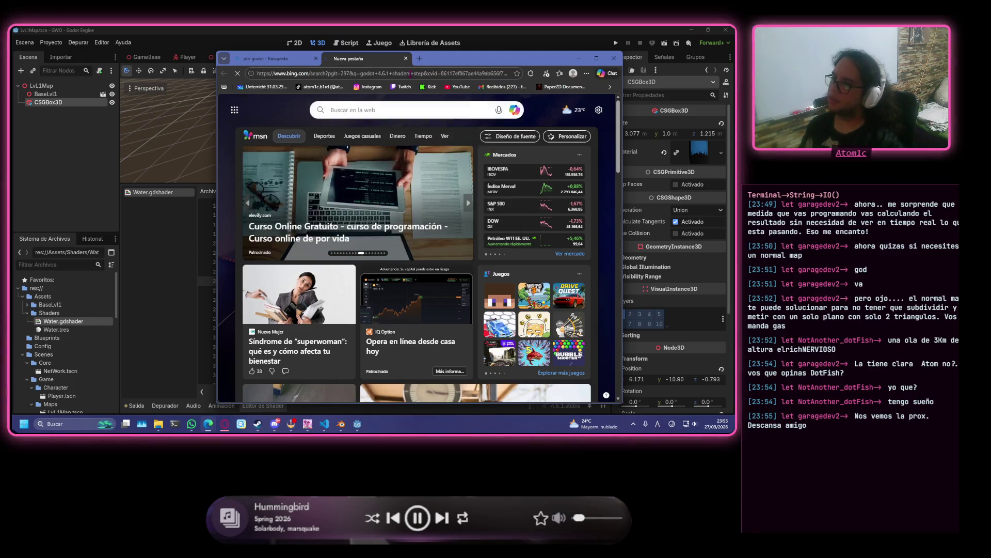
{"action": "scroll", "coordinate": [386, 301], "scroll_direction": "down", "scroll_amount": 1}
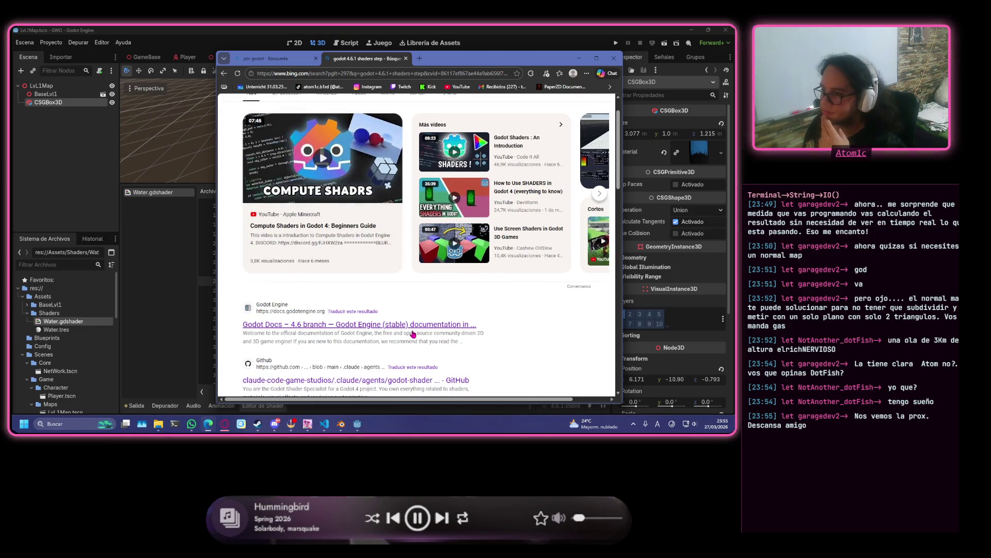
{"action": "scroll", "coordinate": [413, 315], "scroll_direction": "down", "scroll_amount": 2}
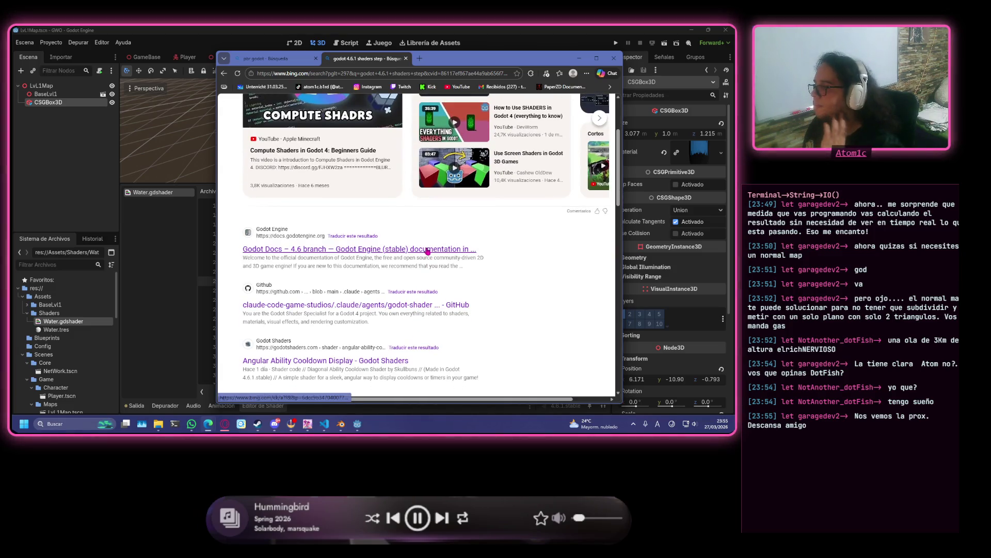
{"action": "scroll", "coordinate": [429, 253], "scroll_direction": "up", "scroll_amount": 3}
- Revise the search to 'godot 4.6.1 shaders smoothstep' and look through the results
{"action": "left_click", "coordinate": [354, 111]}
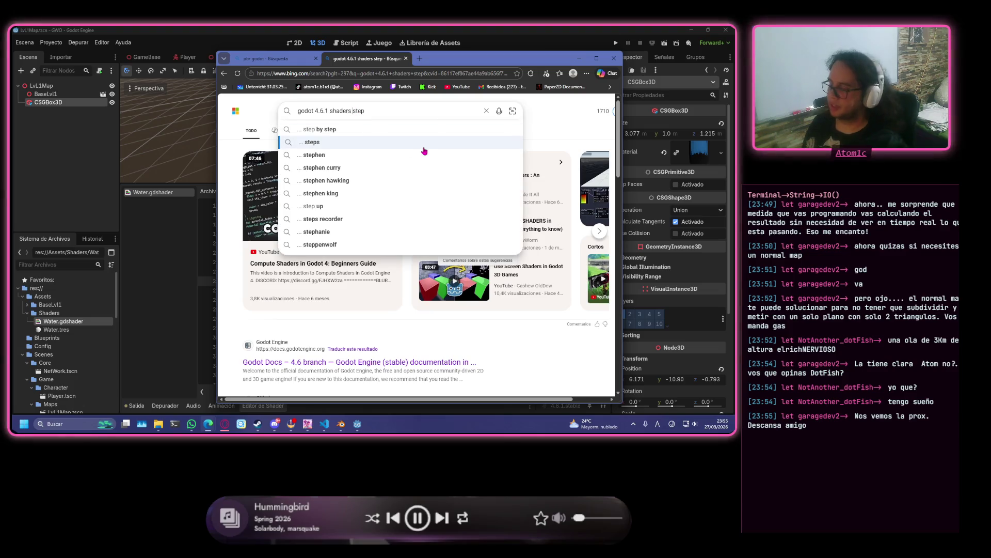
{"action": "type", "text": "smooth"}
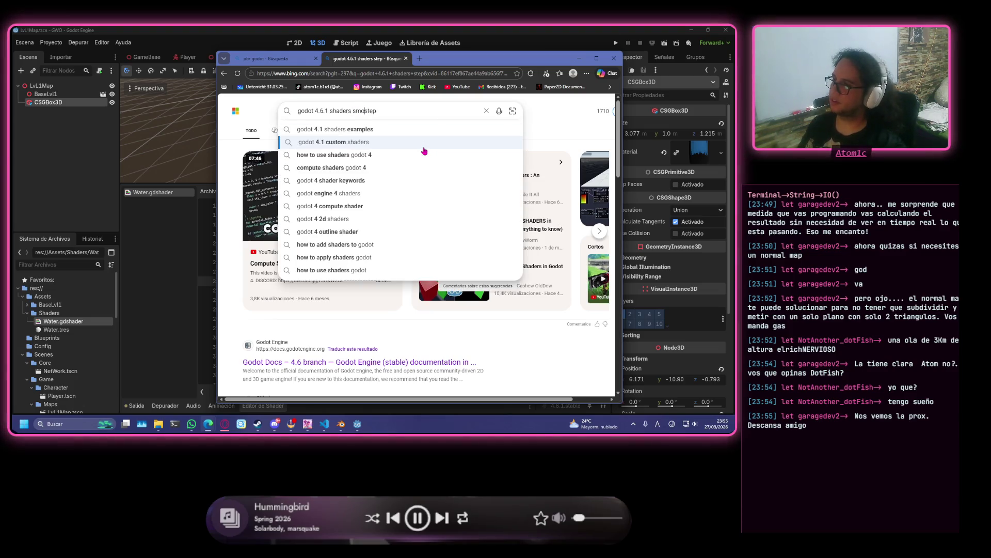
{"action": "key", "text": "Escape"}
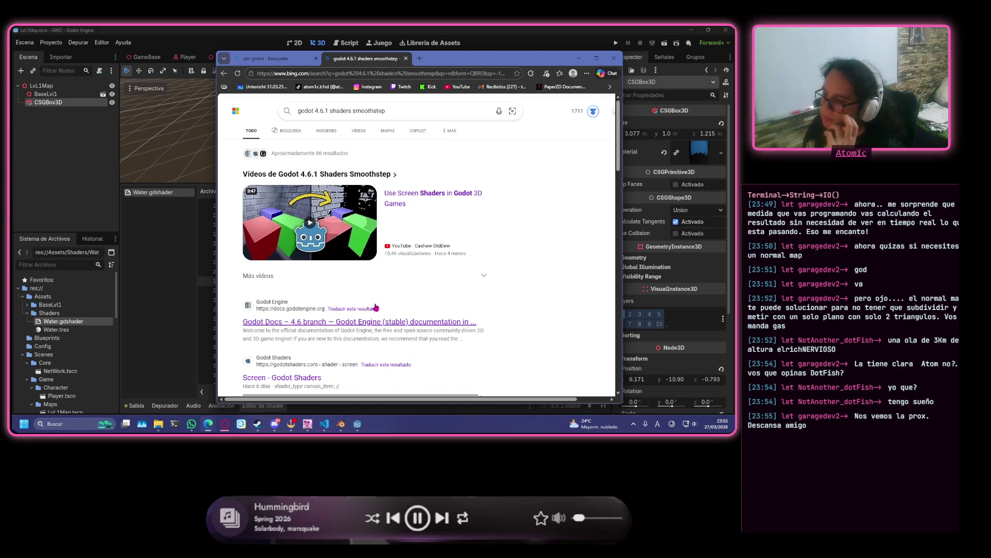
{"action": "scroll", "coordinate": [405, 320], "scroll_direction": "down", "scroll_amount": 4}
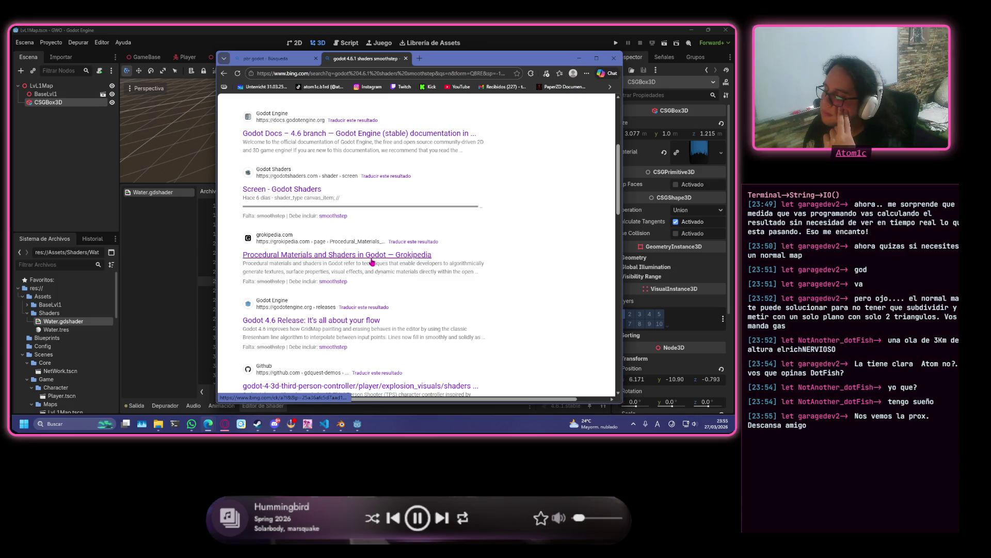
{"action": "scroll", "coordinate": [373, 262], "scroll_direction": "down", "scroll_amount": 3}
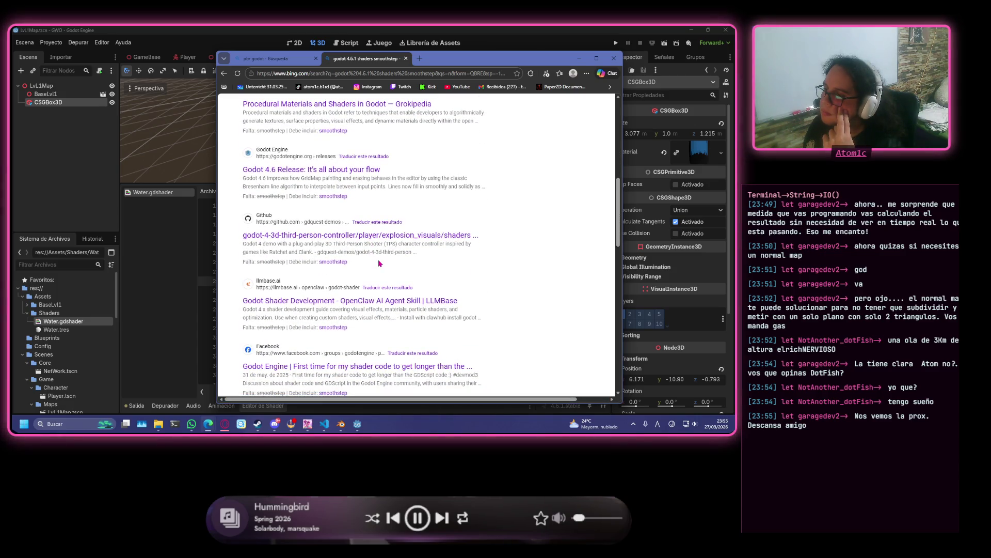
{"action": "scroll", "coordinate": [379, 263], "scroll_direction": "up", "scroll_amount": 7}
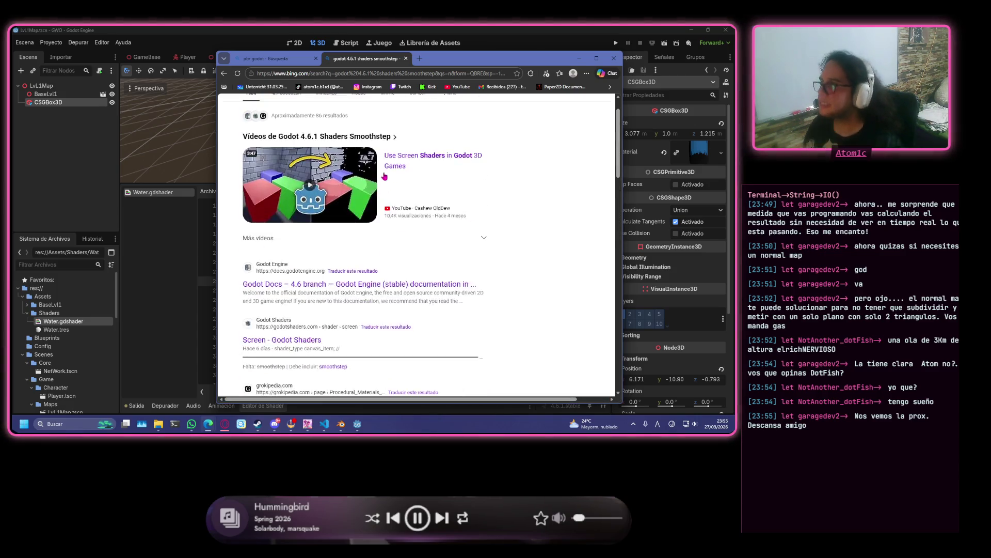
- Ask the Copilot pane 'godot 4.6.1 shaders smoothstep' and read its answer
{"action": "left_click", "coordinate": [387, 105]}
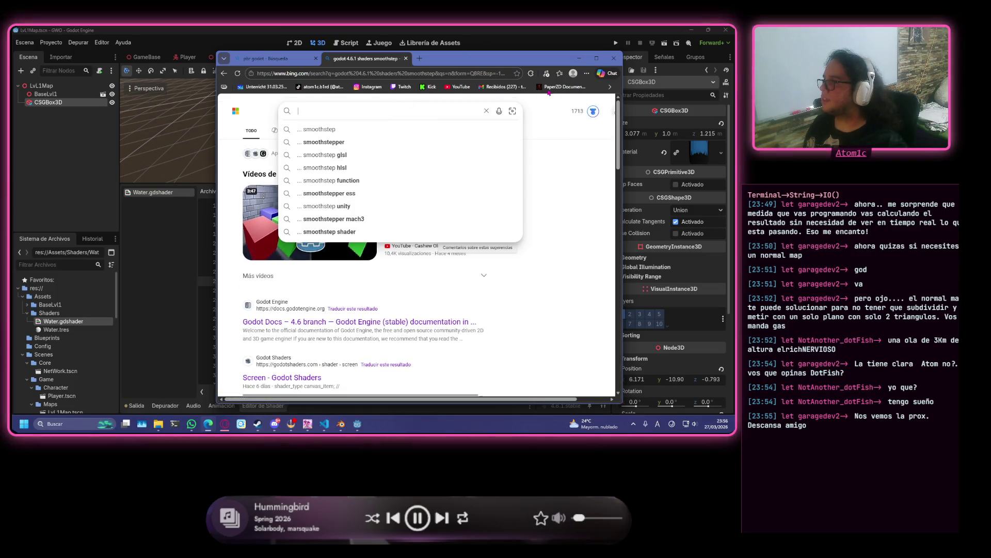
{"action": "key", "text": "BackSpace"}
{"action": "left_click", "coordinate": [608, 73]}
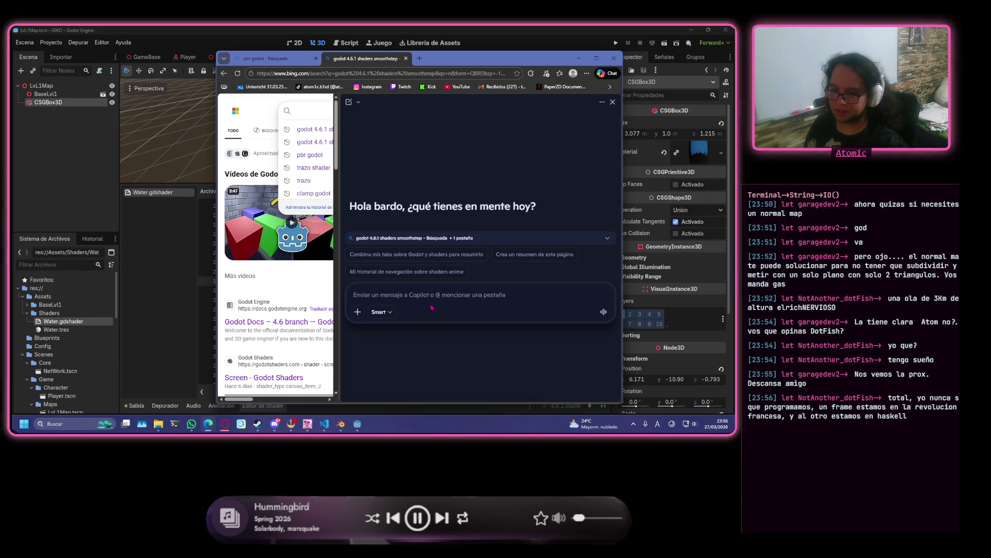
{"action": "type", "text": "godot 4.6.1 shaders smoothstep"}
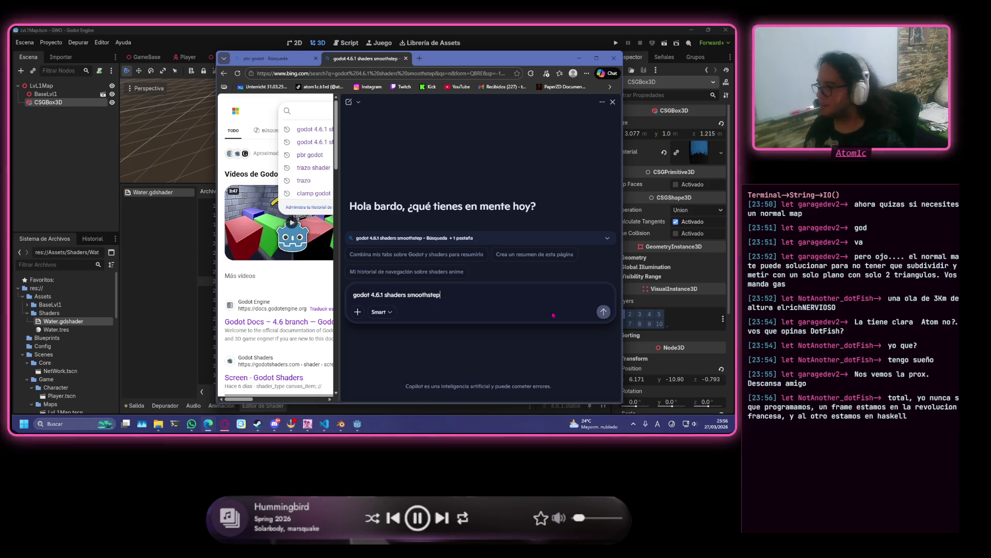
{"action": "key", "text": "Return"}
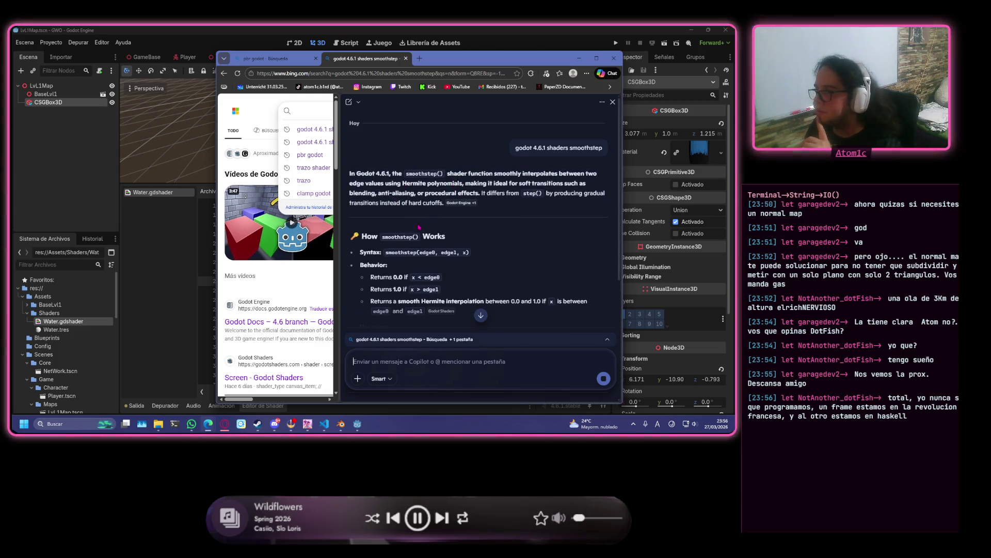
{"action": "scroll", "coordinate": [413, 227], "scroll_direction": "down", "scroll_amount": 1}
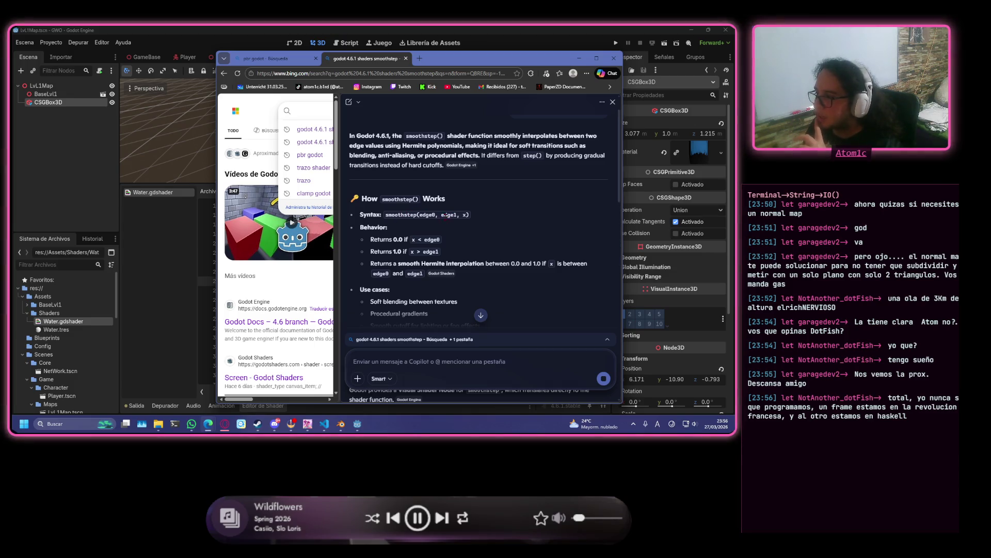
{"action": "scroll", "coordinate": [464, 227], "scroll_direction": "down", "scroll_amount": 2}
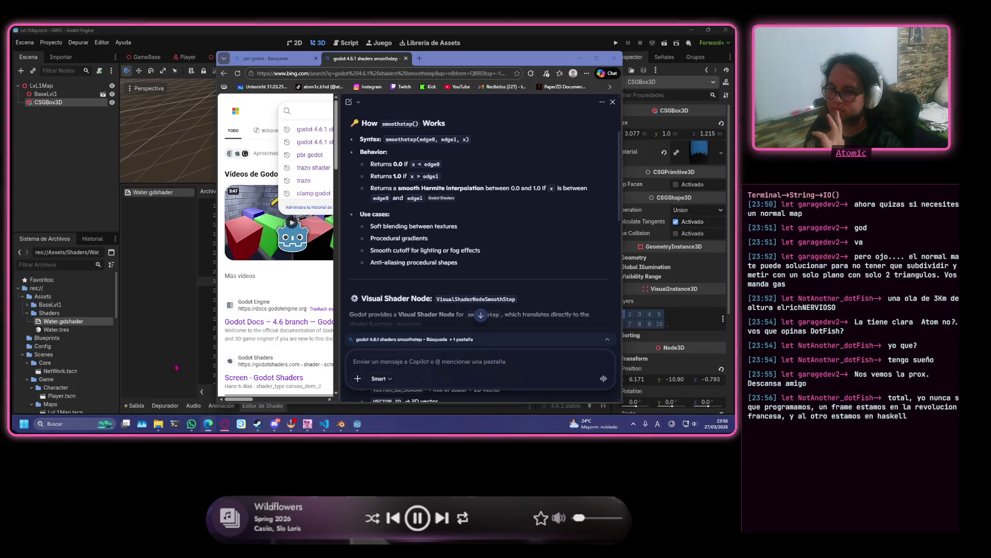
{"action": "left_click", "coordinate": [172, 287]}
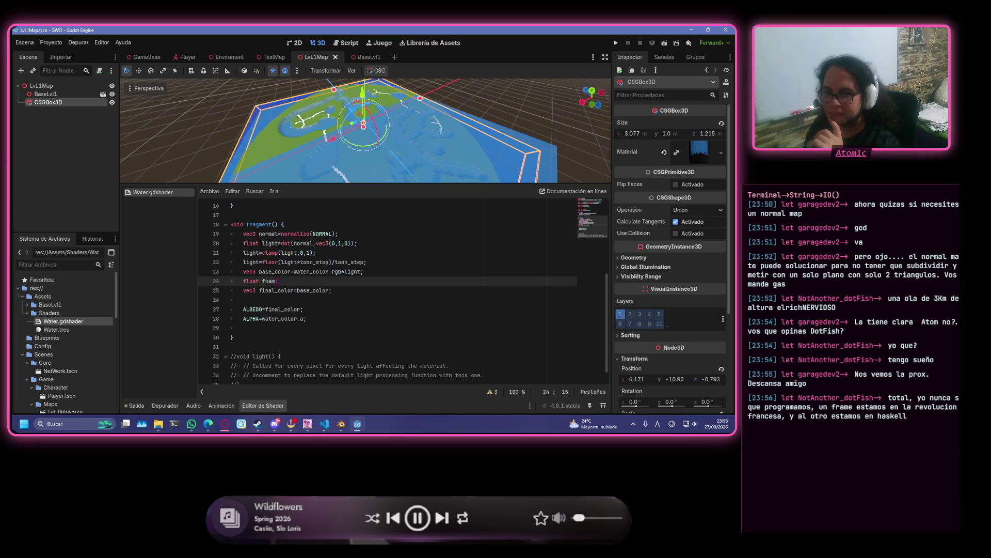
- Start foam's smoothstep with foam_threshold as both edge arguments on line 24
{"action": "key", "text": "Left"}
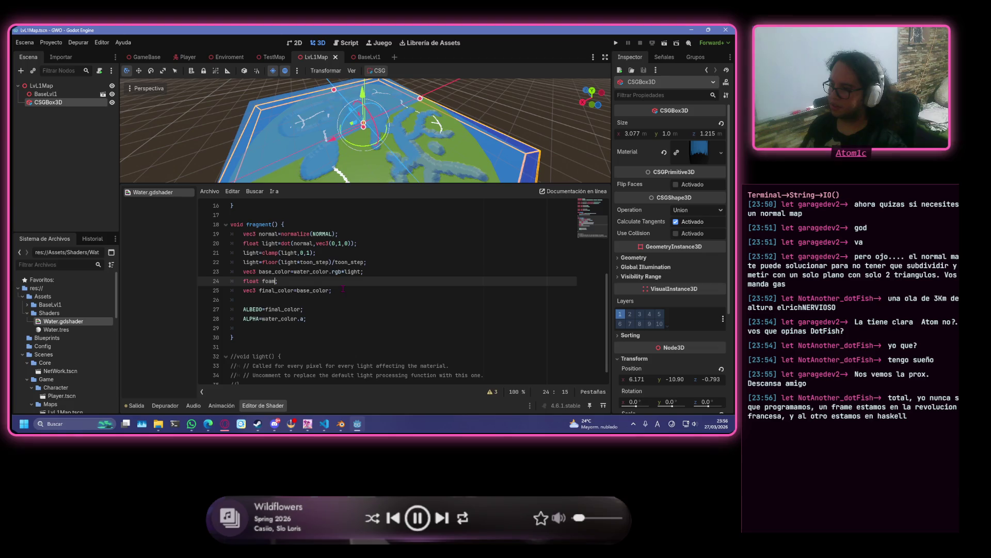
{"action": "type", "text": "=smoothstep(fo"}
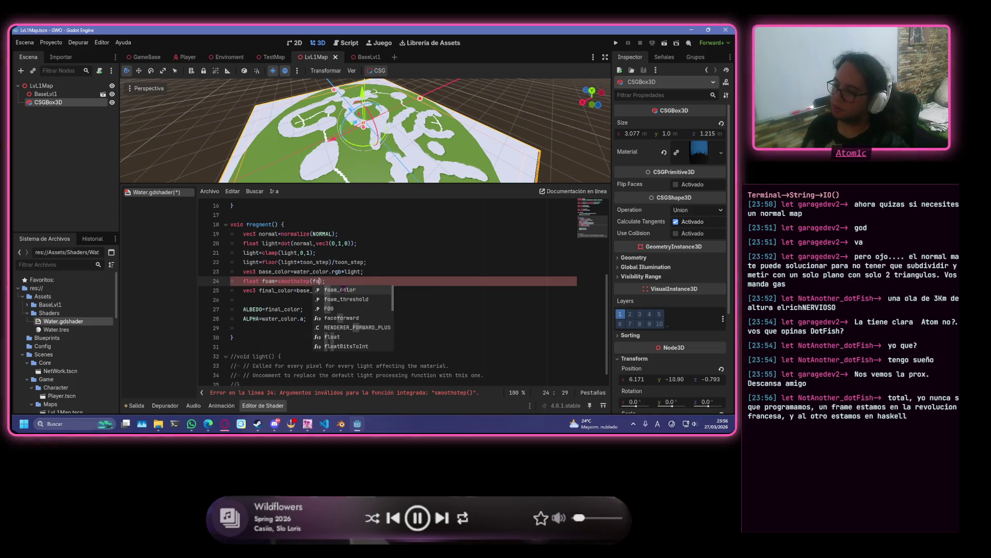
{"action": "key", "text": "Down"}
{"action": "key", "text": "Return"}
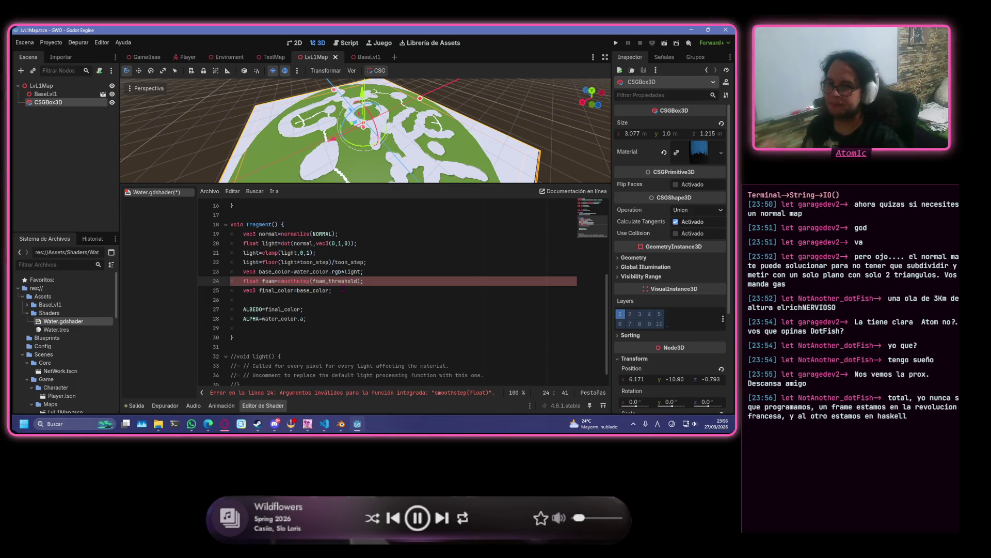
{"action": "key", "text": "ctrl+space"}
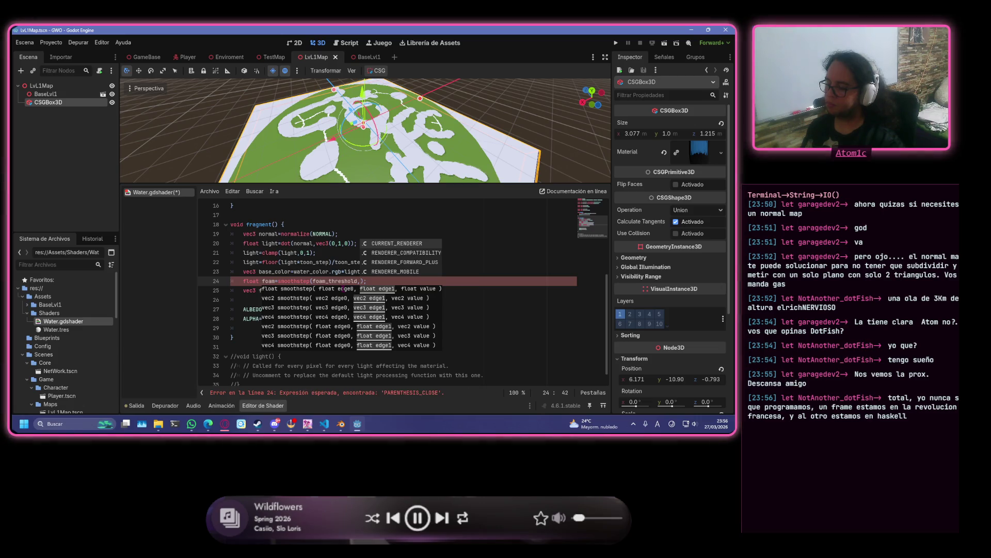
{"action": "type", "text": "fo"}
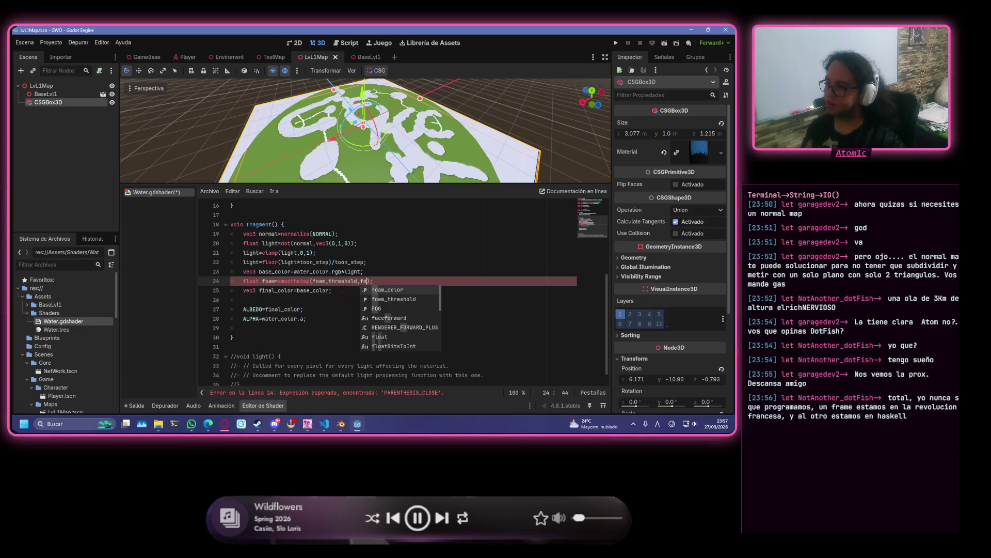
{"action": "key", "text": "Down"}
{"action": "key", "text": "Return"}
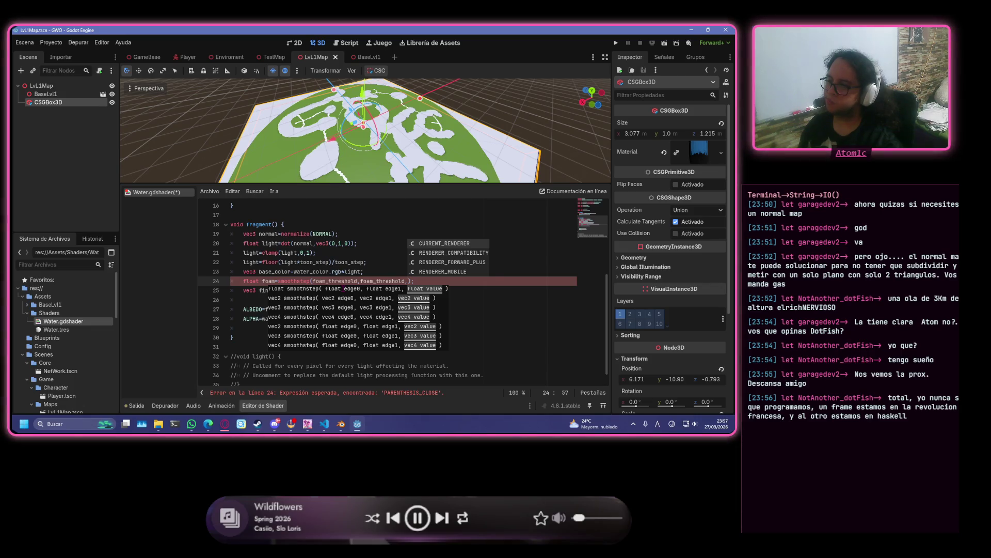
- Finish the smoothstep with NORMAL.y as its input and save the shader
{"action": "key", "text": "BackSpace"}
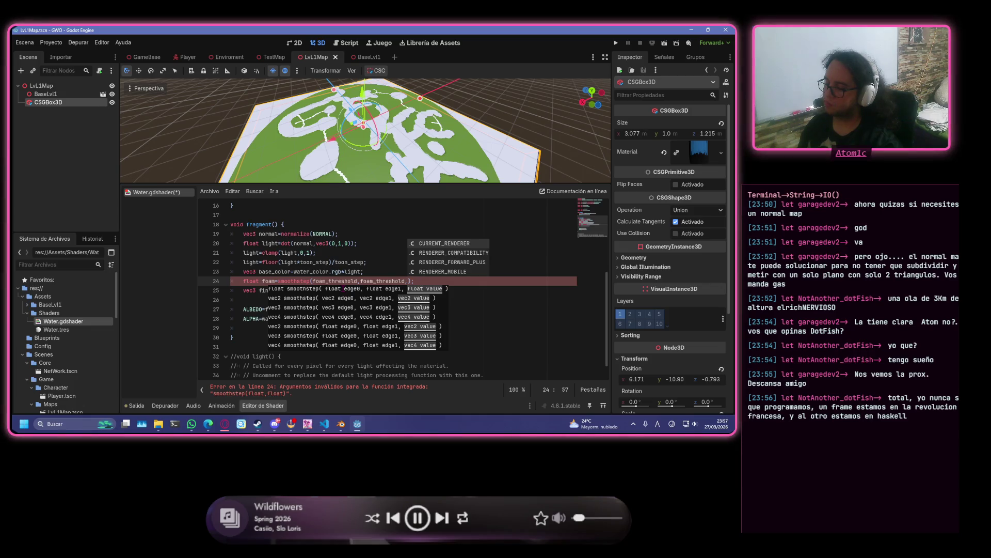
{"action": "type", "text": "Nor"}
{"action": "type", "text": "m"}
{"action": "key", "text": "BackSpace"}
{"action": "key", "text": "BackSpace"}
{"action": "key", "text": "BackSpace"}
{"action": "type", "text": "OR"}
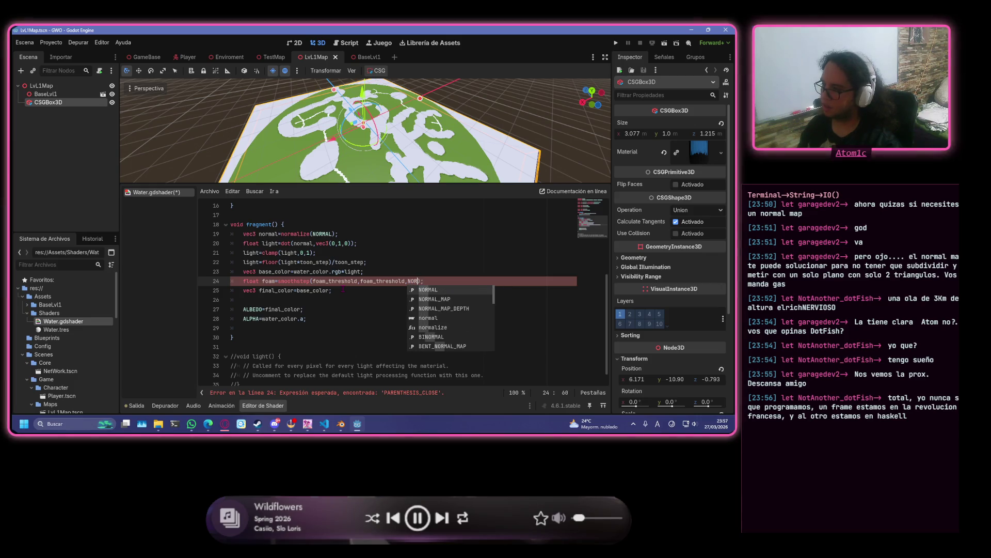
{"action": "key", "text": "Return"}
{"action": "type", "text": "y"}
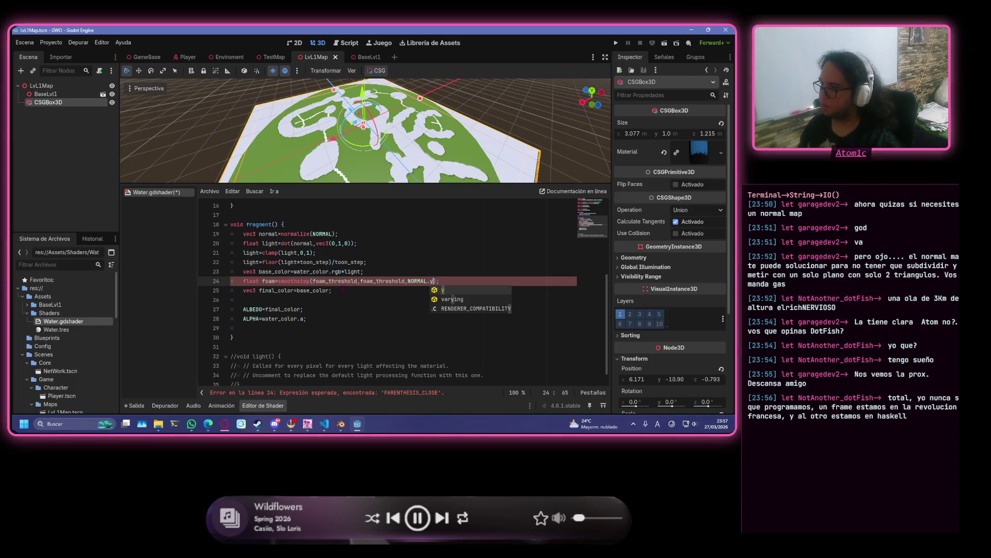
{"action": "key", "text": "Escape"}
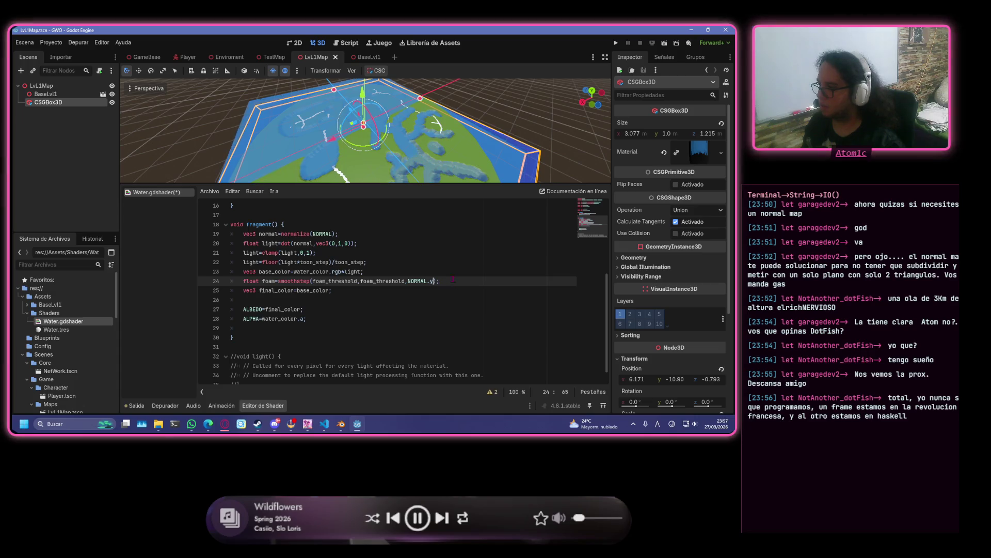
{"action": "key", "text": "ctrl+s"}
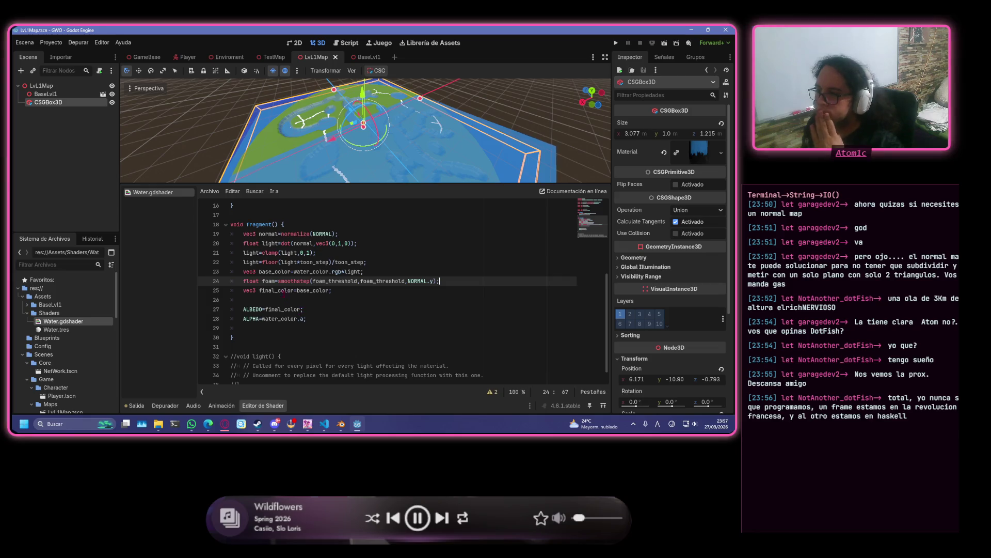
- Wrap base_color in a mix call on the final_color line 25
{"action": "left_click", "coordinate": [298, 290]}
{"action": "type", "text": "("}
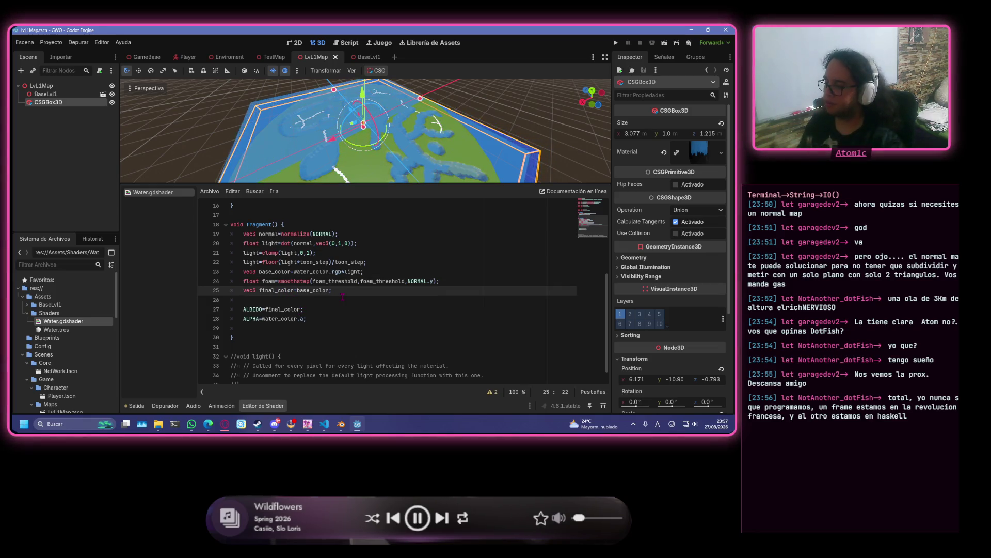
{"action": "key", "text": "Right"}
{"action": "key", "text": "Right"}
{"action": "key", "text": "Right"}
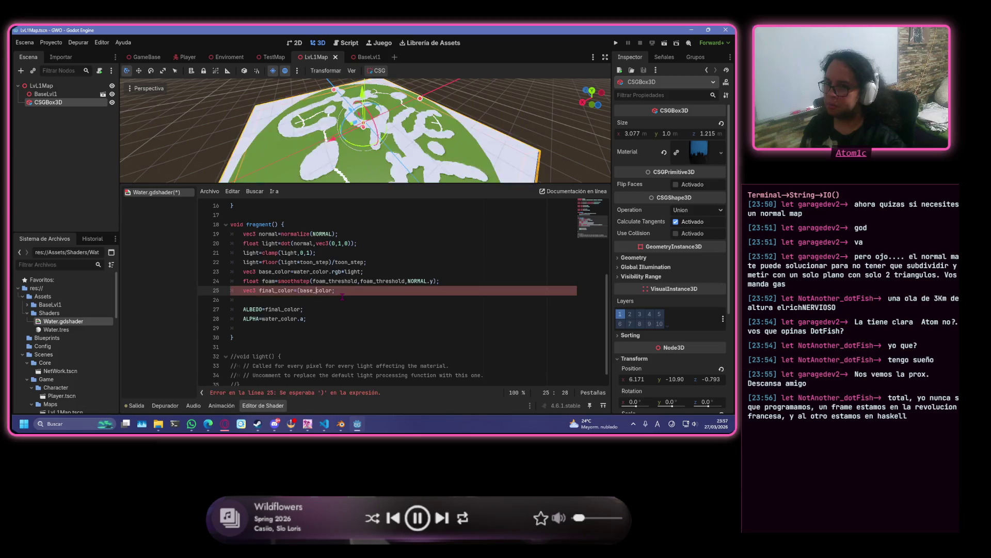
{"action": "key", "text": "Left"}
{"action": "key", "text": "BackSpace"}
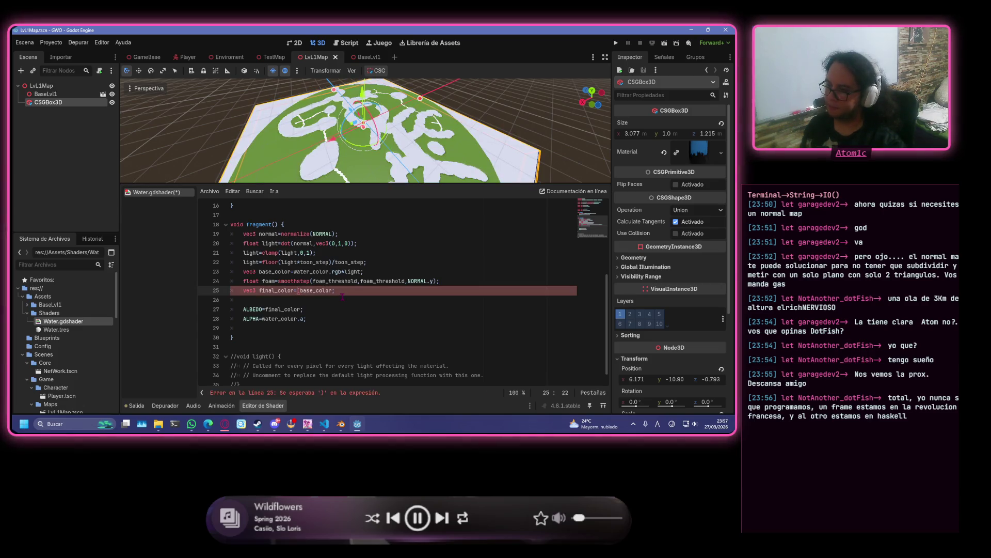
{"action": "type", "text": "("}
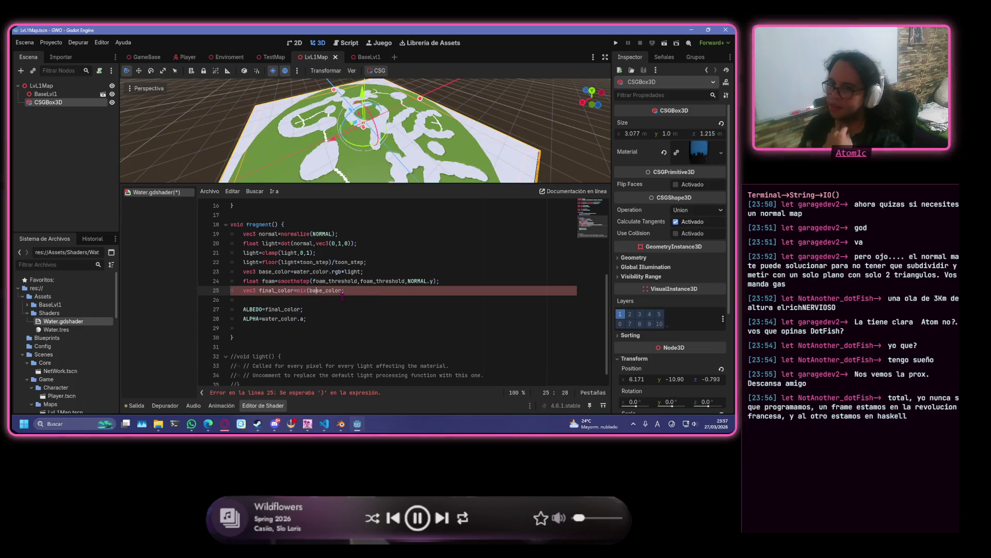
{"action": "key", "text": "End"}
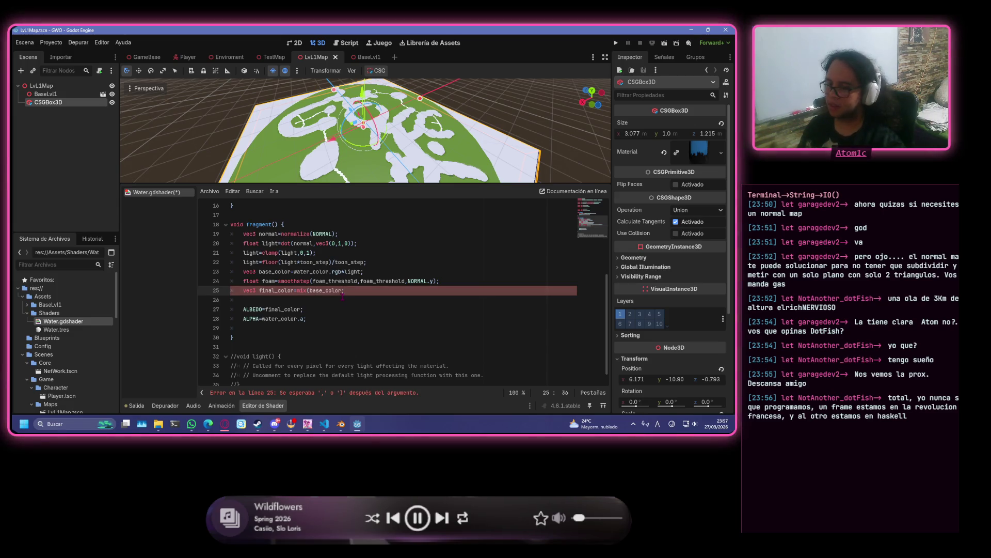
{"action": "key", "text": "BackSpace"}
{"action": "type", "text": ","}
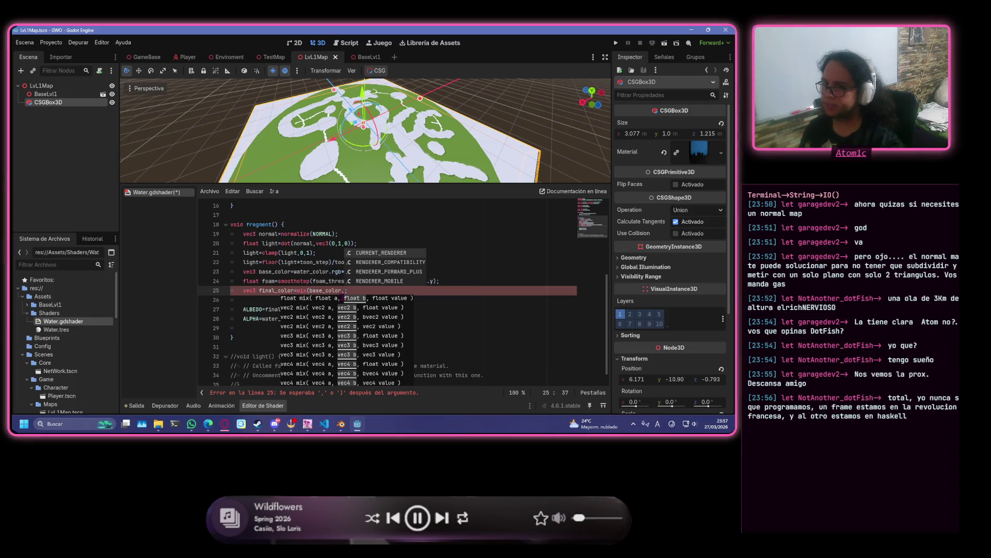
- Complete the call as mix(base_color, foam_color.rgb, foam); and save
{"action": "type", "text": "for"}
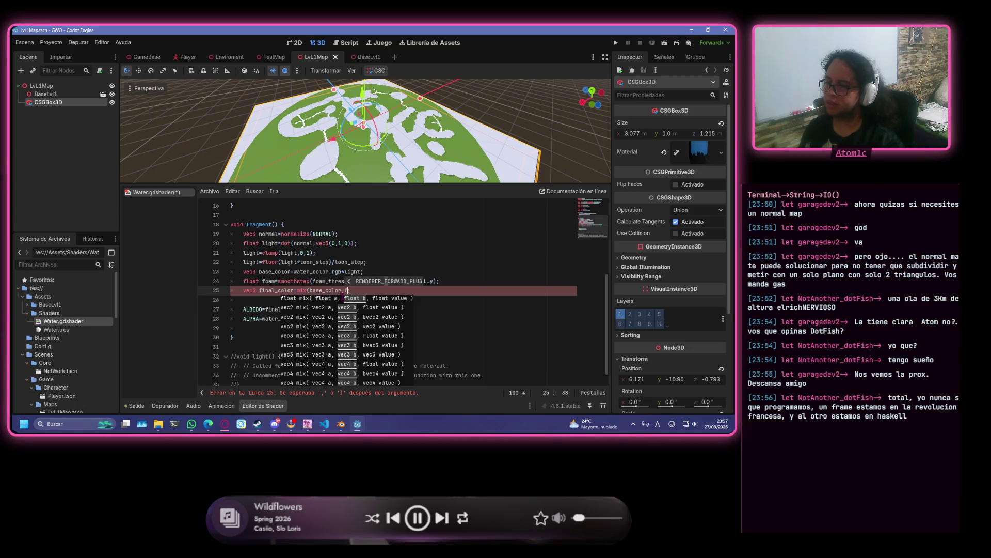
{"action": "type", "text": "a;"}
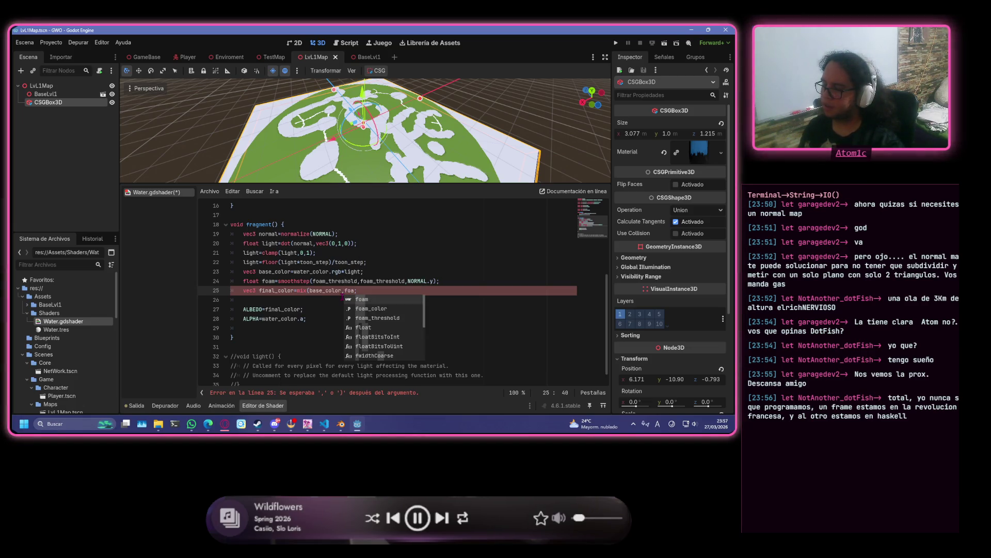
{"action": "key", "text": "Down"}
{"action": "key", "text": "Return"}
{"action": "type", "text": ".rgb"}
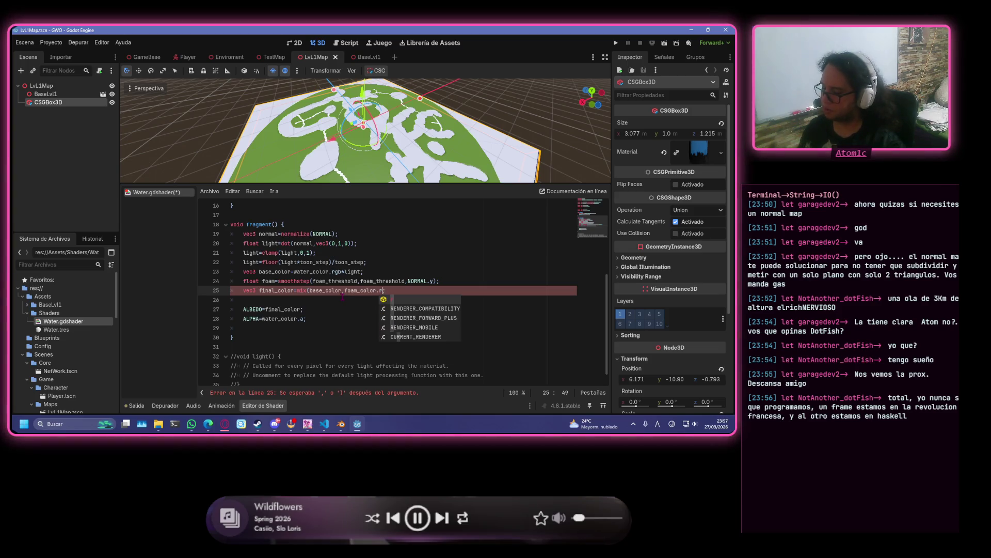
{"action": "type", "text": ",foam"}
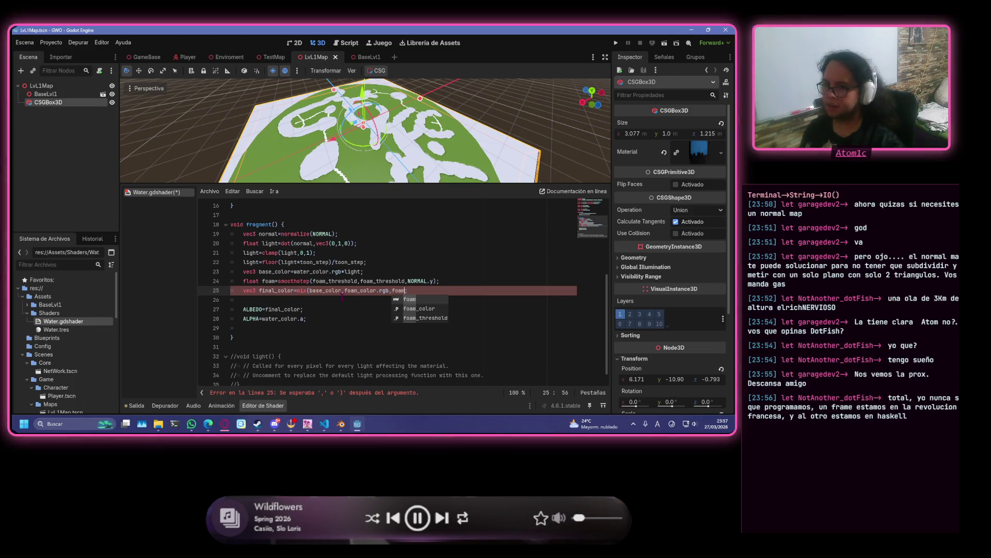
{"action": "key", "text": "Escape"}
{"action": "type", "text": ")"}
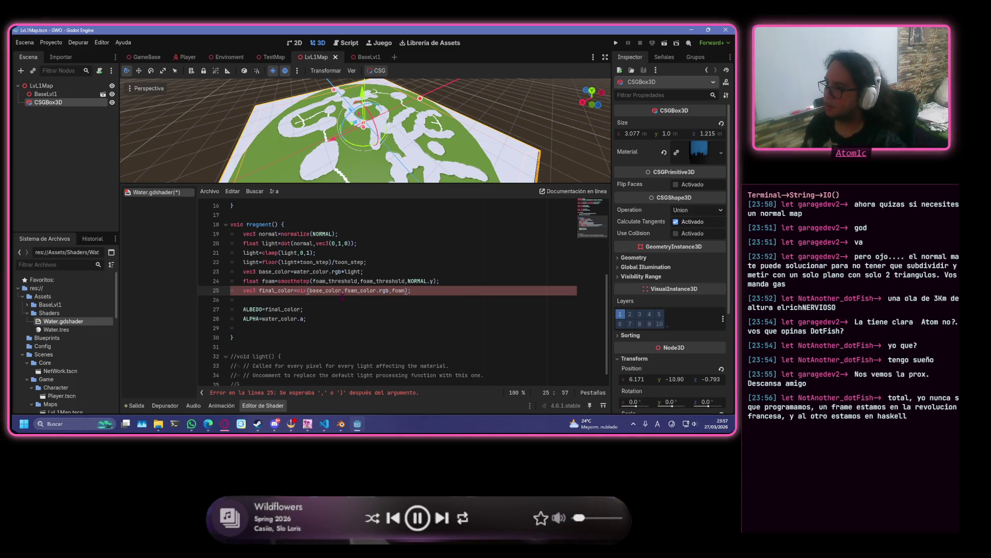
{"action": "type", "text": ";"}
{"action": "key", "text": "ctrl+s"}
{"action": "left_click", "coordinate": [403, 282]}
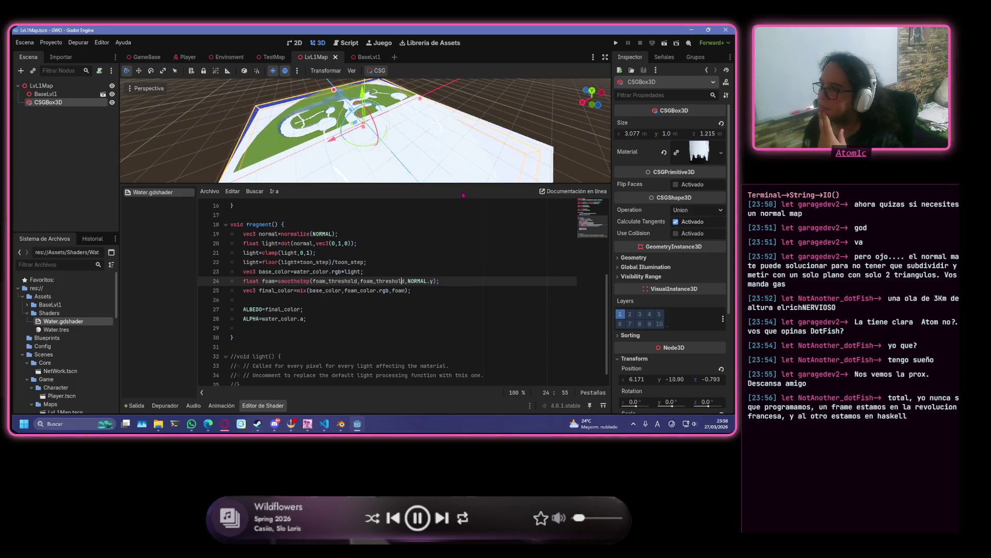
- Change foam's smoothstep upper edge to foam_threshold+0.05 and save the shader
{"action": "mouse_move", "coordinate": [465, 170]}
{"action": "left_mouse_down"}
{"action": "mouse_move", "coordinate": [464, 103]}
{"action": "mouse_move", "coordinate": [451, 104]}
{"action": "mouse_move", "coordinate": [457, 120]}
{"action": "left_mouse_up"}
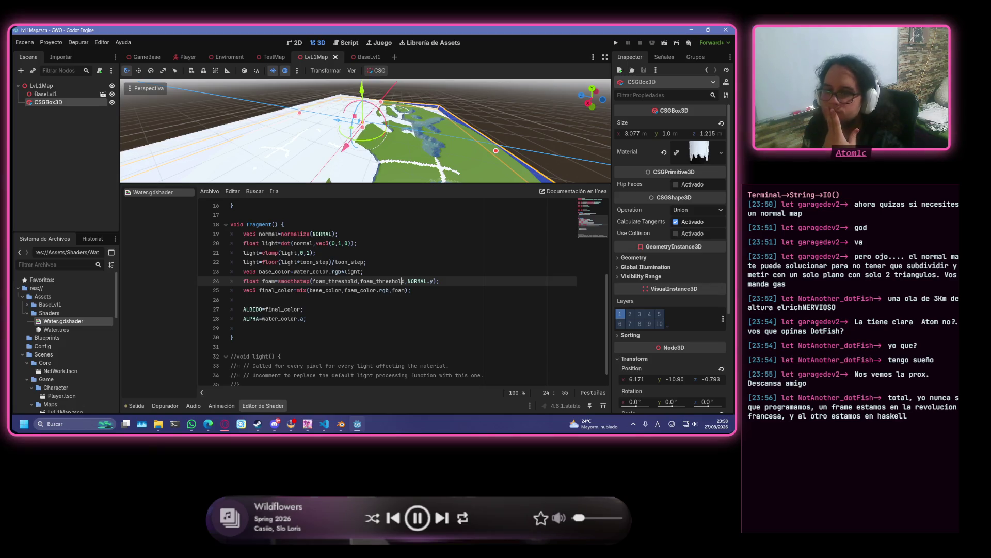
{"action": "left_click", "coordinate": [406, 281]}
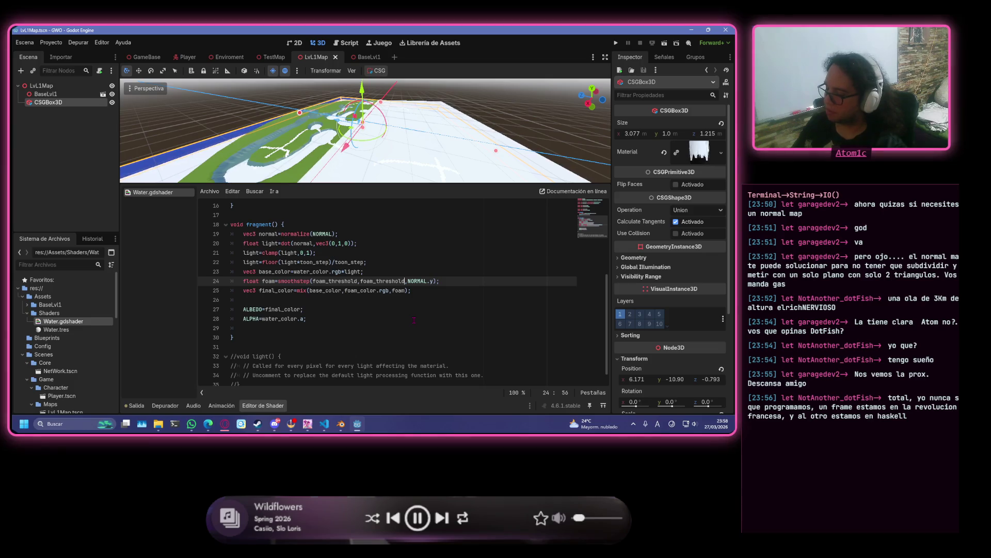
{"action": "type", "text": "0.0"}
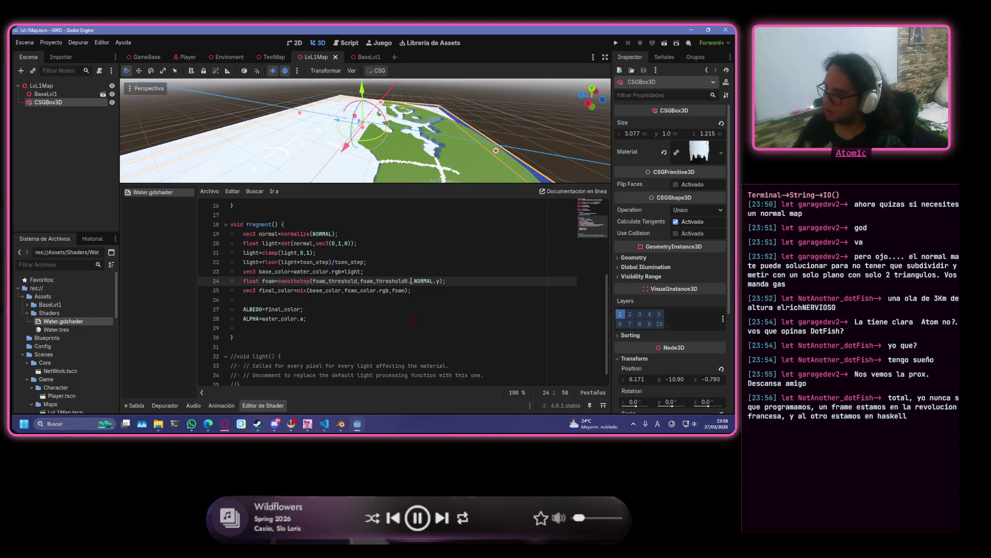
{"action": "key", "text": "Left"}
{"action": "key", "text": "Left"}
{"action": "key", "text": "Left"}
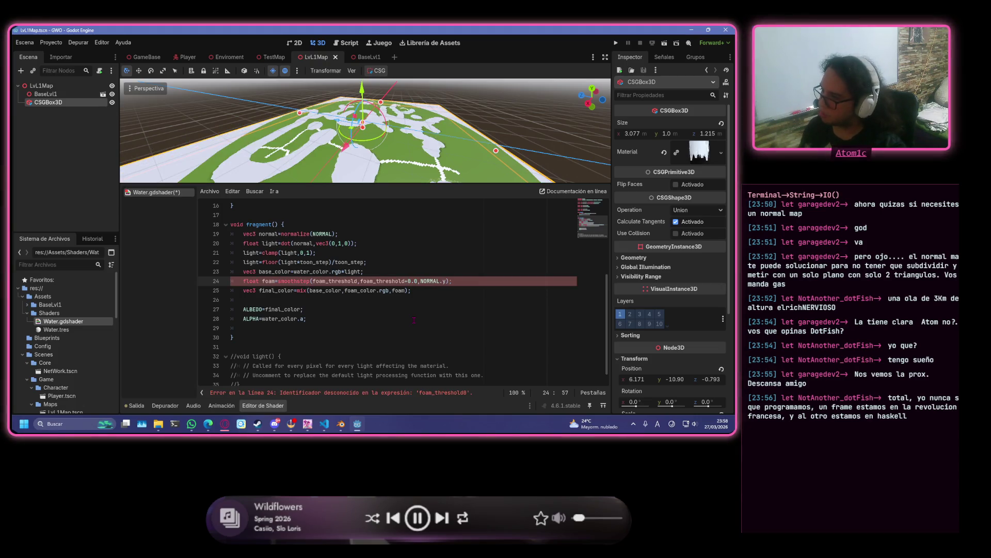
{"action": "key", "text": "Right"}
{"action": "key", "text": "Right"}
{"action": "type", "text": "5"}
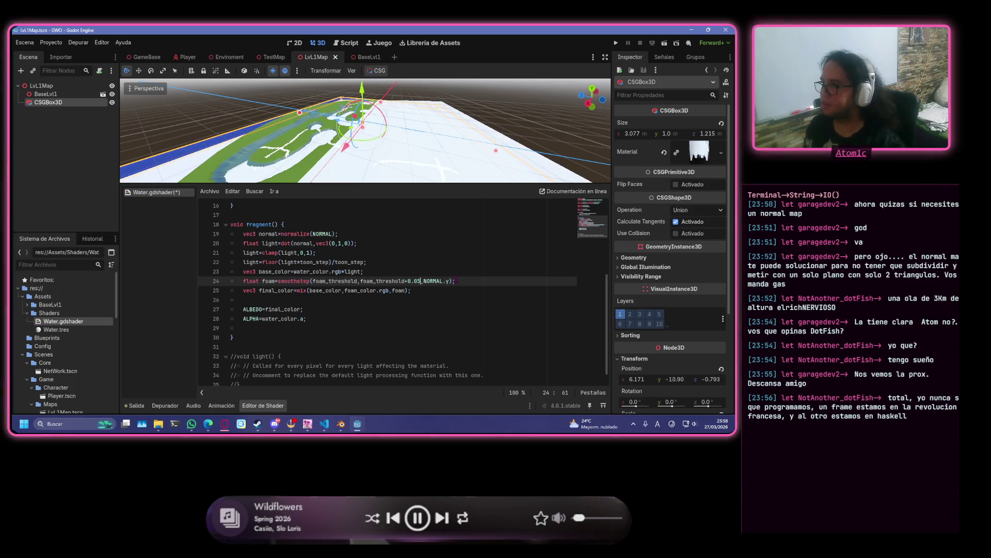
{"action": "key", "text": "End"}
{"action": "key", "text": "ctrl+s"}
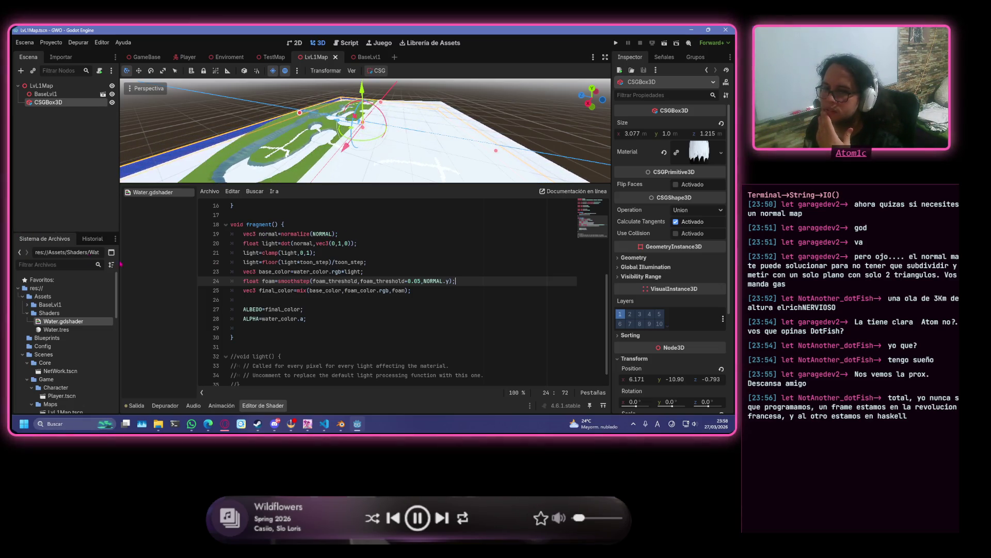
{"action": "scroll", "coordinate": [348, 150], "scroll_direction": "down", "scroll_amount": 6}
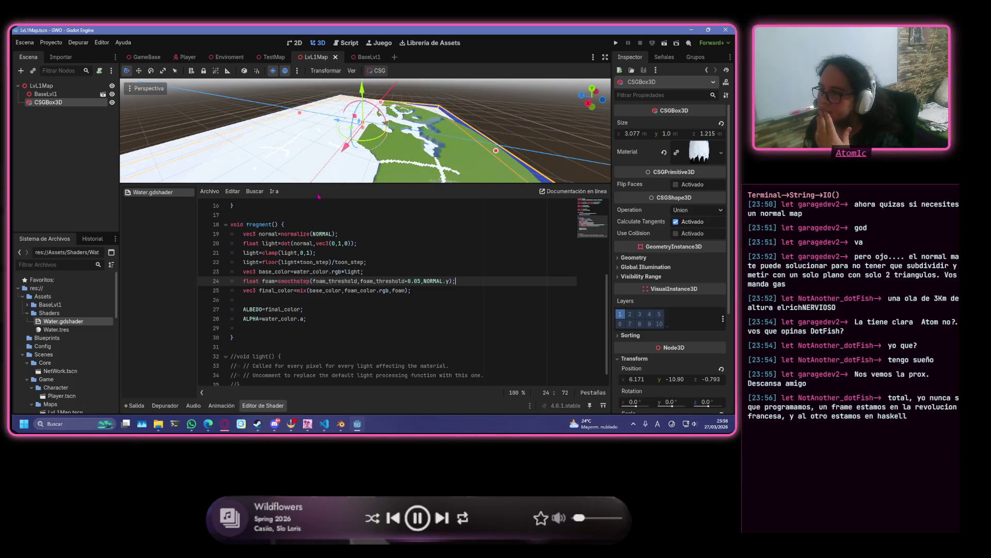
{"action": "scroll", "coordinate": [348, 150], "scroll_direction": "up", "scroll_amount": 8}
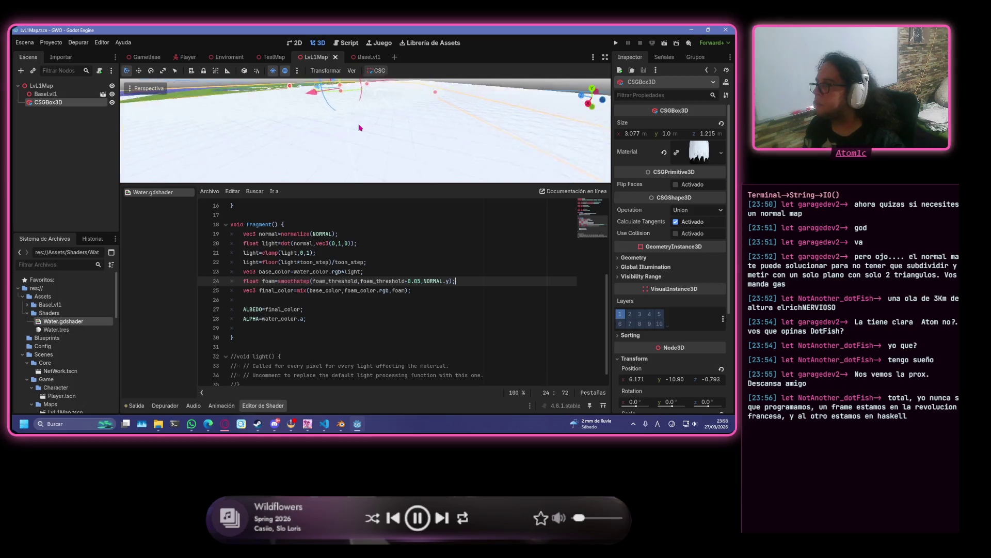
{"action": "scroll", "coordinate": [361, 129], "scroll_direction": "down", "scroll_amount": 3}
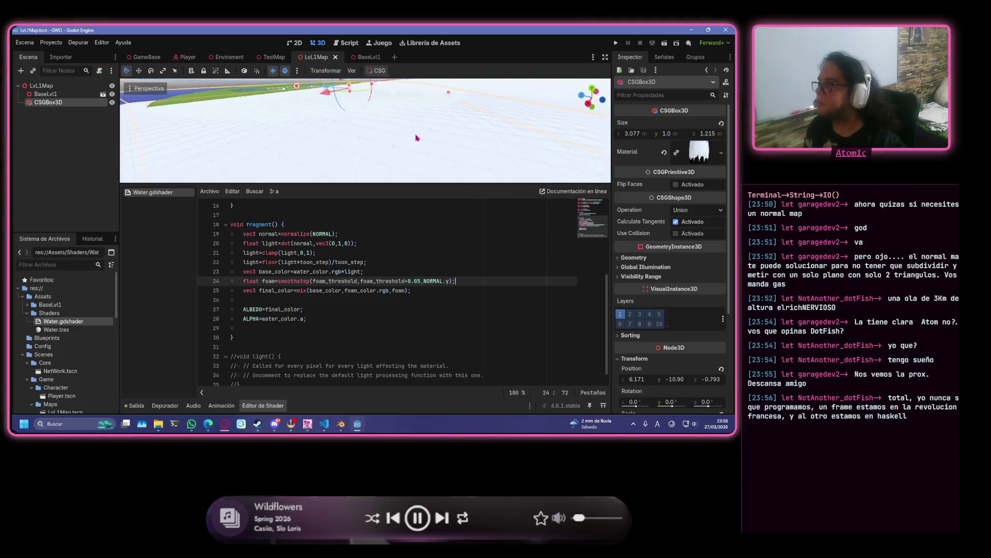
{"action": "scroll", "coordinate": [463, 135], "scroll_direction": "down", "scroll_amount": 3}
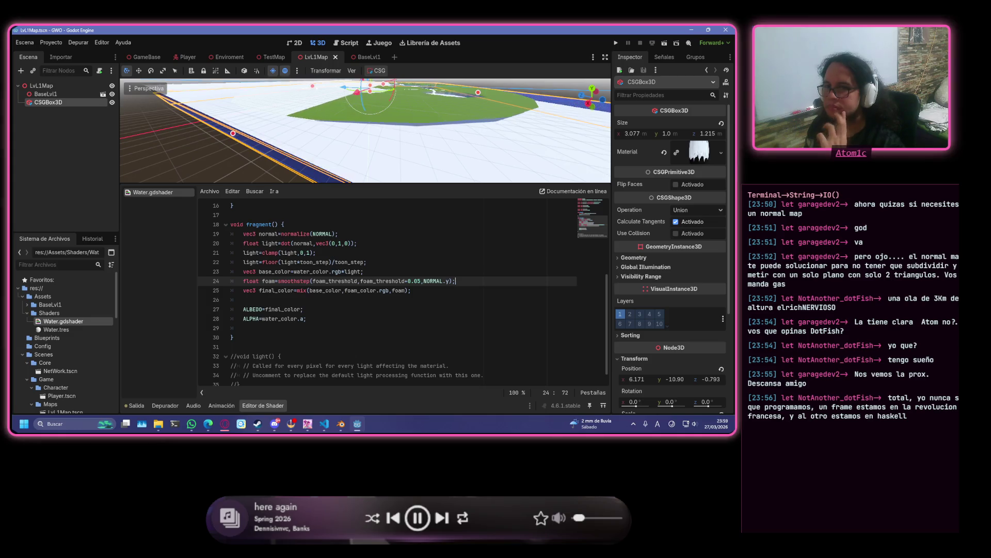
{"action": "scroll", "coordinate": [313, 165], "scroll_direction": "down", "scroll_amount": 5}
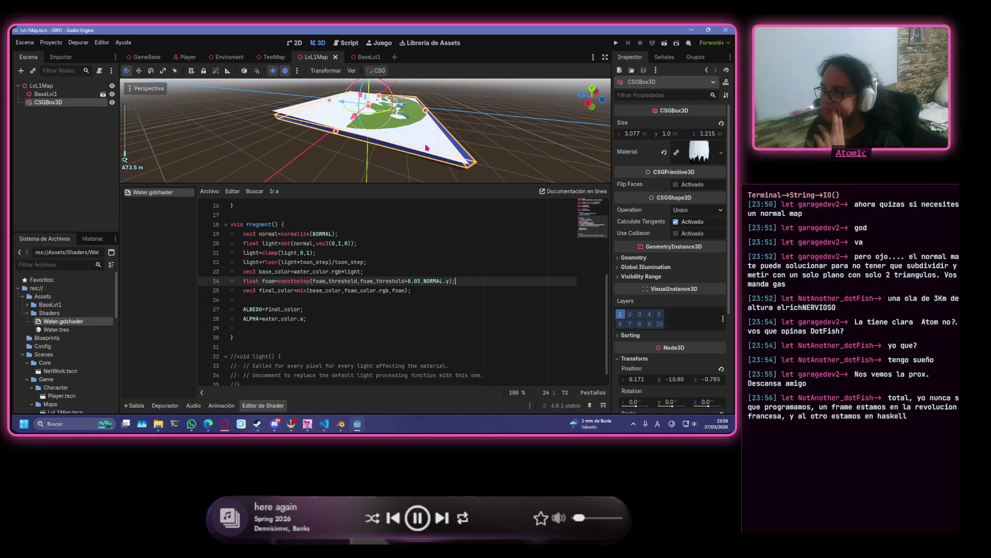
{"action": "scroll", "coordinate": [426, 149], "scroll_direction": "up", "scroll_amount": 2}
{"action": "mouse_move", "coordinate": [425, 149]}
{"action": "left_mouse_down"}
{"action": "mouse_move", "coordinate": [491, 124]}
{"action": "mouse_move", "coordinate": [513, 128]}
{"action": "left_mouse_up"}
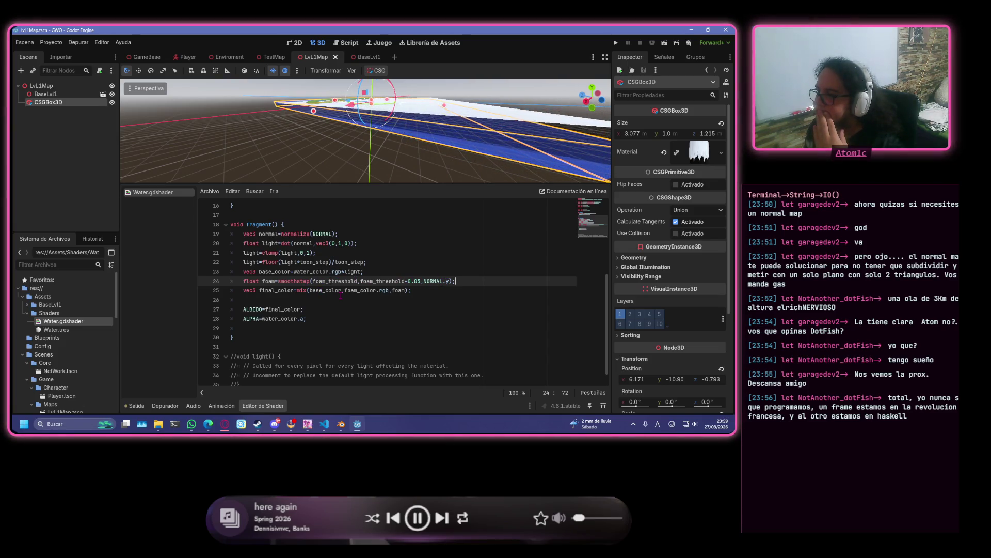
{"action": "scroll", "coordinate": [356, 270], "scroll_direction": "up", "scroll_amount": 4}
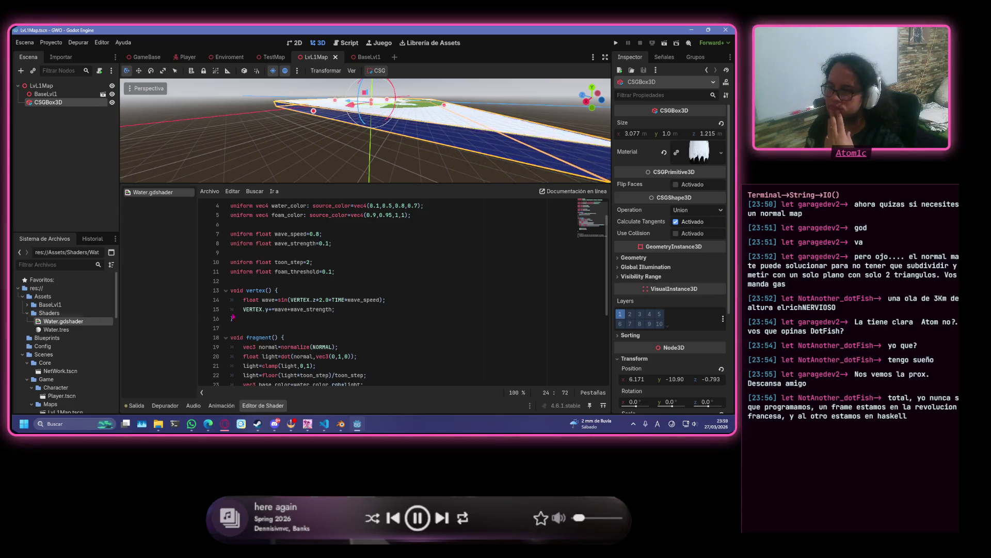
- Add 'uniform float wave_scale=0.2;' below the wave_speed line and save
{"action": "left_click", "coordinate": [367, 230]}
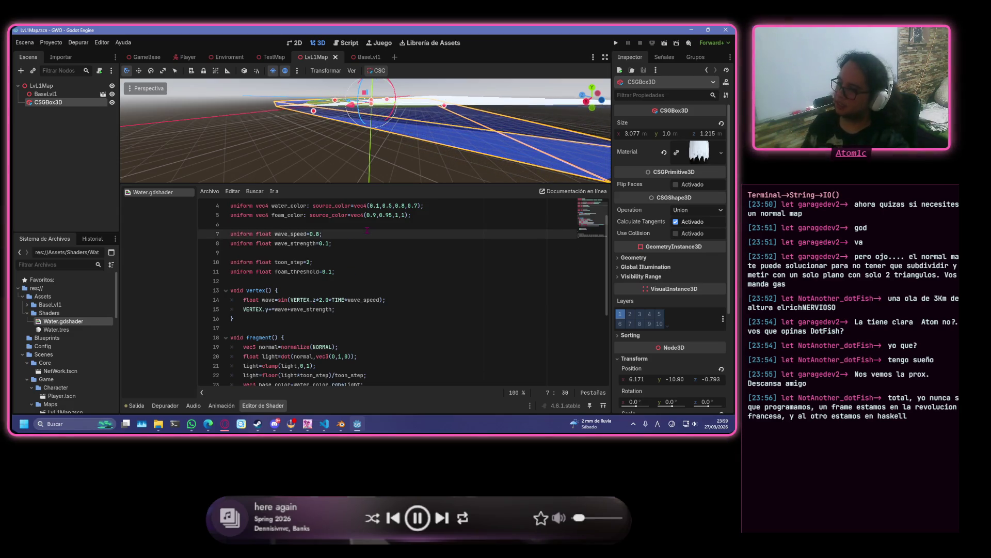
{"action": "key", "text": "Return"}
{"action": "type", "text": "uni"}
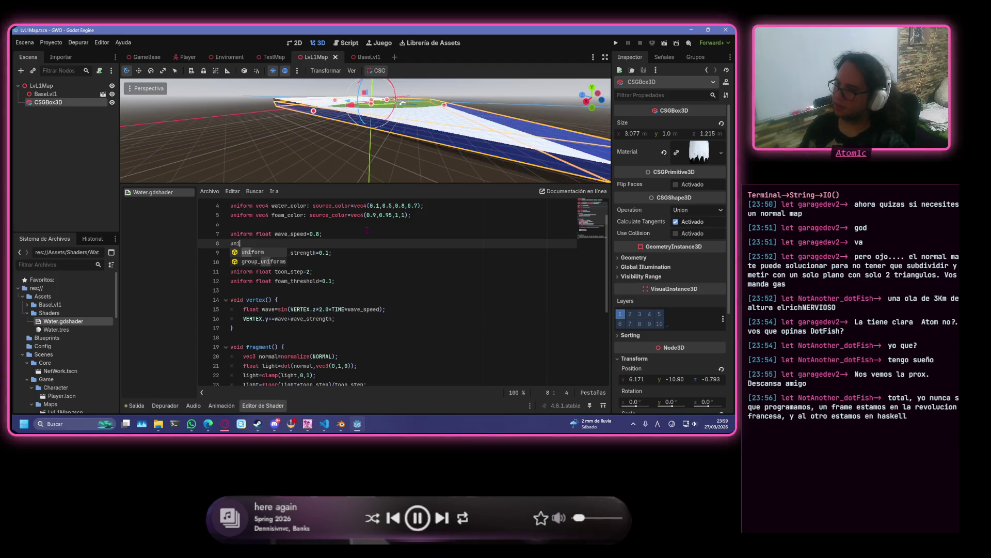
{"action": "type", "text": "form float "}
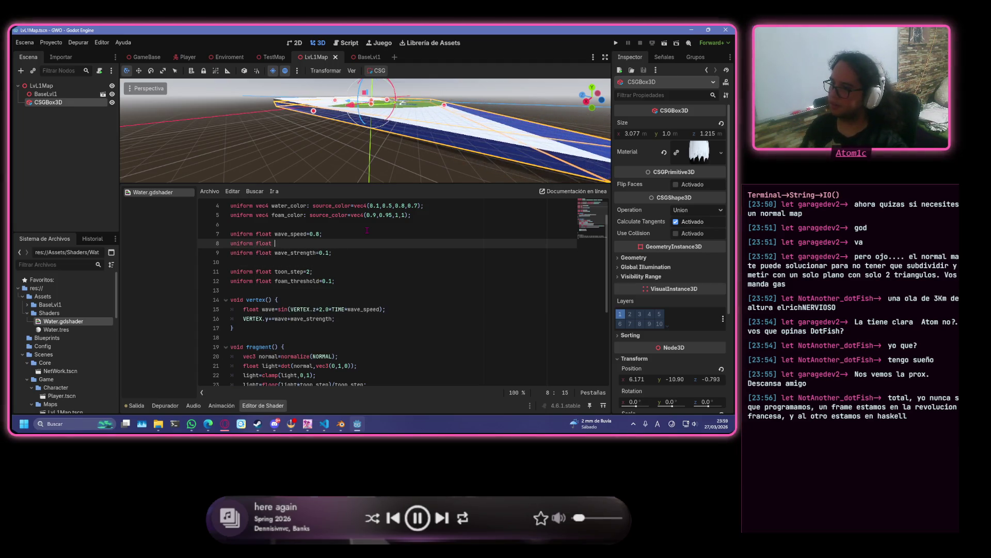
{"action": "type", "text": "wave"}
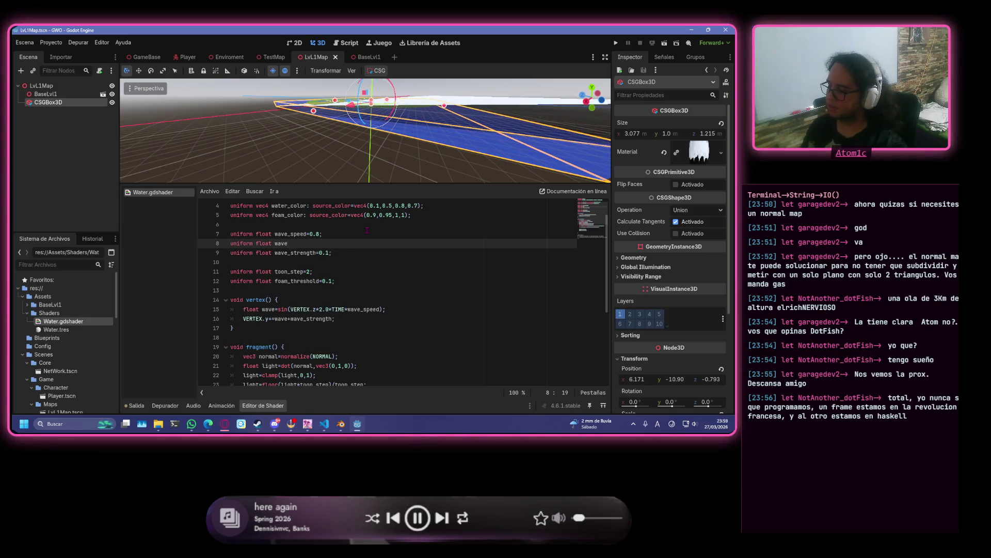
{"action": "type", "text": "_scale="}
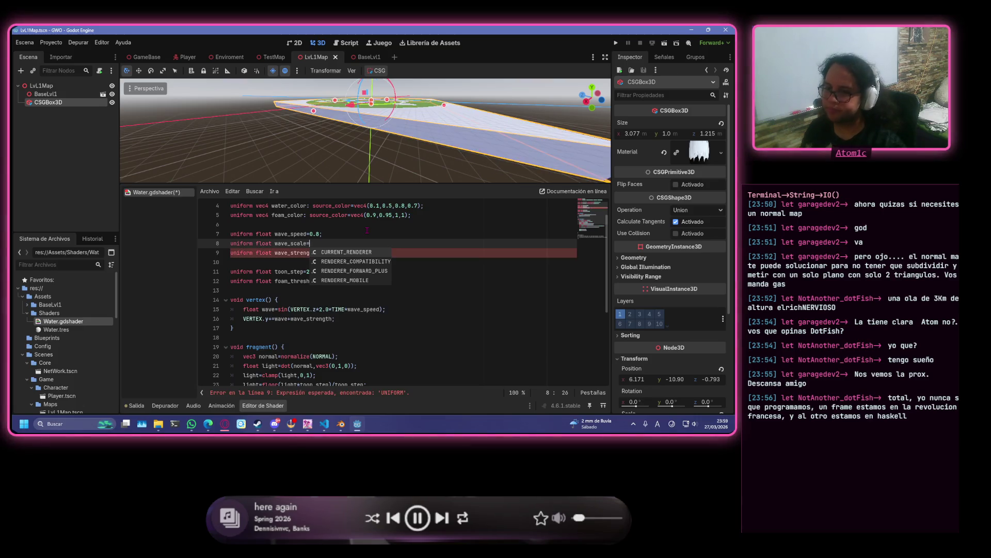
{"action": "type", "text": "0.2"}
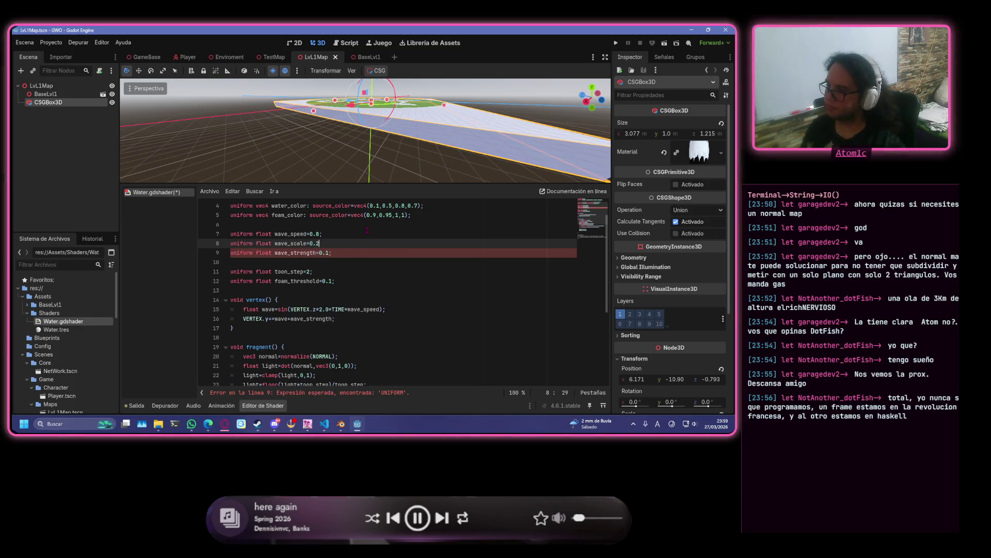
{"action": "type", "text": ";"}
{"action": "key", "text": "ctrl+s"}
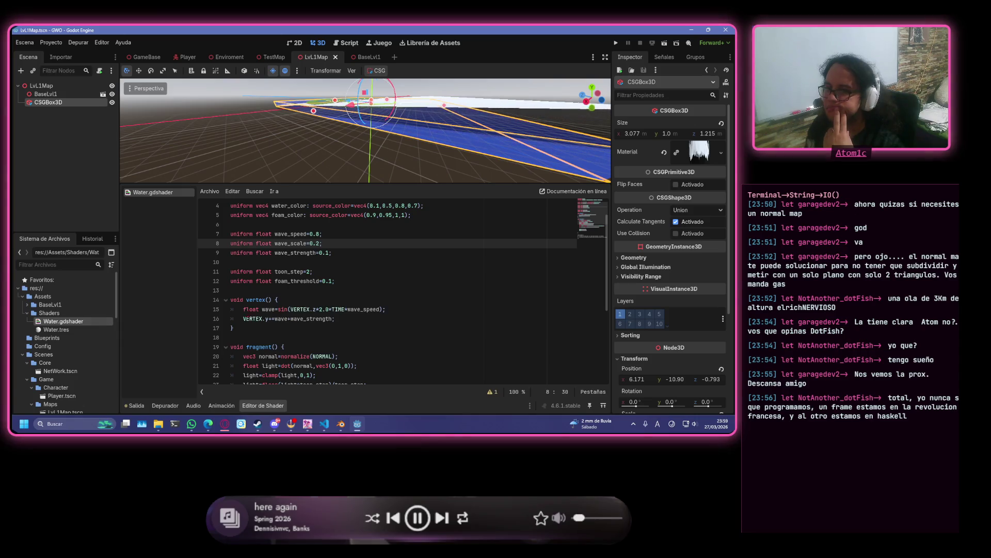
{"action": "scroll", "coordinate": [360, 285], "scroll_direction": "down", "scroll_amount": 2}
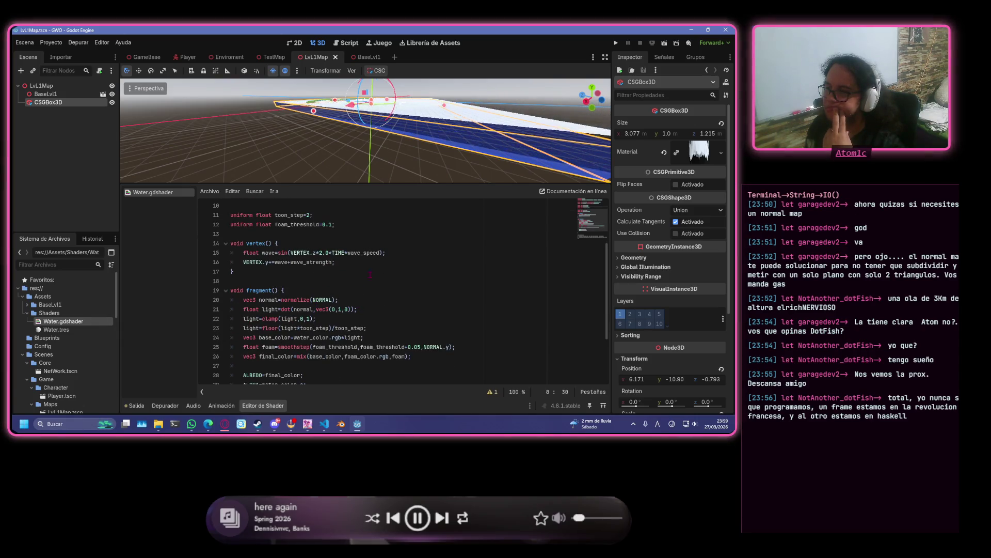
- Begin a cos(VERTEX.x term at the end of the wave height line 15
{"action": "left_click", "coordinate": [383, 252]}
{"action": "type", "text": "*co"}
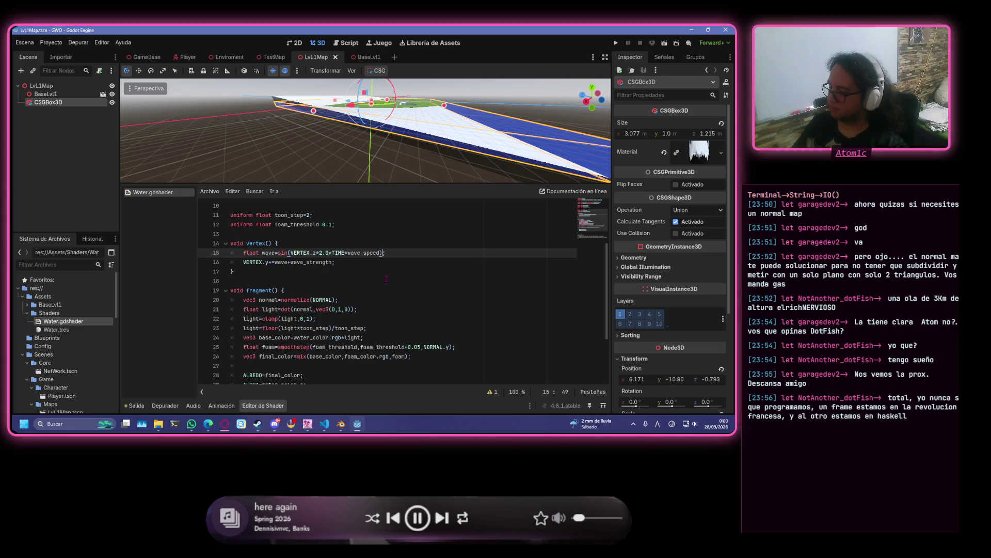
{"action": "type", "text": "s("}
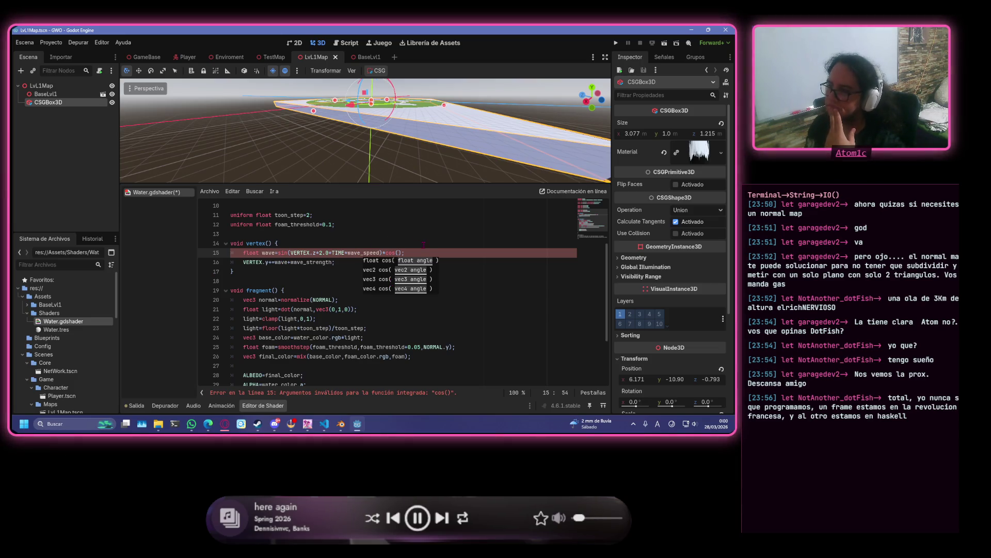
{"action": "left_click", "coordinate": [399, 252]}
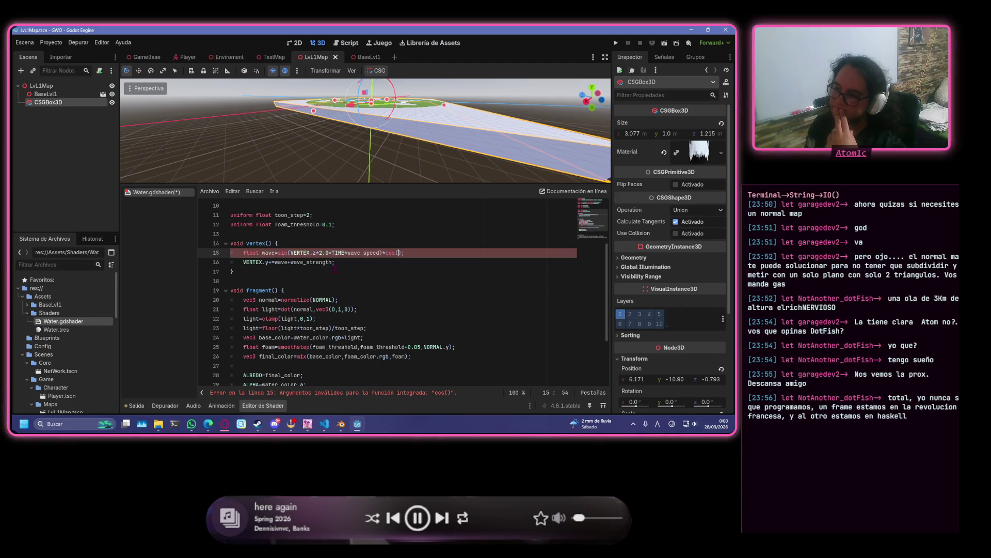
{"action": "type", "text": "Ve"}
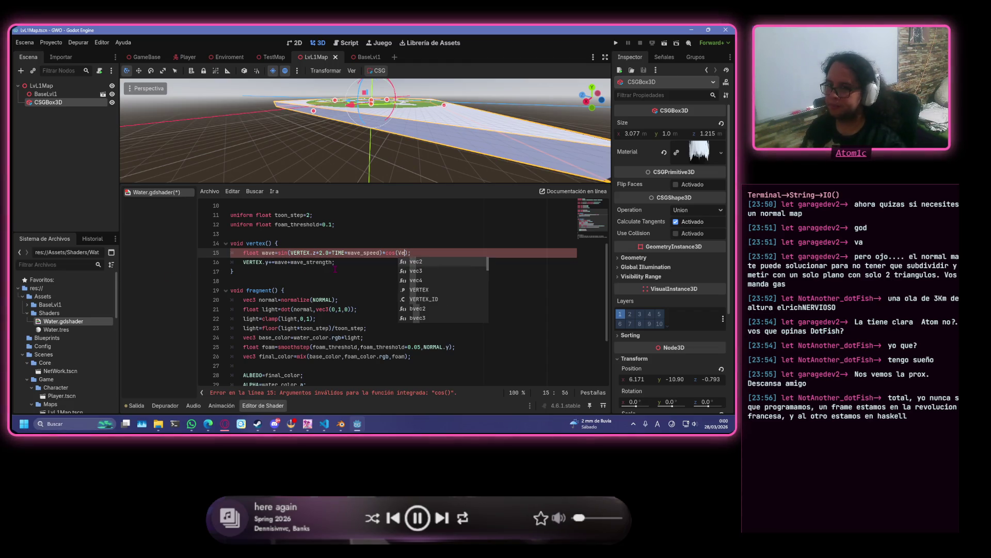
{"action": "key", "text": "Down"}
{"action": "key", "text": "Down"}
{"action": "key", "text": "Down"}
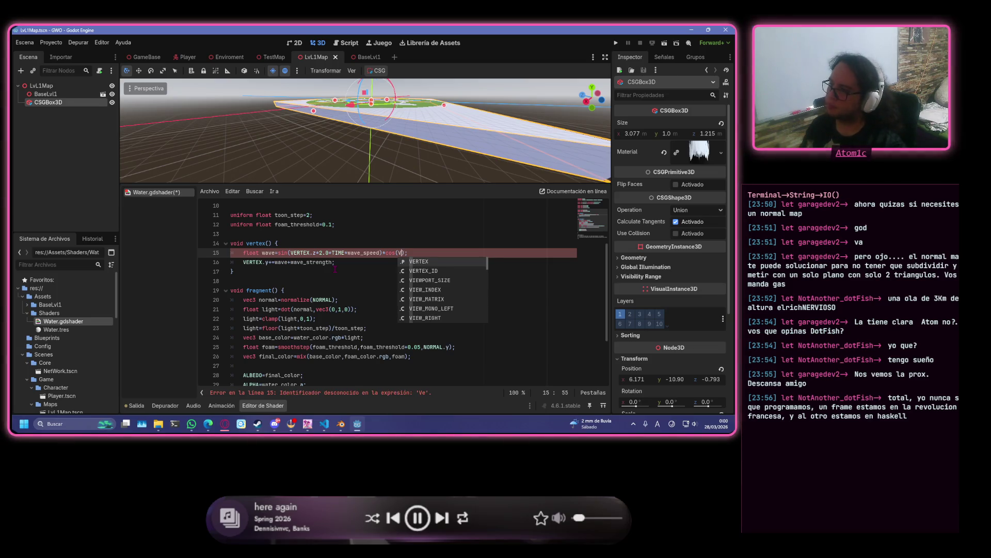
{"action": "key", "text": "Return"}
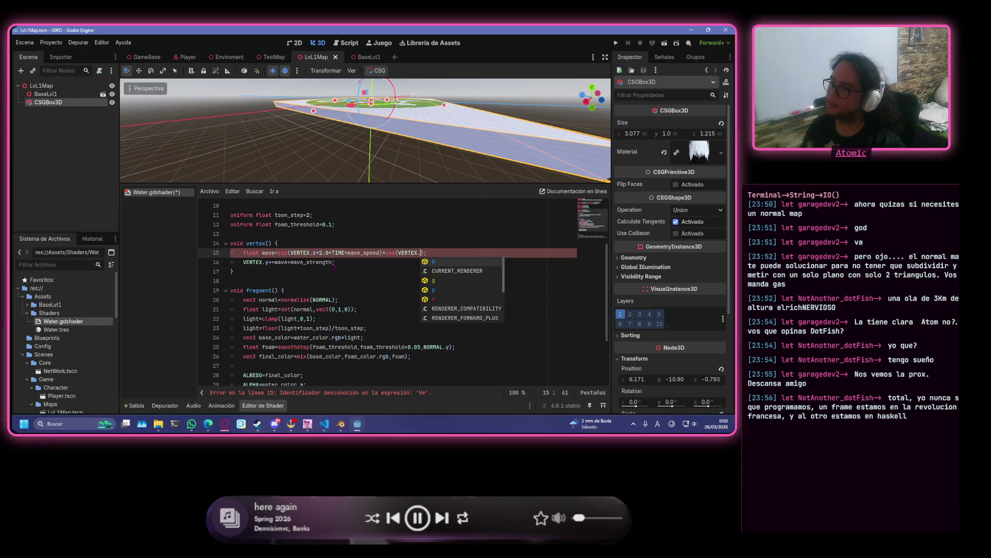
{"action": "type", "text": "x"}
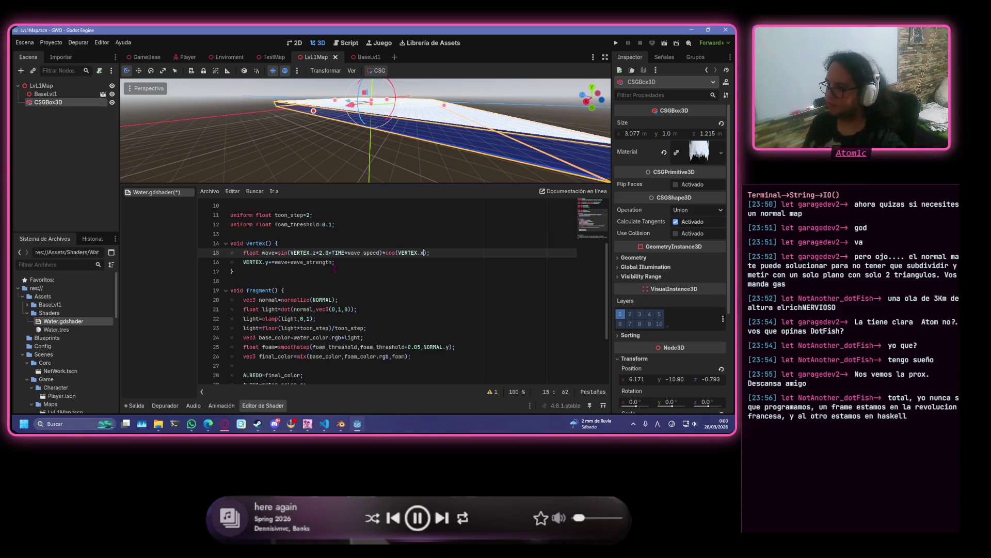
- Finish the term as cos(VERTEX.x*2.0+TIME*wave_speed) and save the shader
{"action": "type", "text": "4.0"}
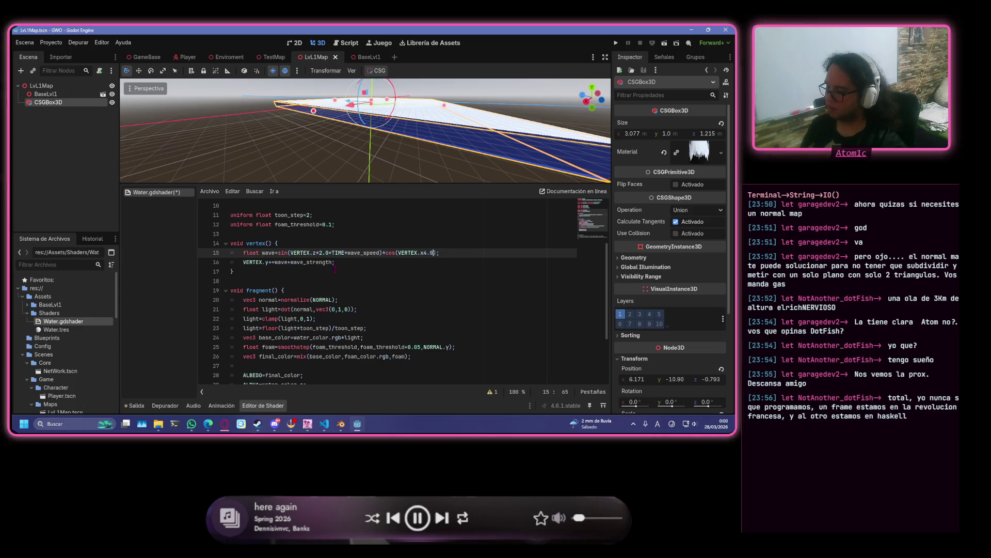
{"action": "key", "text": "BackSpace"}
{"action": "key", "text": "BackSpace"}
{"action": "key", "text": "BackSpace"}
{"action": "type", "text": "*4"}
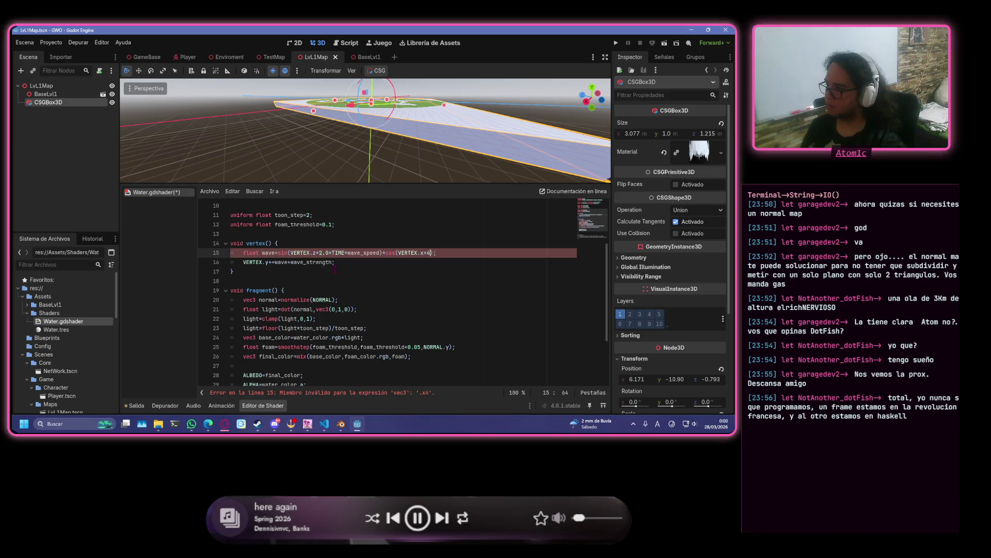
{"action": "type", "text": "2.0"}
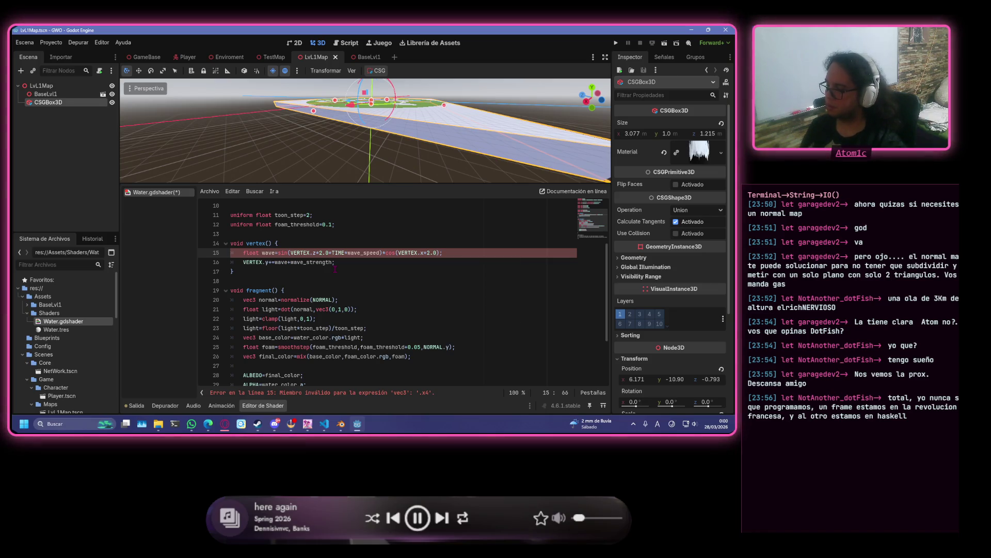
{"action": "type", "text": "*TIME"}
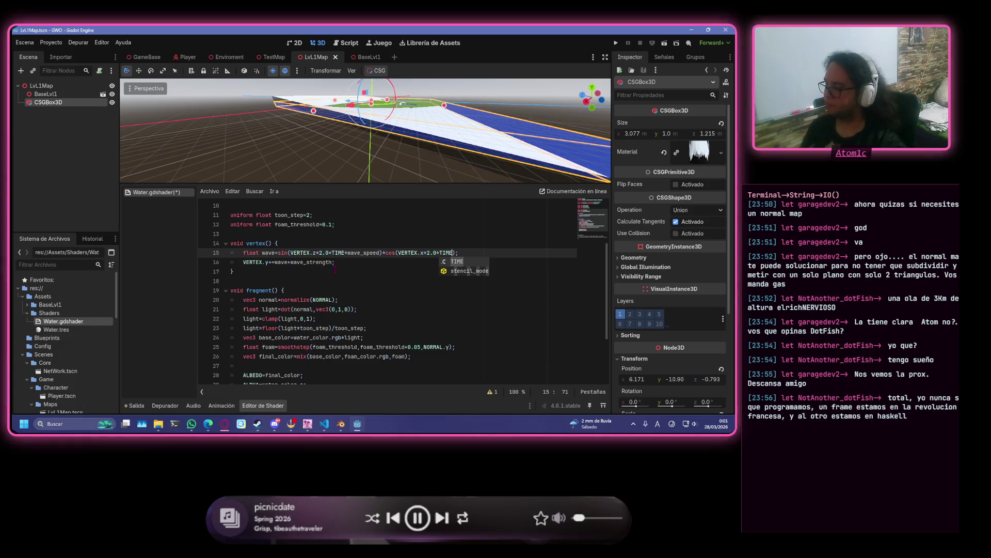
{"action": "type", "text": "*wa"}
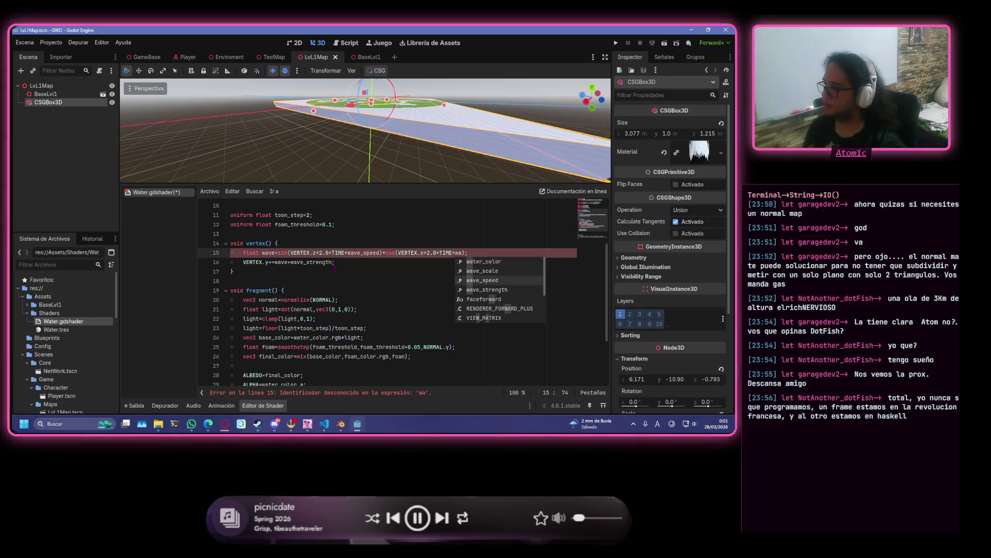
{"action": "key", "text": "Down"}
{"action": "key", "text": "Down"}
{"action": "key", "text": "Return"}
{"action": "key", "text": "Up"}
{"action": "key", "text": "ctrl+s"}
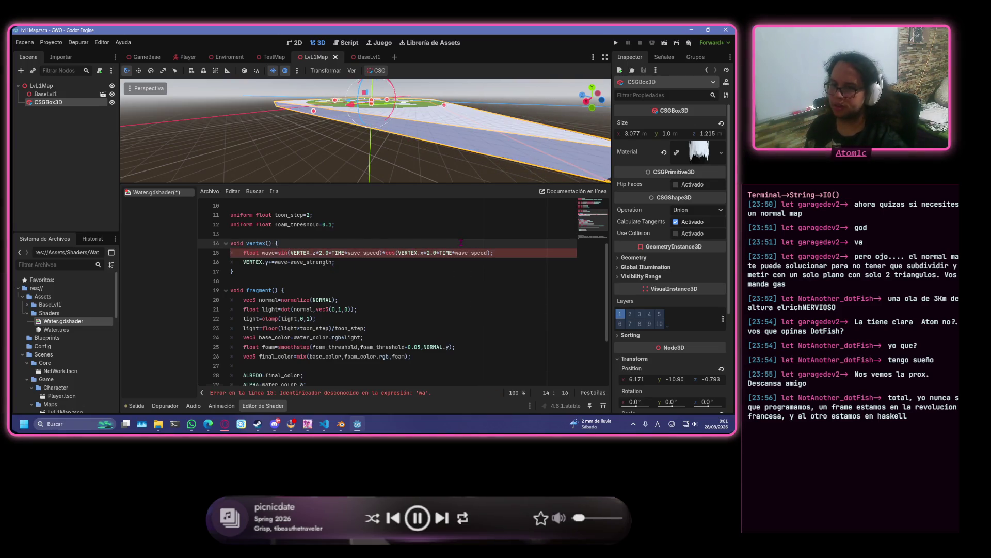
{"action": "scroll", "coordinate": [366, 130], "scroll_direction": "down", "scroll_amount": 10}
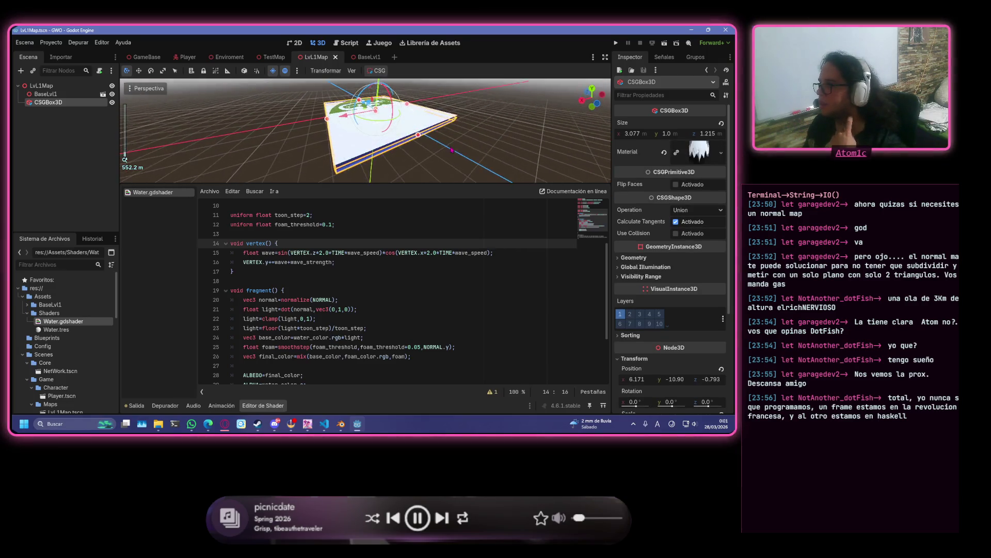
{"action": "mouse_move", "coordinate": [452, 150]}
{"action": "left_mouse_down"}
{"action": "mouse_move", "coordinate": [517, 136]}
{"action": "mouse_move", "coordinate": [330, 155]}
{"action": "left_mouse_up"}
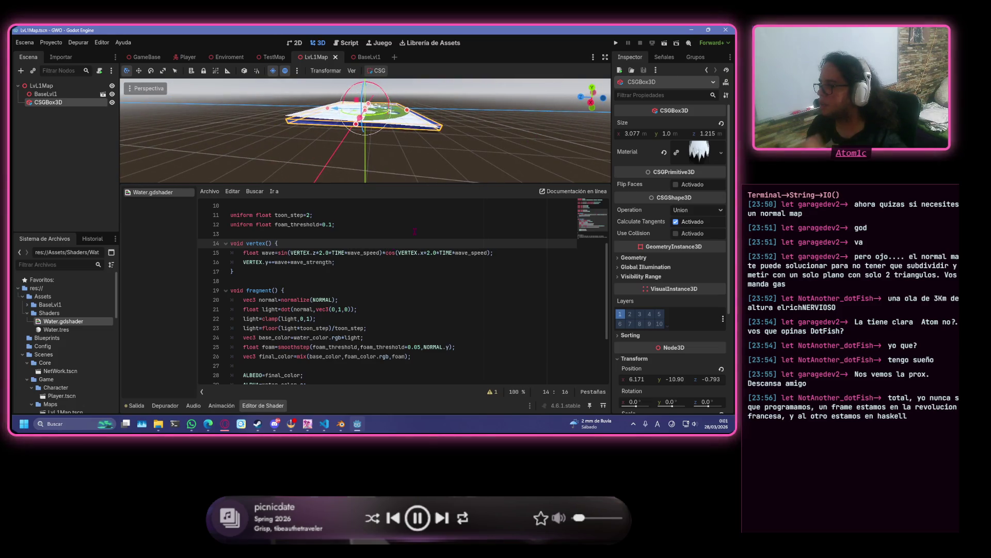
{"action": "scroll", "coordinate": [369, 288], "scroll_direction": "down", "scroll_amount": 3}
{"action": "left_click", "coordinate": [395, 265]}
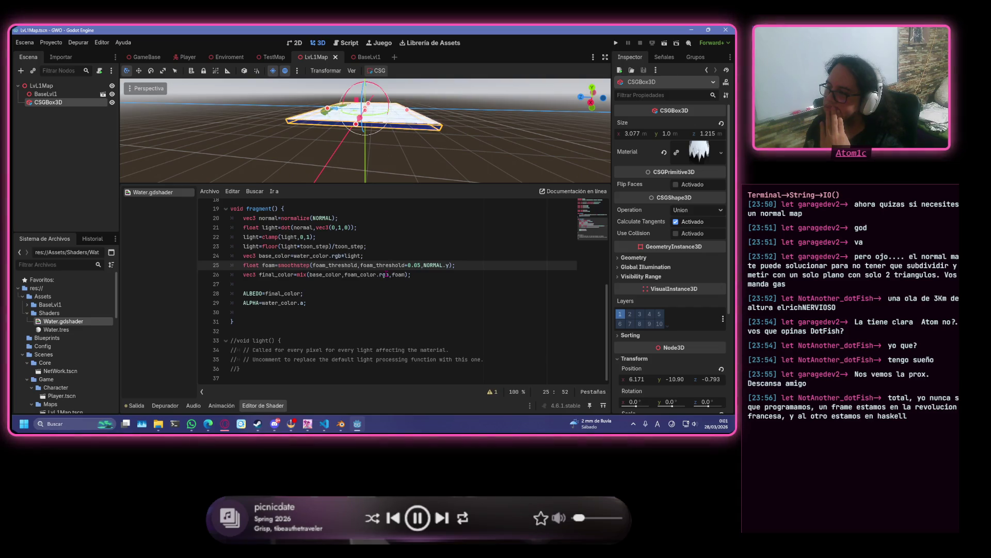
{"action": "scroll", "coordinate": [387, 274], "scroll_direction": "up", "scroll_amount": 6}
{"action": "left_click", "coordinate": [388, 243]}
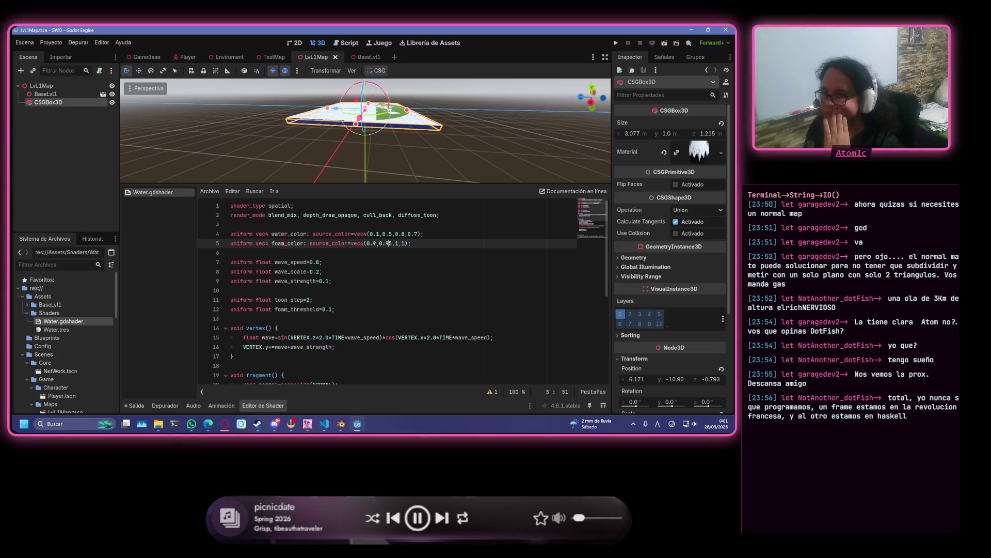
- Raise foam_threshold to 0.15 and toon_step from 2 to 3, saving the shader
{"action": "left_click", "coordinate": [332, 309]}
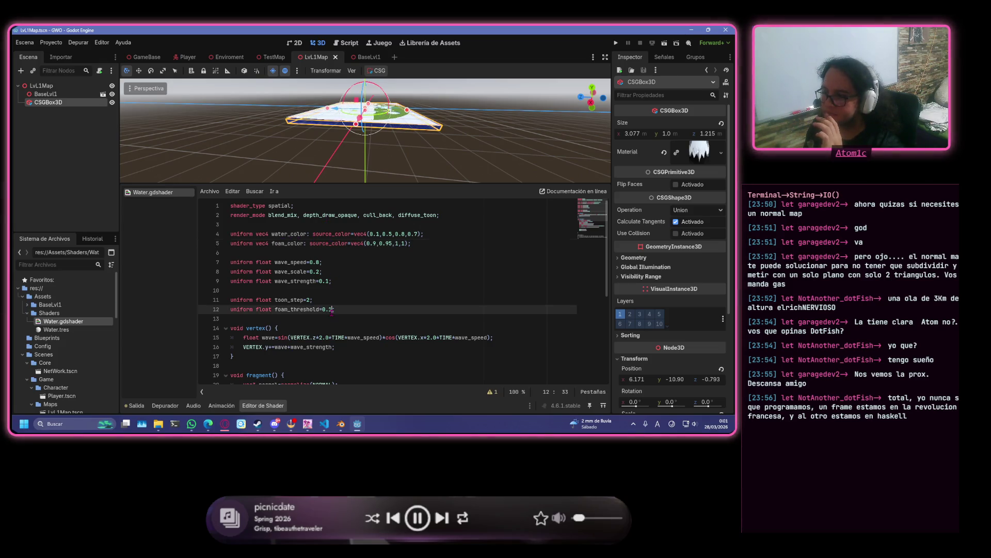
{"action": "type", "text": "5"}
{"action": "left_click", "coordinate": [344, 300]}
{"action": "key", "text": "ctrl+s"}
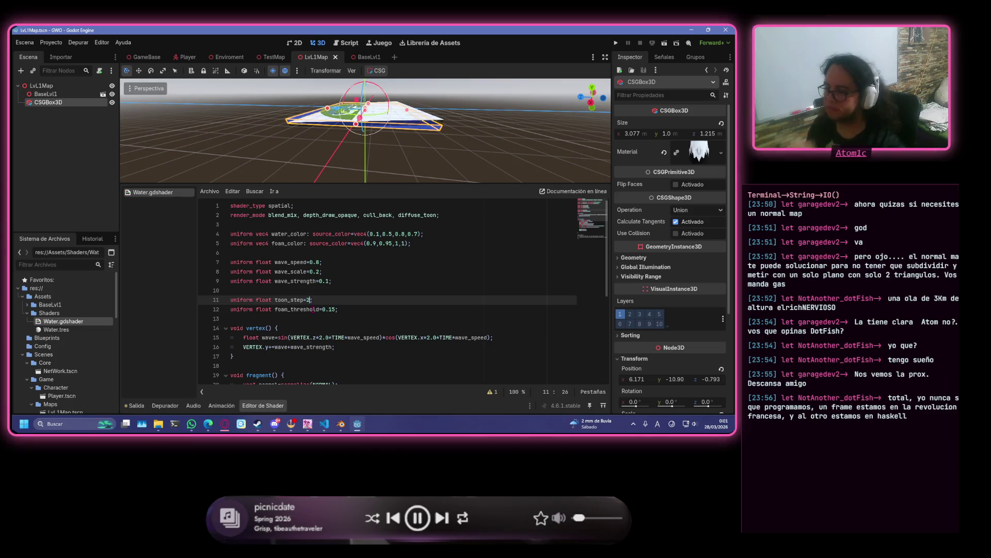
{"action": "key", "text": "Left"}
{"action": "key", "text": "BackSpace"}
{"action": "type", "text": "3"}
{"action": "left_click", "coordinate": [349, 292]}
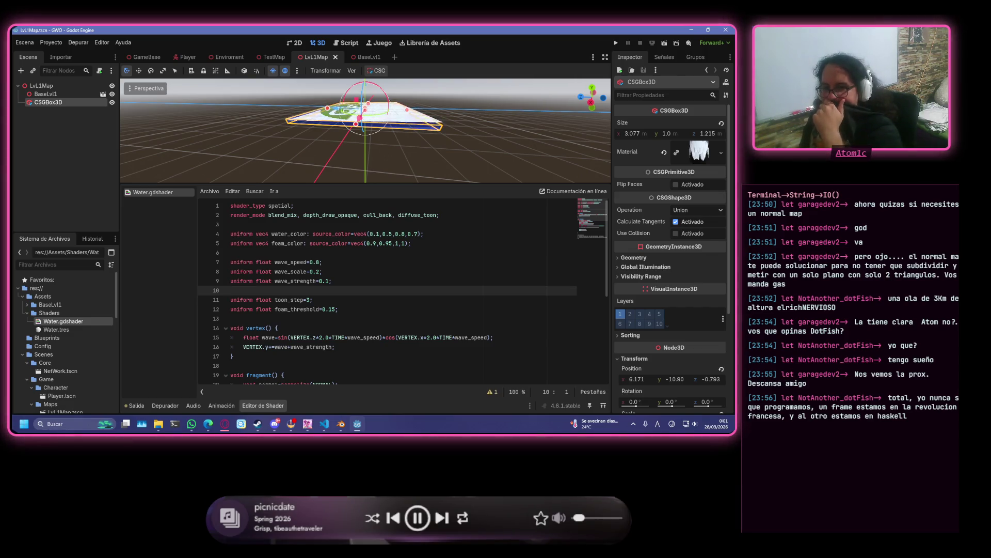
- Clear the old mix arguments from line 26 of Water.gdshader
{"action": "key", "text": "ctrl+z"}
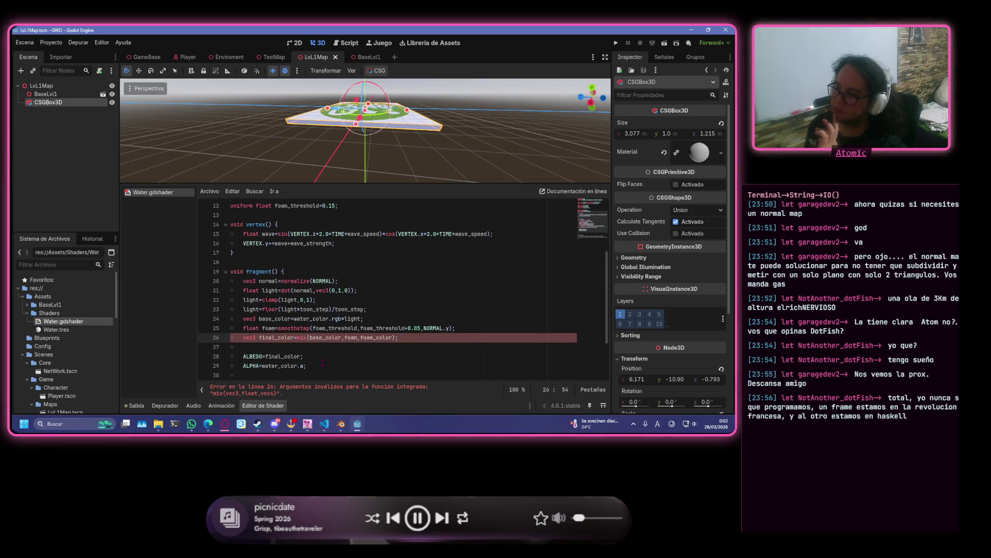
{"action": "key", "text": "Left"}
{"action": "key", "text": "Left"}
{"action": "type", "text": ".rgb,foam"}
{"action": "key", "text": "ctrl+Left"}
{"action": "key", "text": "ctrl+Left"}
{"action": "key", "text": "ctrl+Left"}
{"action": "key", "text": "ctrl+BackSpace"}
{"action": "key", "text": "BackSpace"}
{"action": "key", "text": "ctrl+Right"}
{"action": "key", "text": "ctrl+Right"}
{"action": "key", "text": "shift+ctrl+Left"}
{"action": "key", "text": "shift+Left"}
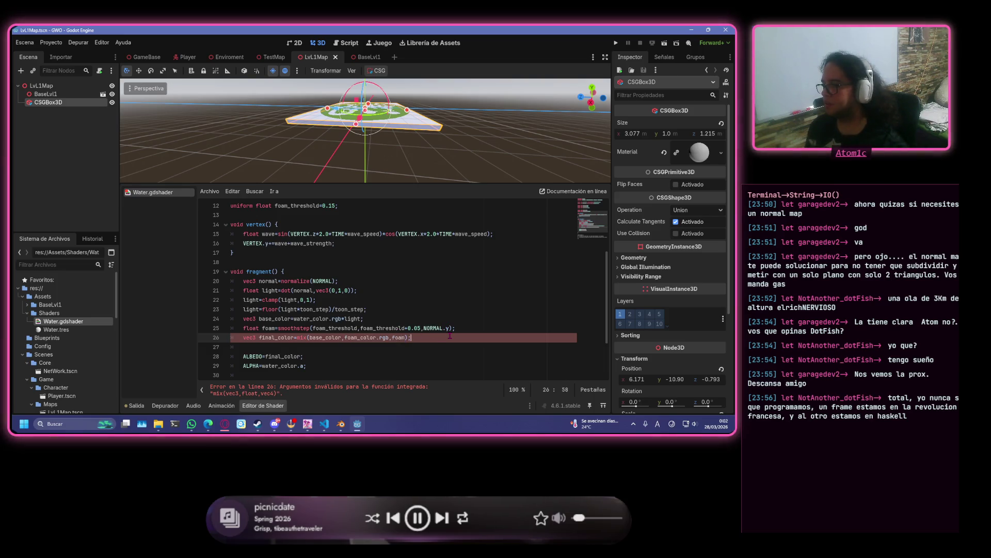
{"action": "key", "text": "End"}
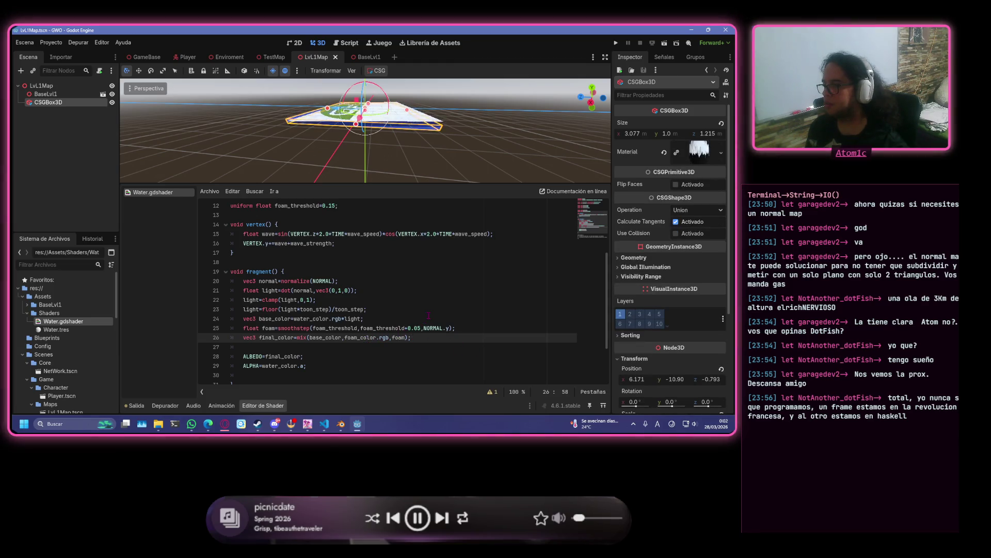
{"action": "scroll", "coordinate": [429, 315], "scroll_direction": "up", "scroll_amount": 3}
{"action": "scroll", "coordinate": [408, 331], "scroll_direction": "down", "scroll_amount": 2}
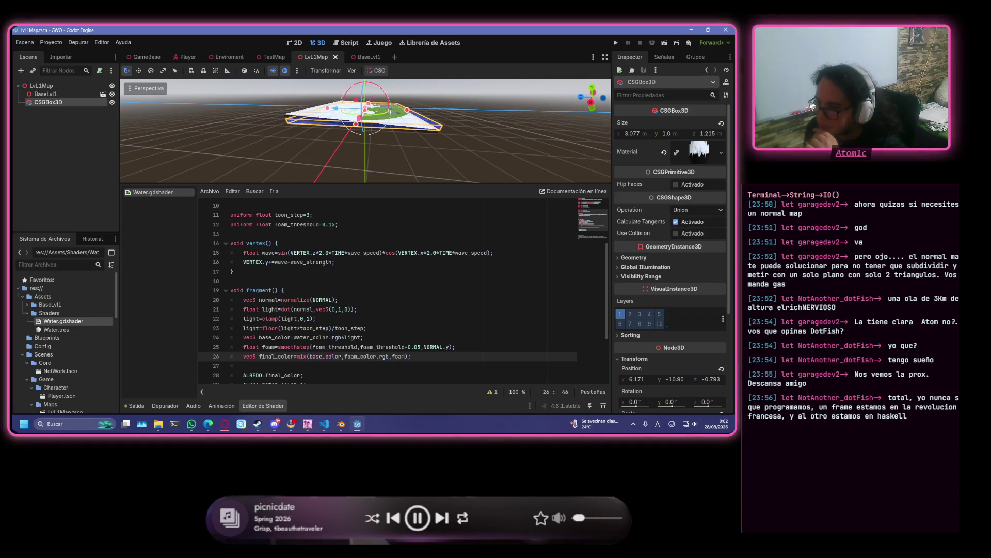
{"action": "left_click_drag", "start_coordinate": [407, 356], "coordinate": [308, 356]}
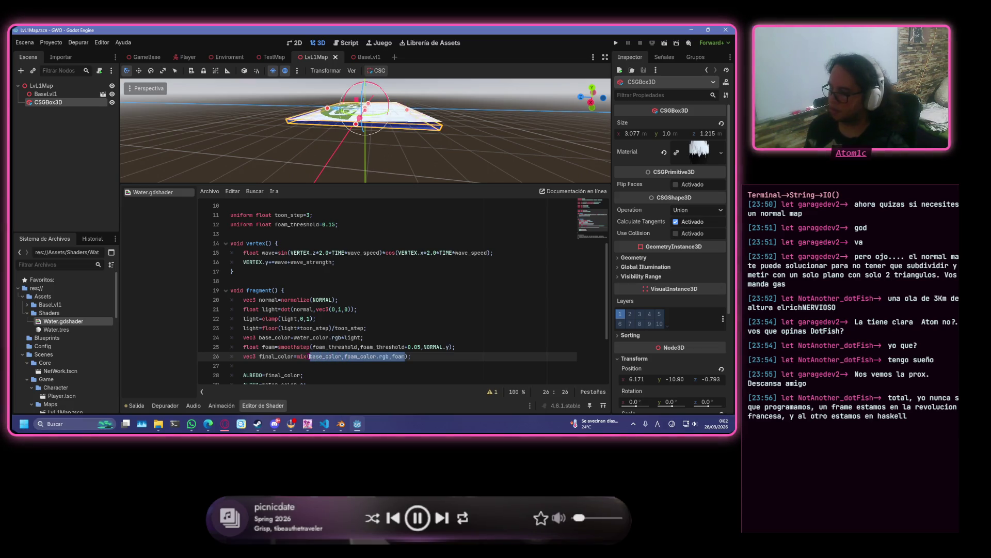
{"action": "key", "text": "BackSpace"}
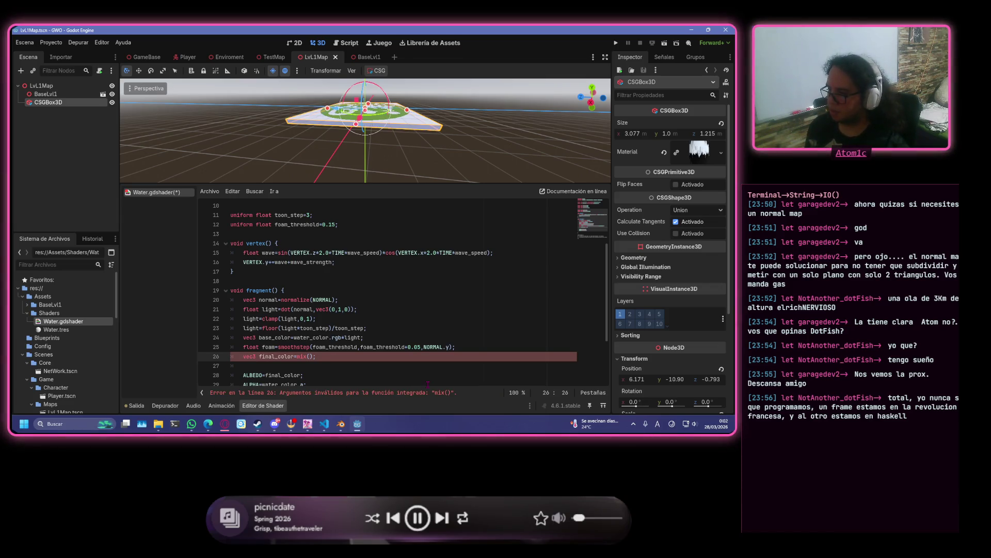
- Type base_color, foam_color.rgb and foam as the new mix arguments
{"action": "type", "text": "co"}
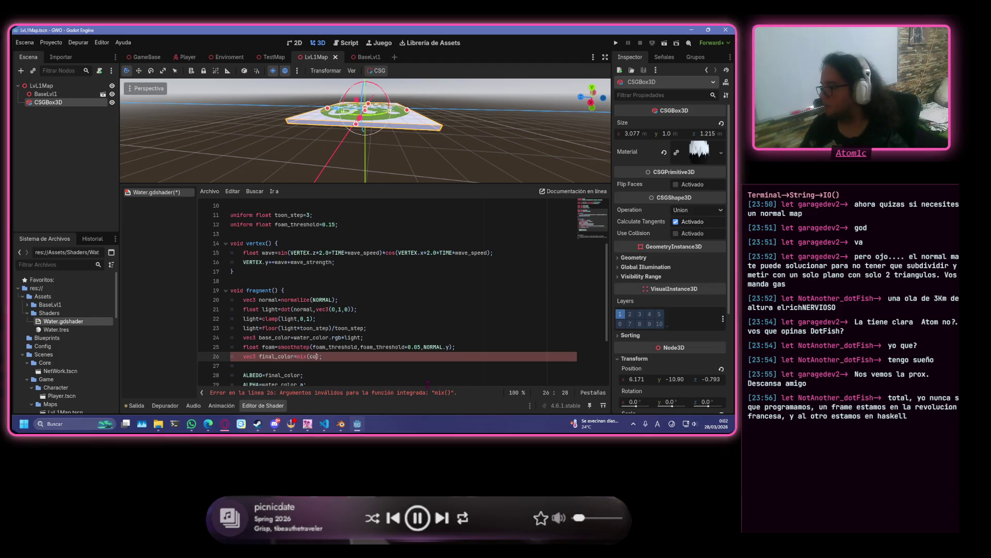
{"action": "key", "text": "BackSpace"}
{"action": "key", "text": "BackSpace"}
{"action": "type", "text": "base_color"}
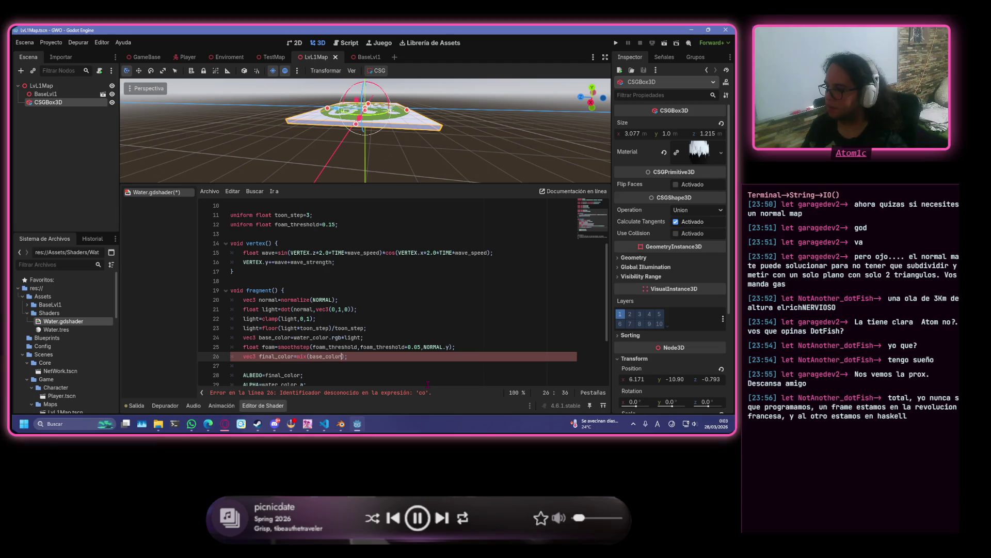
{"action": "type", "text": ","}
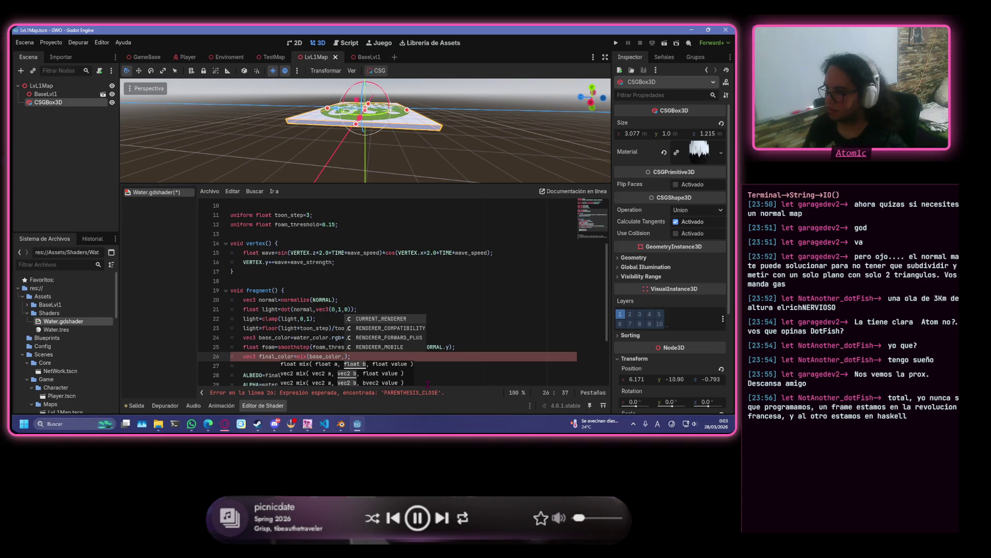
{"action": "scroll", "coordinate": [418, 338], "scroll_direction": "down", "scroll_amount": 2}
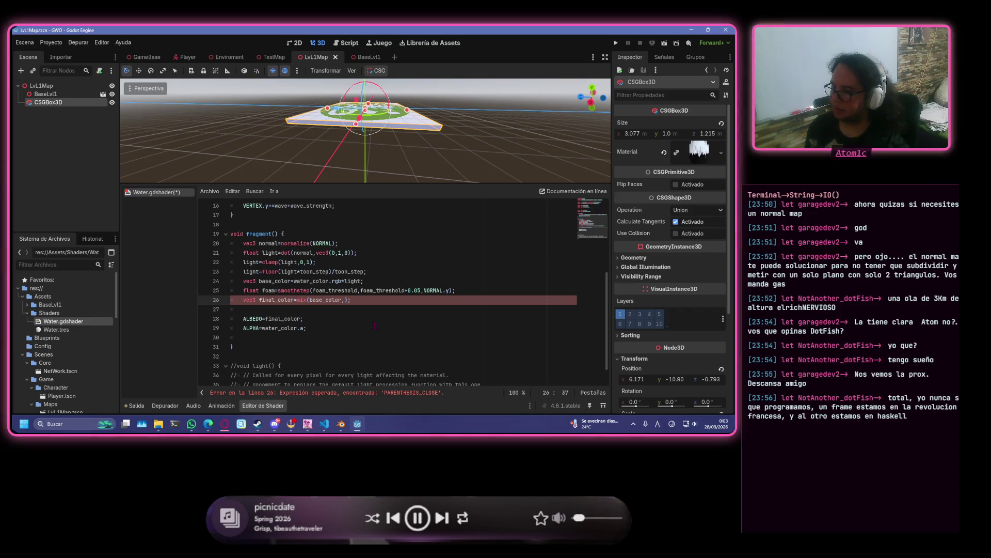
{"action": "type", "text": "foam_color."}
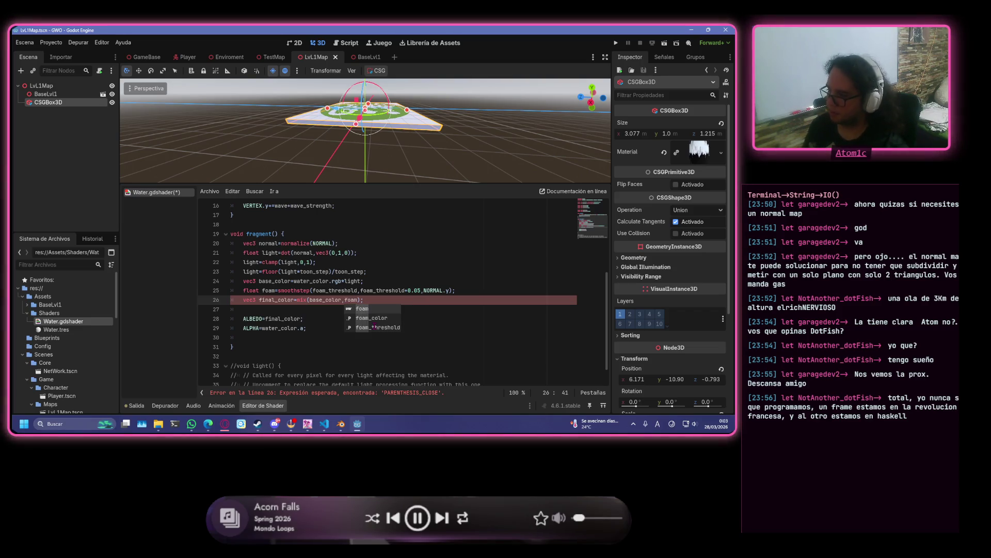
{"action": "type", "text": "rd"}
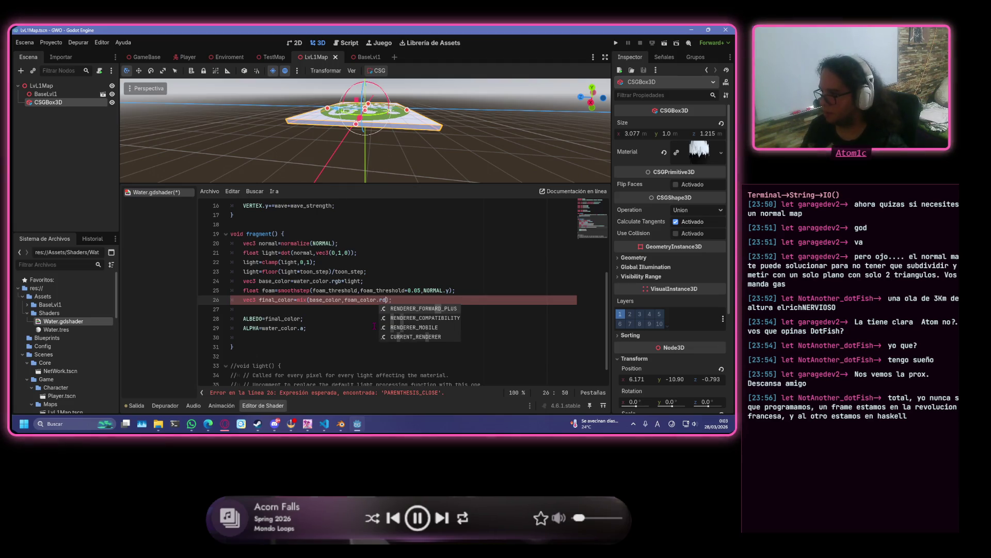
{"action": "key", "text": "BackSpace"}
{"action": "type", "text": "gb,"}
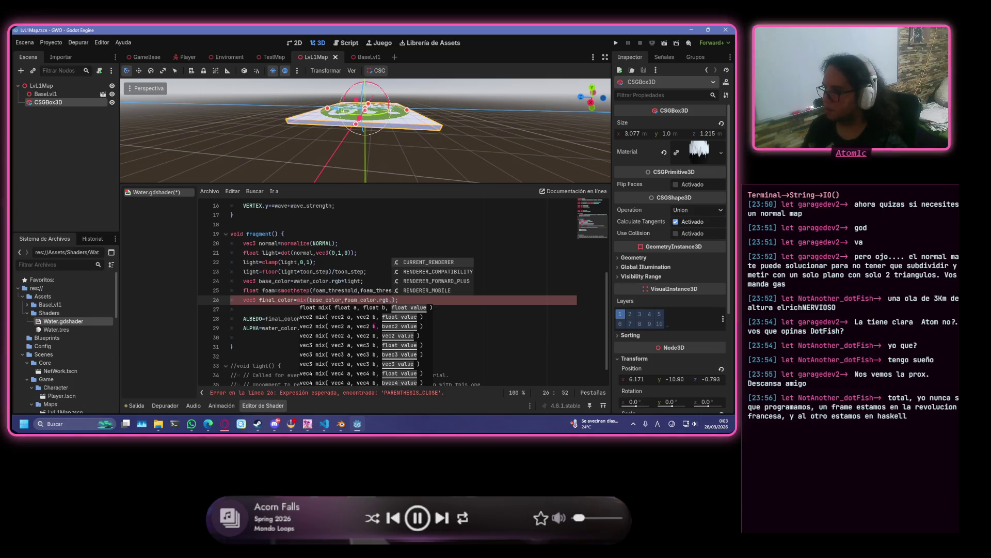
{"action": "type", "text": "foam"}
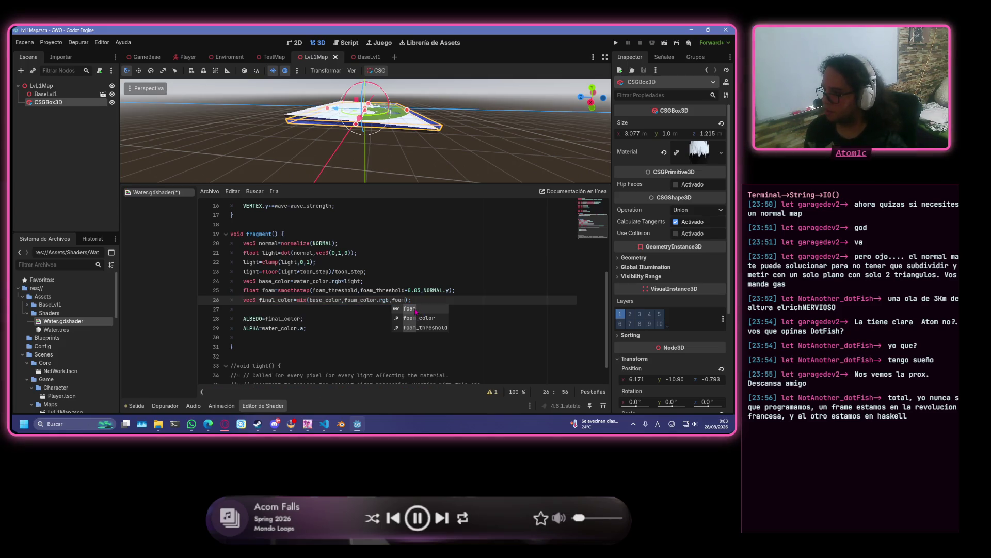
- Drop foam_color.rgb and append foam_color so the call reads mix(base_color, foam, foam_color)
{"action": "key", "text": "Left"}
{"action": "key", "text": "Left"}
{"action": "key", "text": "Left"}
{"action": "key", "text": "shift+Left"}
{"action": "key", "text": "shift+Left"}
{"action": "key", "text": "shift+Left"}
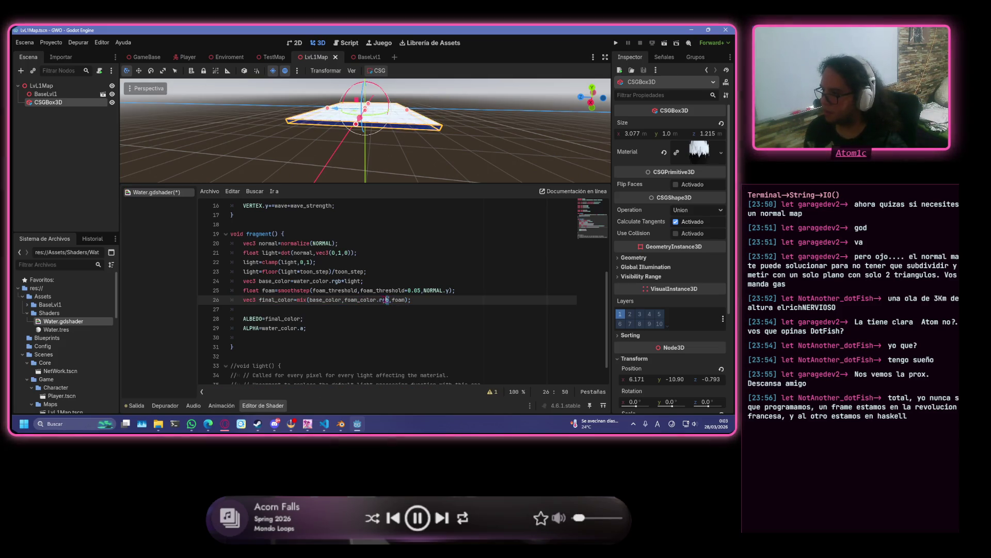
{"action": "key", "text": "shift+Left"}
{"action": "key", "text": "shift+Left"}
{"action": "key", "text": "shift+Left"}
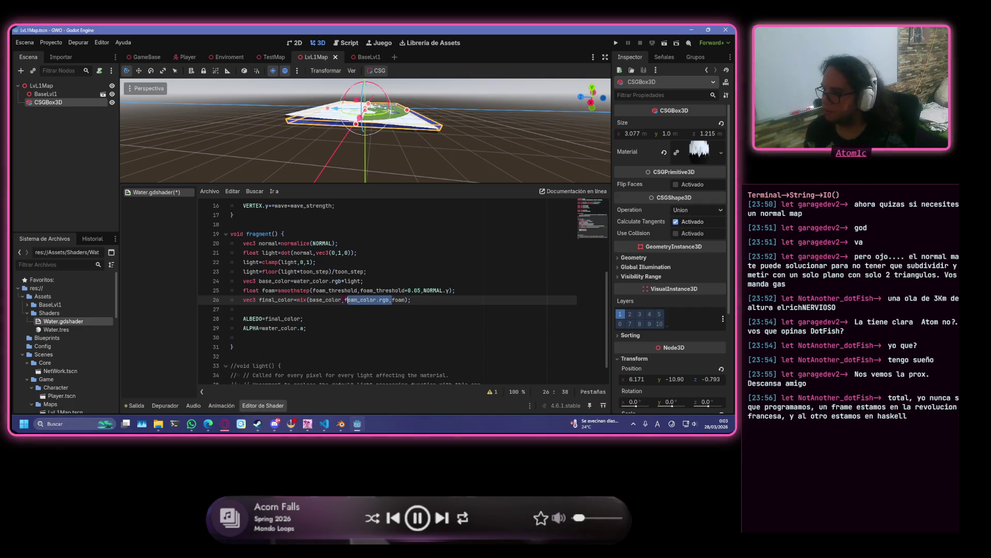
{"action": "key", "text": "BackSpace"}
{"action": "key", "text": "ctrl+Right"}
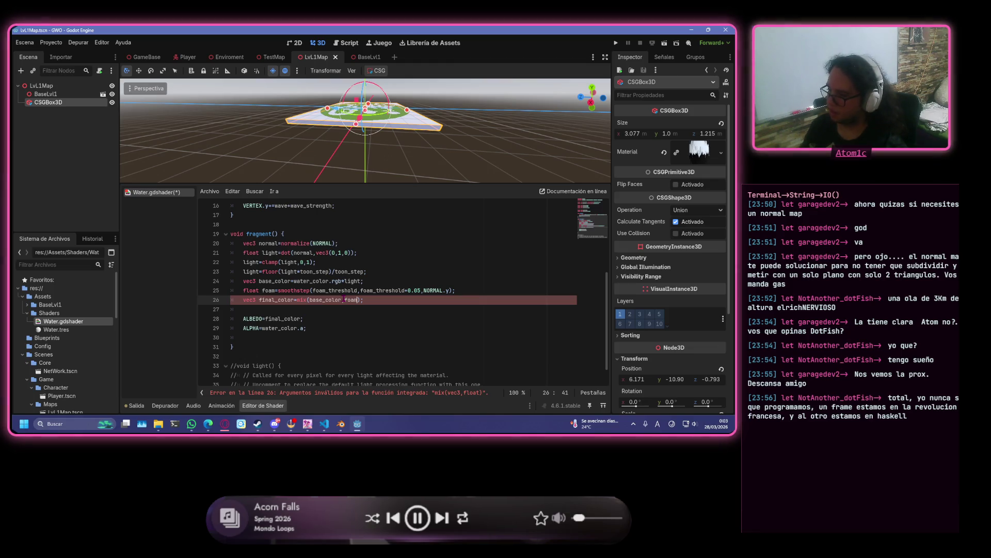
{"action": "type", "text": ","}
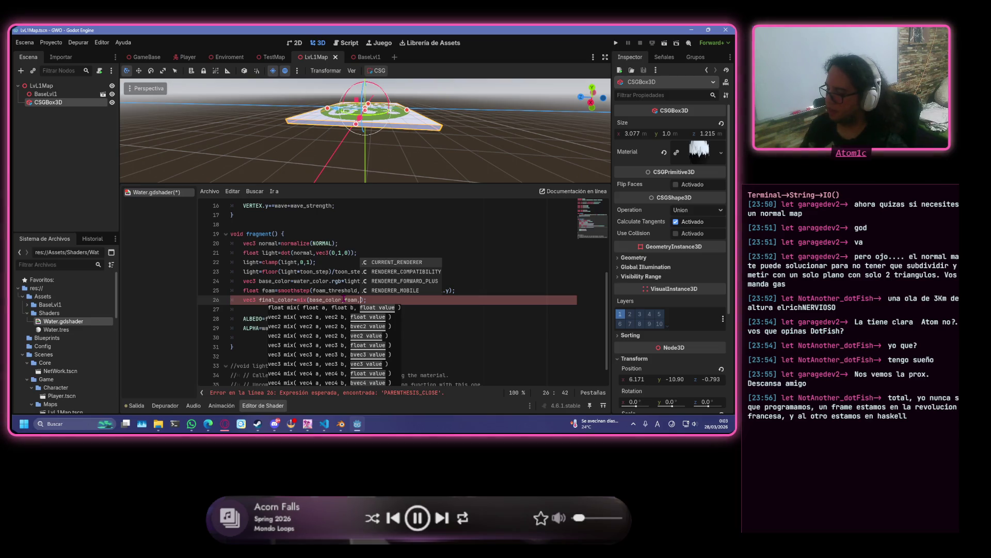
{"action": "type", "text": "foam"}
{"action": "key", "text": "Down"}
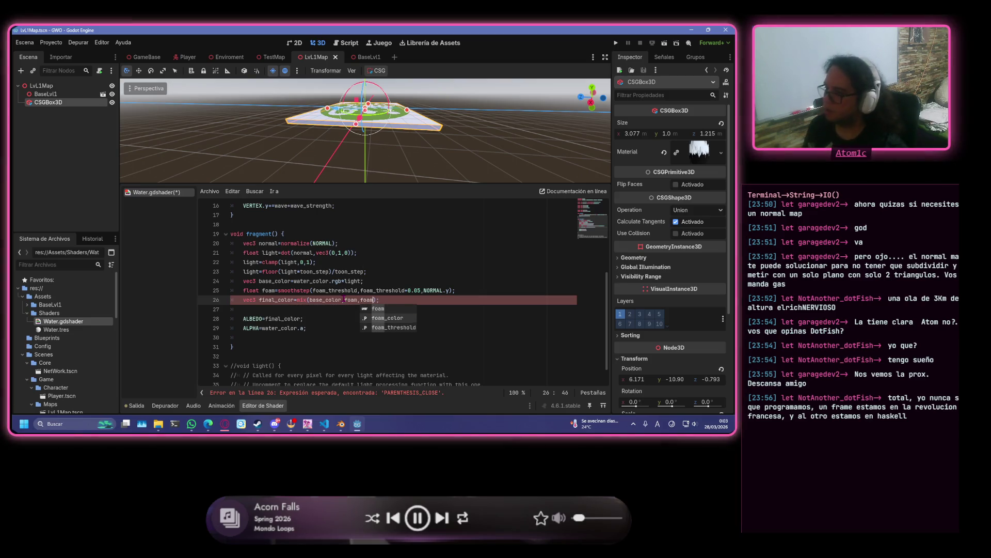
{"action": "key", "text": "Return"}
{"action": "left_click", "coordinate": [494, 286]}
- Save Water.gdshader
{"action": "key", "text": "ctrl+s"}
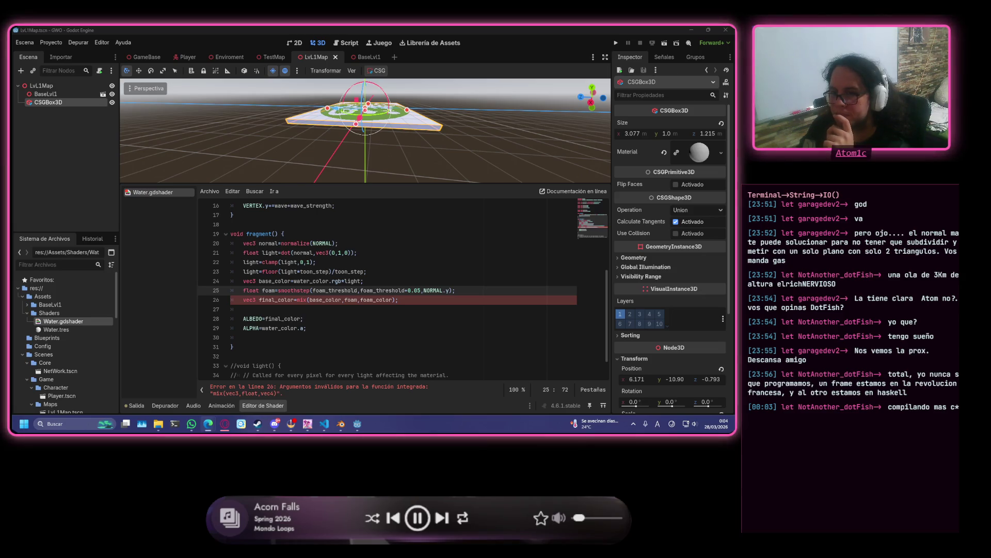
{"action": "scroll", "coordinate": [467, 319], "scroll_direction": "up", "scroll_amount": 2}
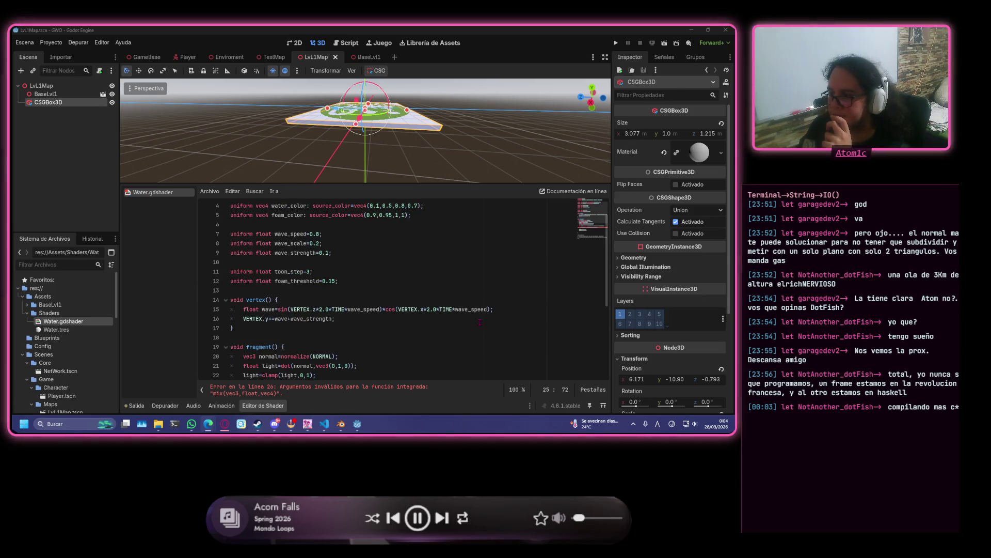
{"action": "scroll", "coordinate": [467, 320], "scroll_direction": "down", "scroll_amount": 1}
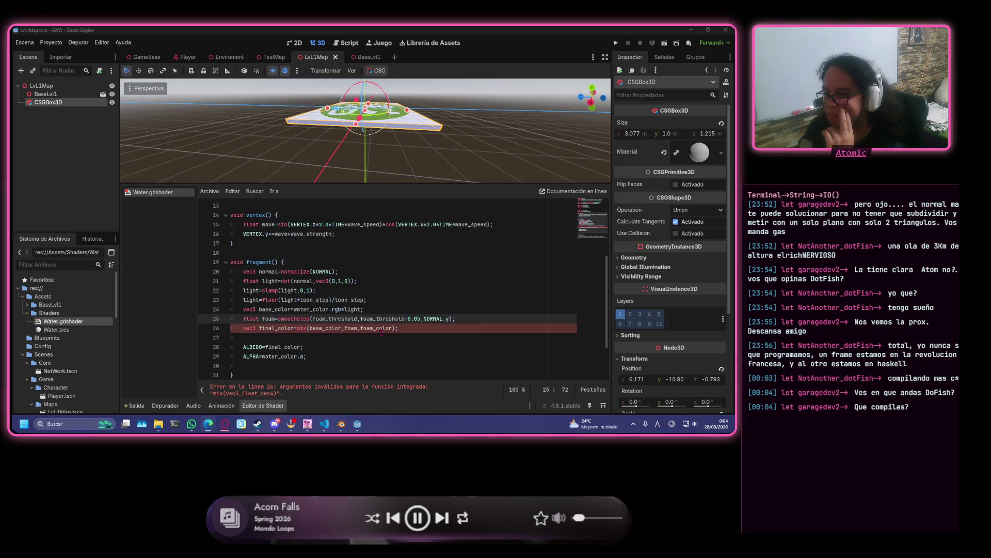
- Delete the foam and final_color lines, set ALBEDO to base_color, and save the shader
{"action": "left_click", "coordinate": [414, 331]}
{"action": "mouse_move", "coordinate": [428, 330]}
{"action": "left_mouse_down"}
{"action": "mouse_move", "coordinate": [269, 329]}
{"action": "mouse_move", "coordinate": [364, 310]}
{"action": "left_mouse_up"}
{"action": "key", "text": "BackSpace"}
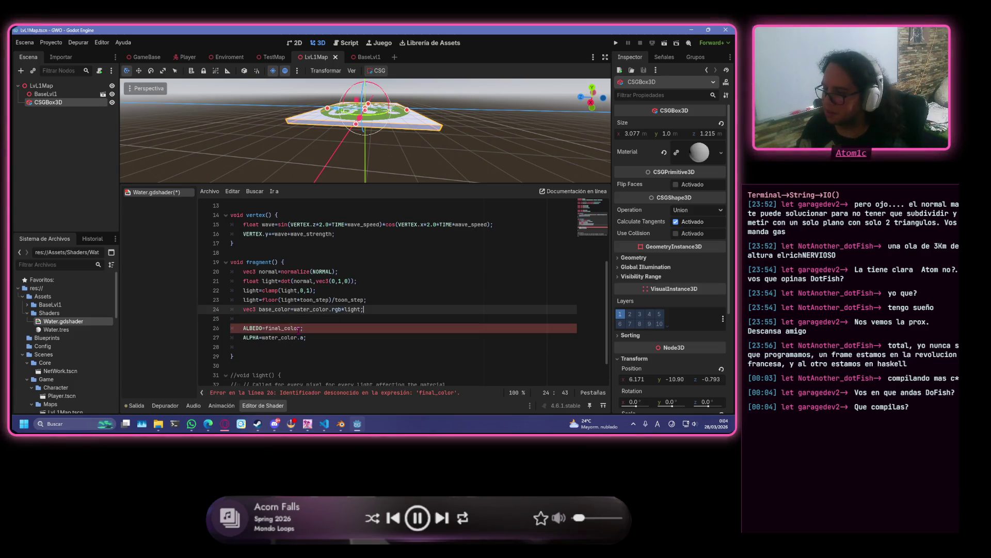
{"action": "left_click_drag", "start_coordinate": [300, 329], "coordinate": [265, 329]}
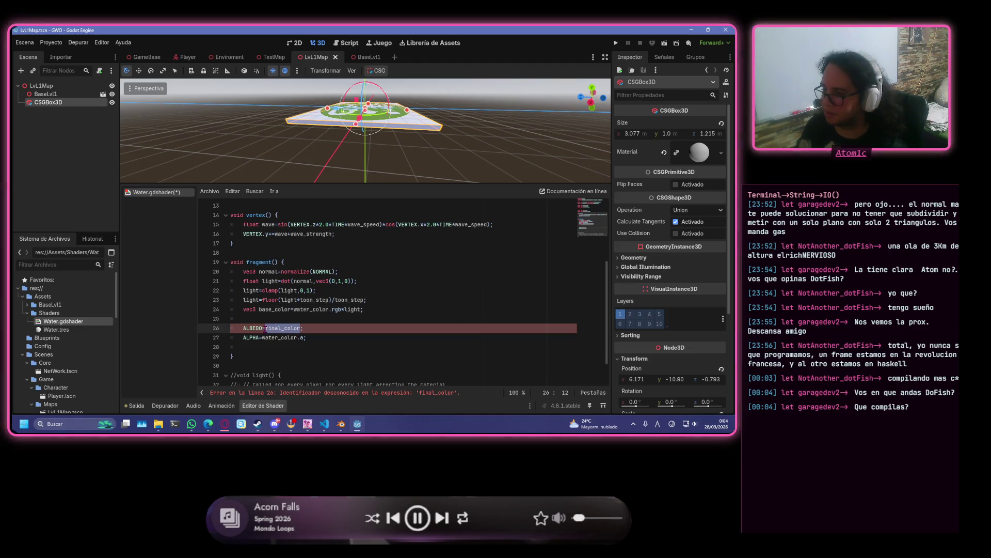
{"action": "type", "text": "base"}
{"action": "type", "text": "_color"}
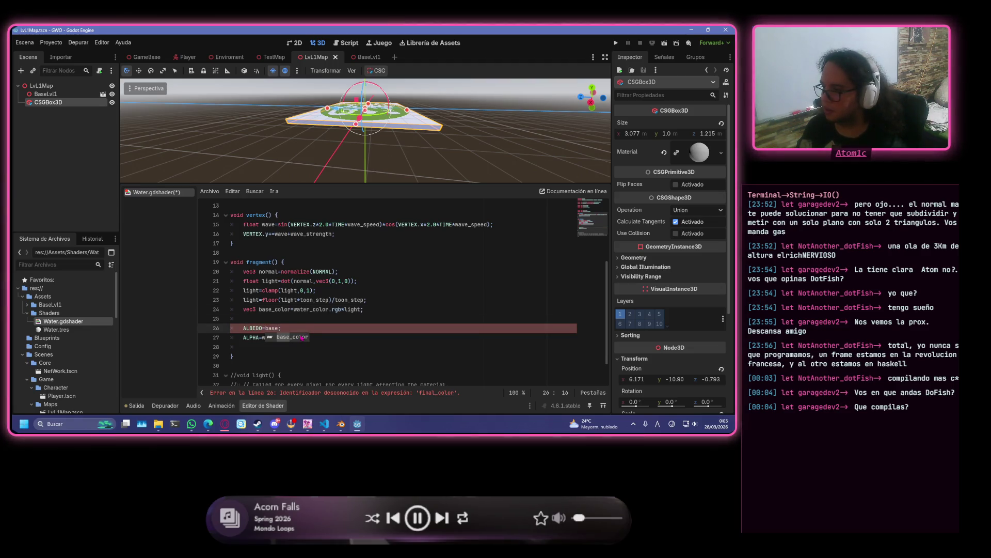
{"action": "left_click", "coordinate": [327, 317]}
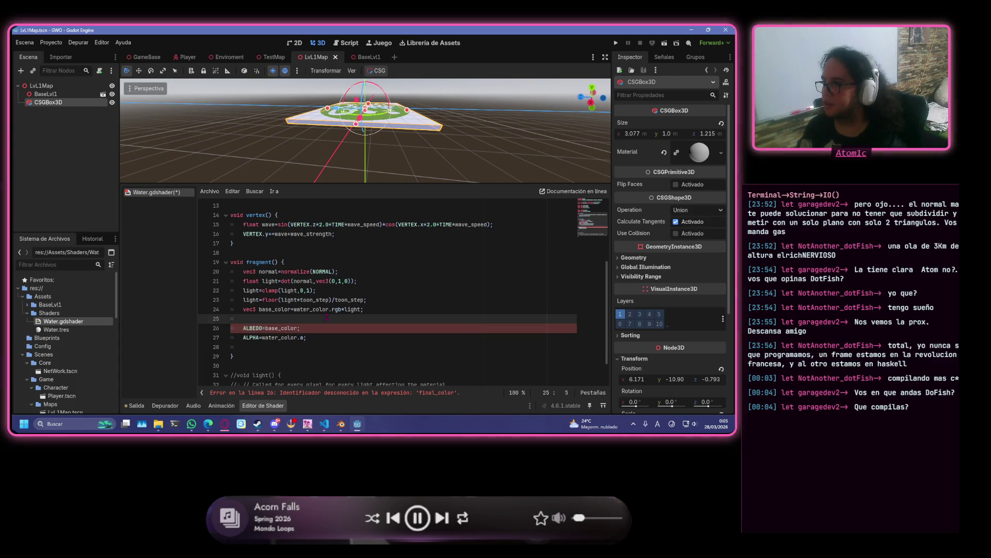
{"action": "key", "text": "ctrl+s"}
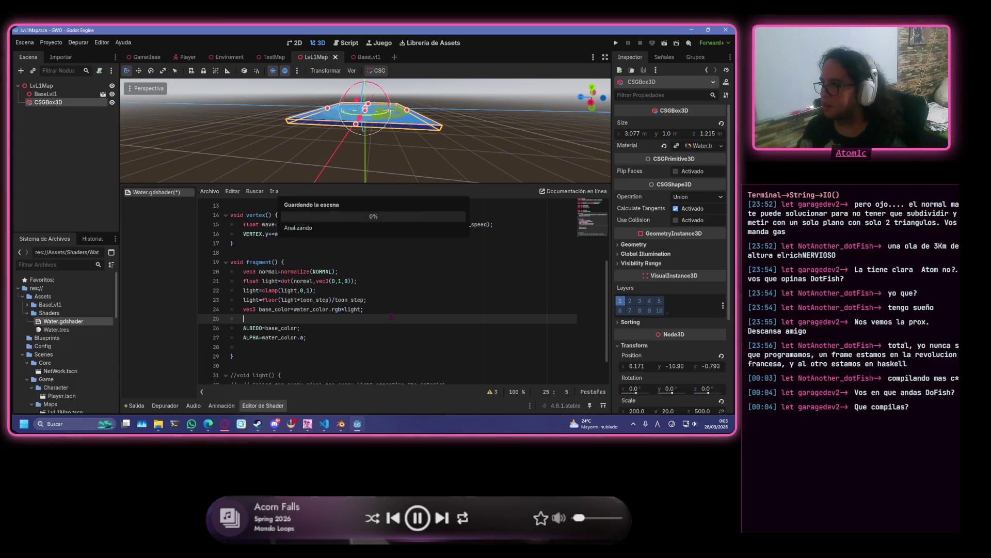
{"action": "scroll", "coordinate": [408, 107], "scroll_direction": "up", "scroll_amount": 2}
{"action": "scroll", "coordinate": [409, 107], "scroll_direction": "up", "scroll_amount": 5}
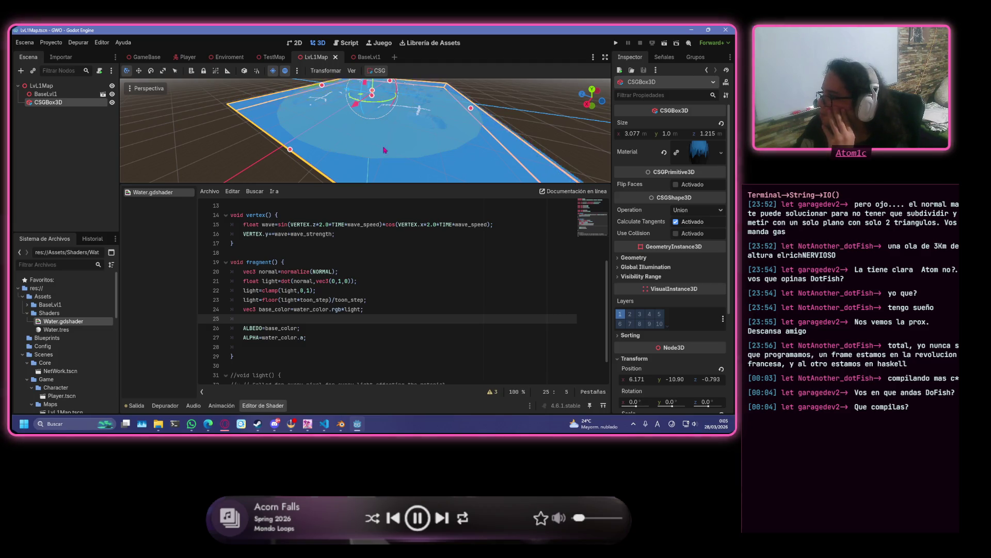
{"action": "right_click", "coordinate": [78, 103]}
{"action": "mouse_move", "coordinate": [116, 114]}
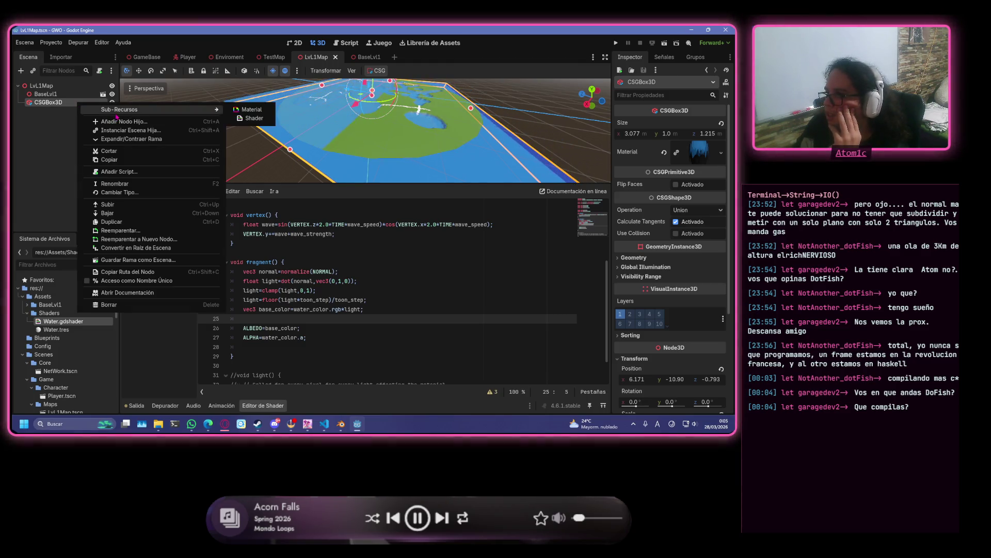
{"action": "key", "text": "Escape"}
{"action": "left_click_drag", "start_coordinate": [520, 116], "coordinate": [588, 117]}
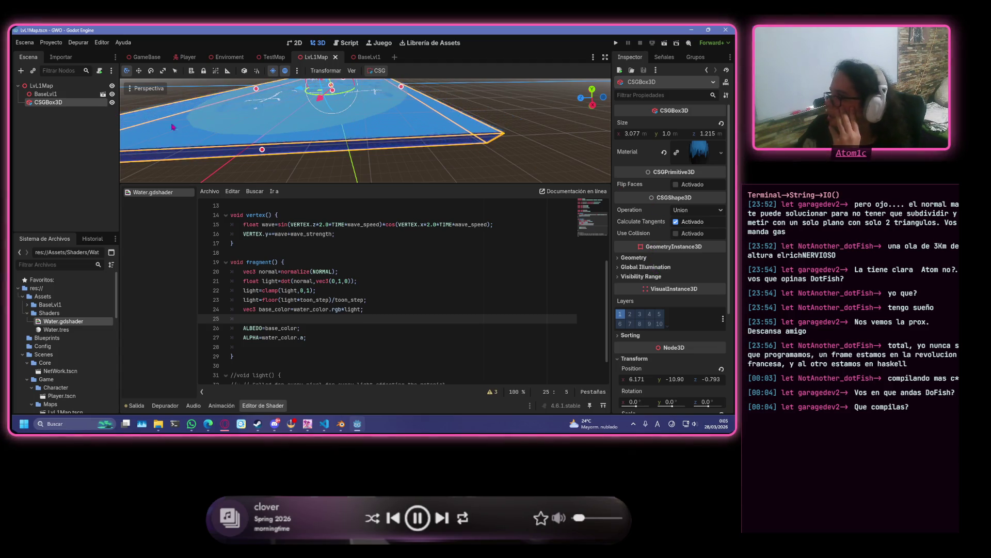
{"action": "right_click", "coordinate": [84, 104]}
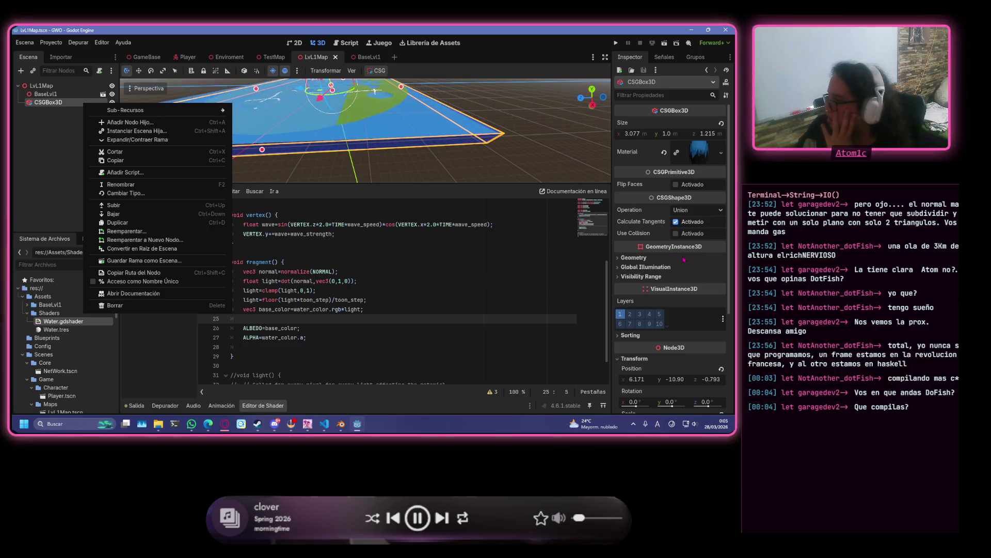
{"action": "left_click", "coordinate": [651, 245]}
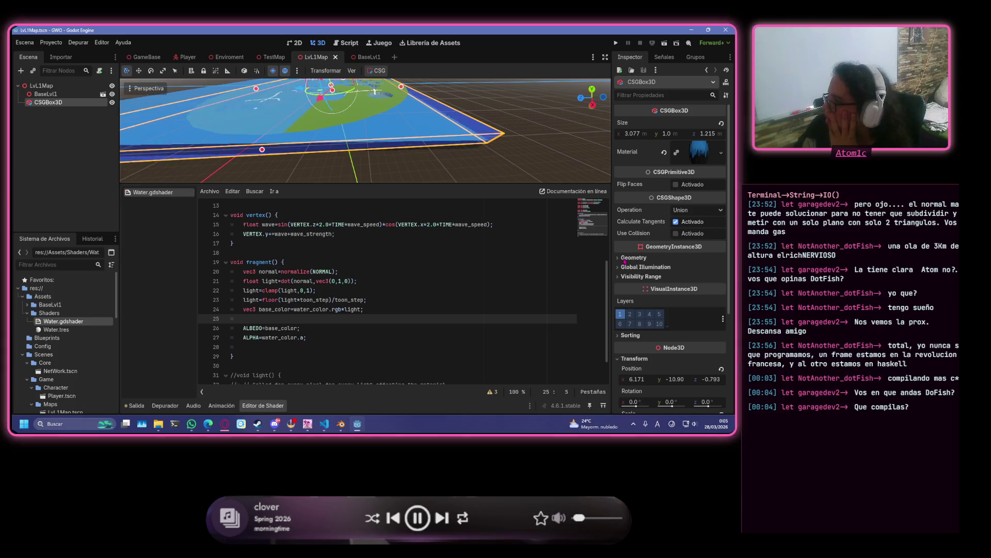
- Expand the CSGBox3D's Geometry section and toggle the Sorting and Transform groups
{"action": "left_click", "coordinate": [624, 257]}
{"action": "scroll", "coordinate": [679, 264], "scroll_direction": "down", "scroll_amount": 2}
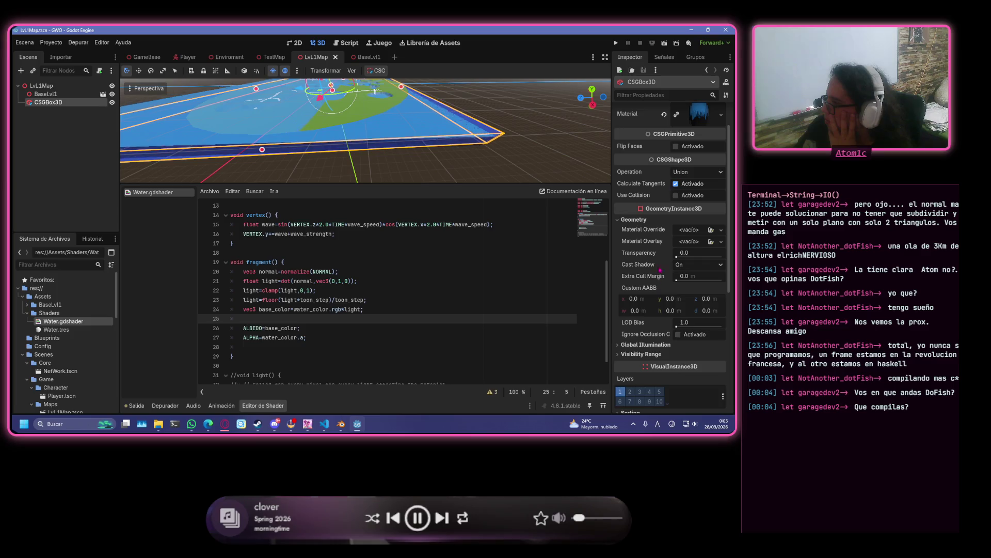
{"action": "scroll", "coordinate": [652, 216], "scroll_direction": "up", "scroll_amount": 2}
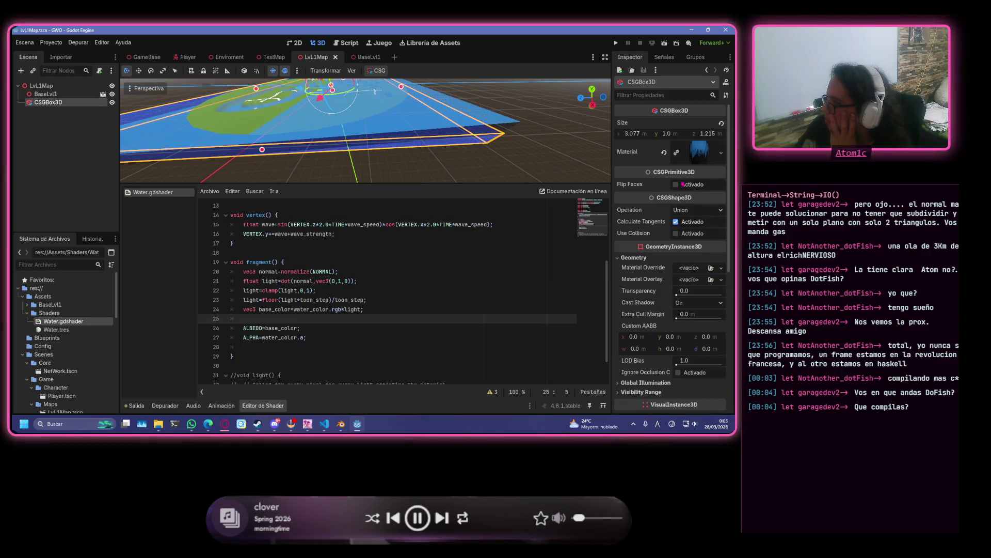
{"action": "scroll", "coordinate": [682, 248], "scroll_direction": "down", "scroll_amount": 10}
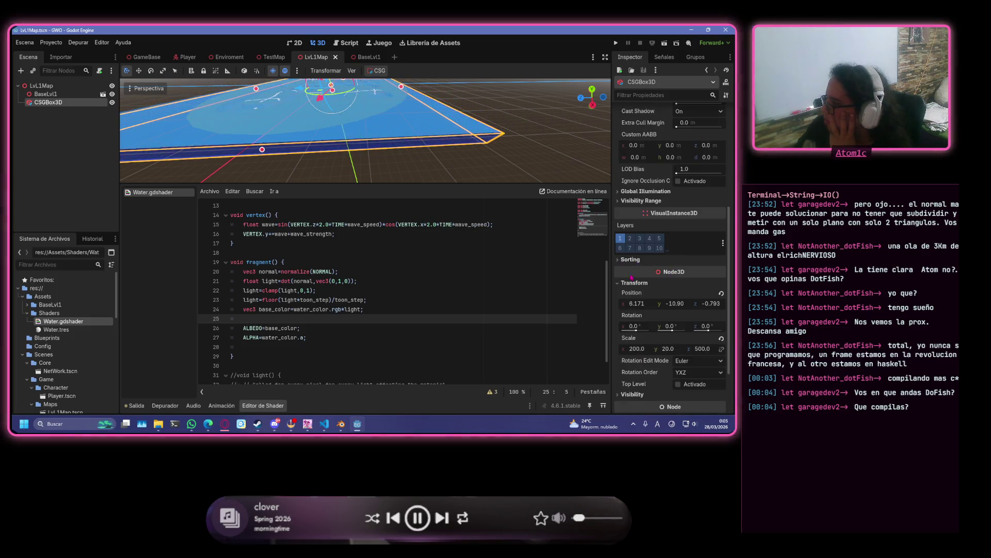
{"action": "left_click", "coordinate": [632, 260]}
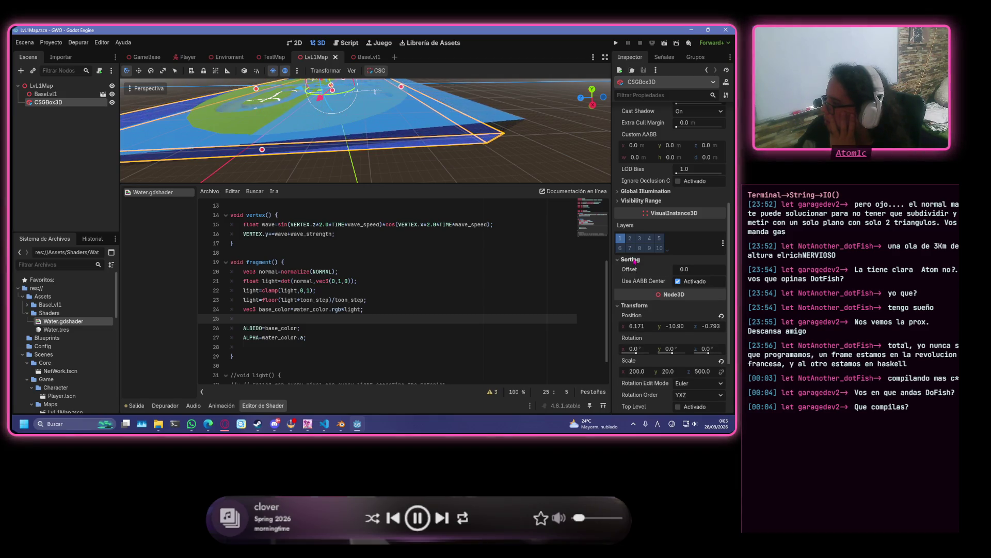
{"action": "left_click", "coordinate": [632, 260]}
{"action": "left_click", "coordinate": [638, 283]}
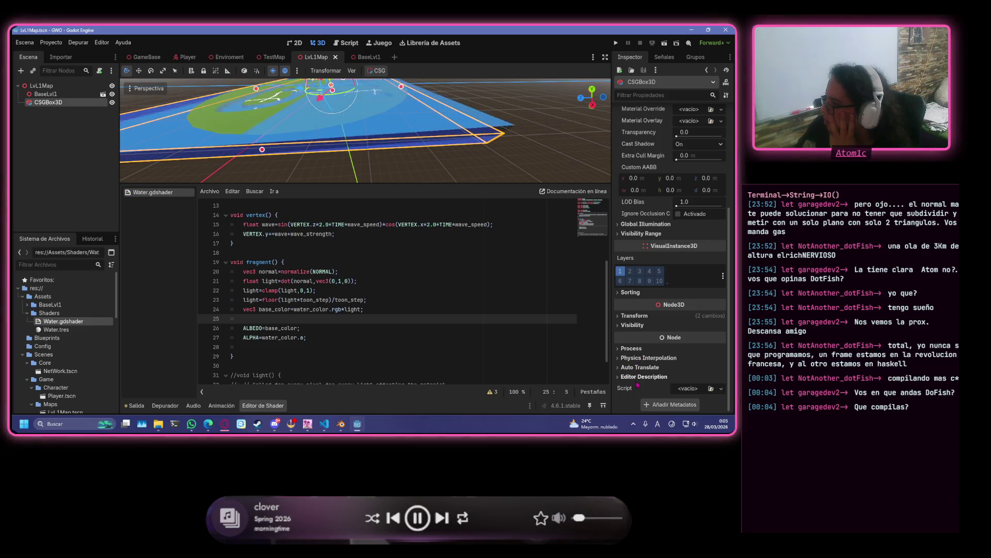
{"action": "scroll", "coordinate": [699, 252], "scroll_direction": "up", "scroll_amount": 5}
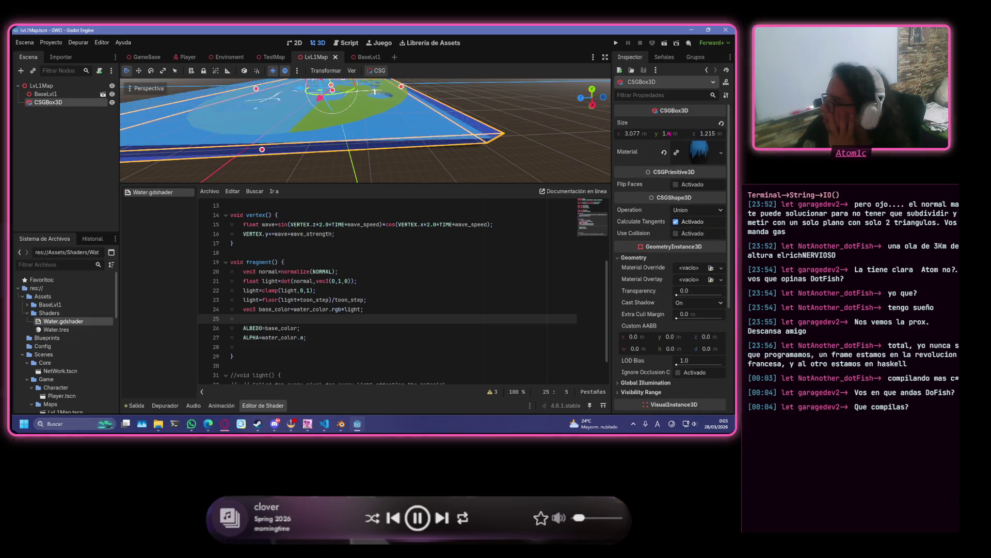
- Glance at the node's Signals tab, then return to the Inspector properties
{"action": "left_click", "coordinate": [665, 58]}
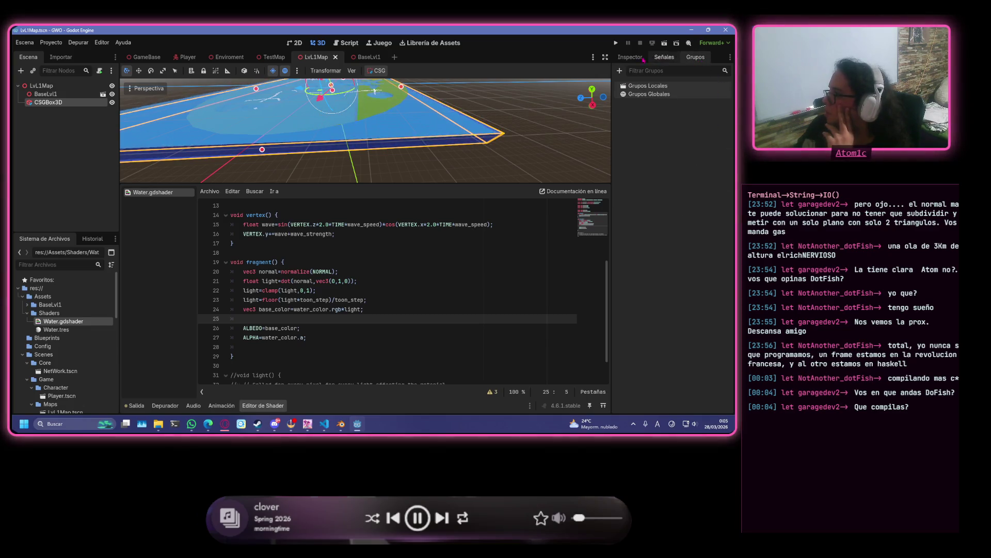
{"action": "left_click", "coordinate": [630, 57]}
{"action": "left_click", "coordinate": [726, 95]}
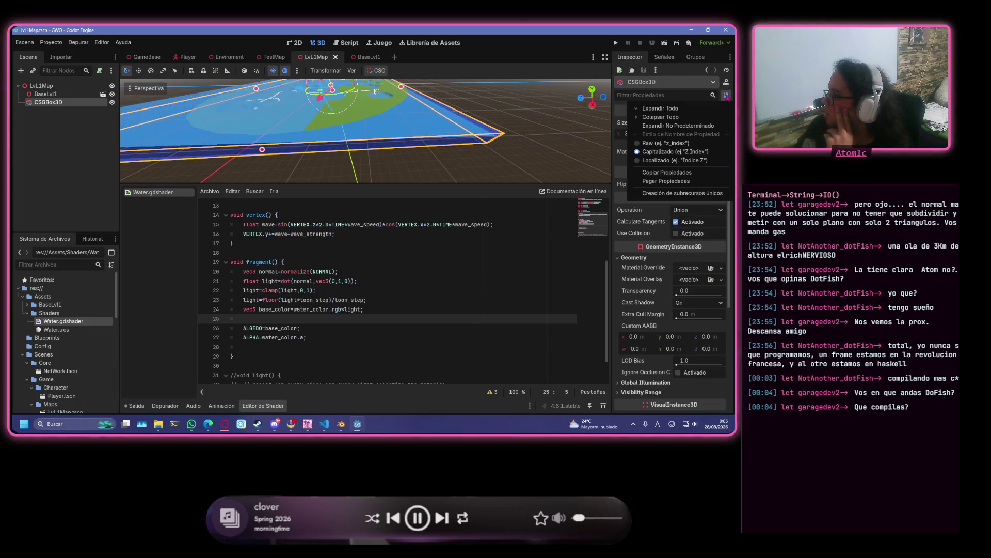
{"action": "left_click", "coordinate": [727, 97]}
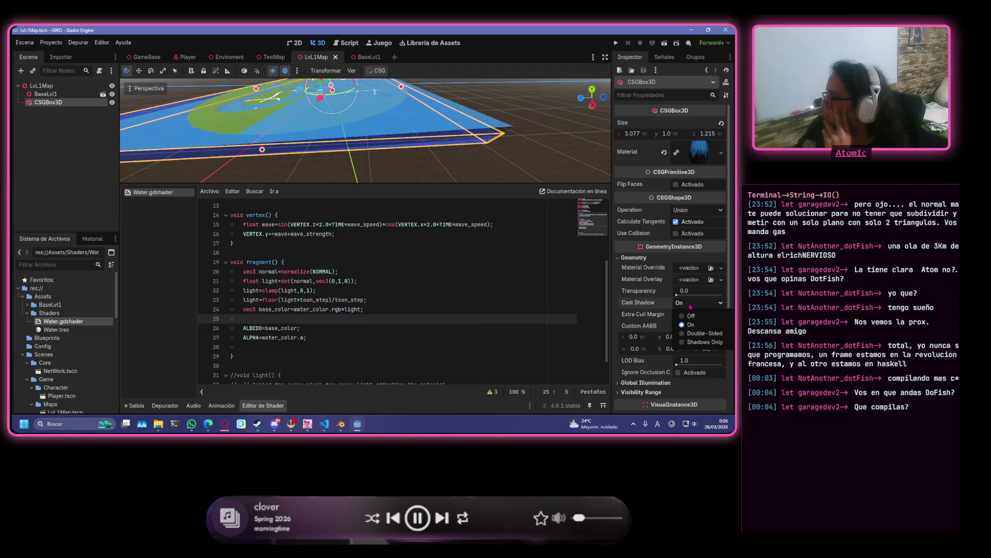
{"action": "scroll", "coordinate": [685, 317], "scroll_direction": "down", "scroll_amount": 1}
{"action": "scroll", "coordinate": [685, 317], "scroll_direction": "down", "scroll_amount": 1}
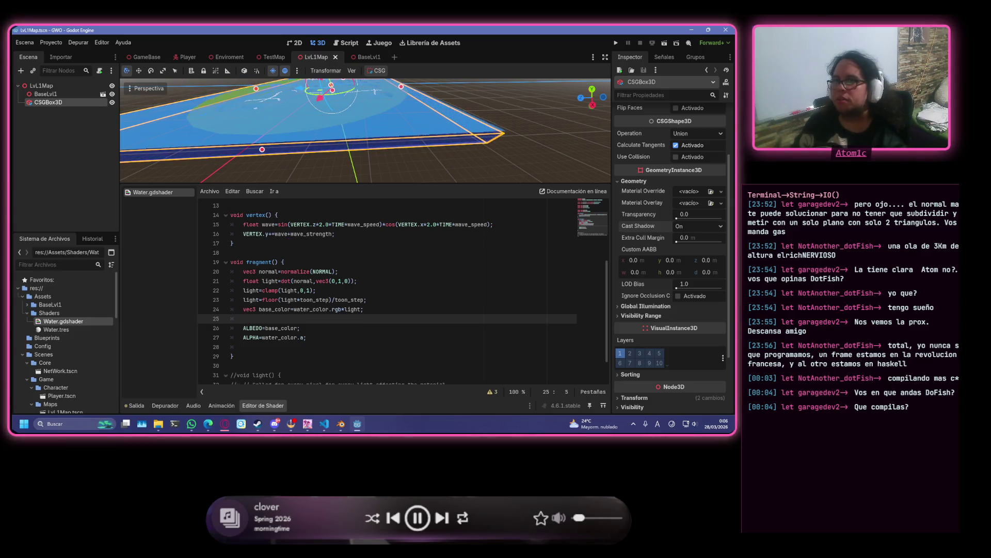
- Switch over to the Edge browser window
{"action": "key", "text": "alt+Tab"}
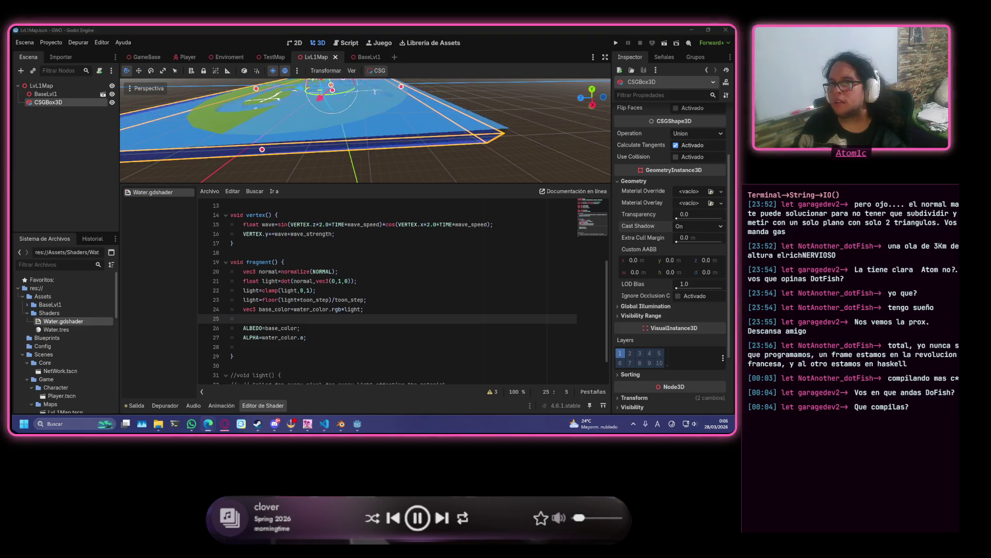
{"action": "mouse_move", "coordinate": [224, 423]}
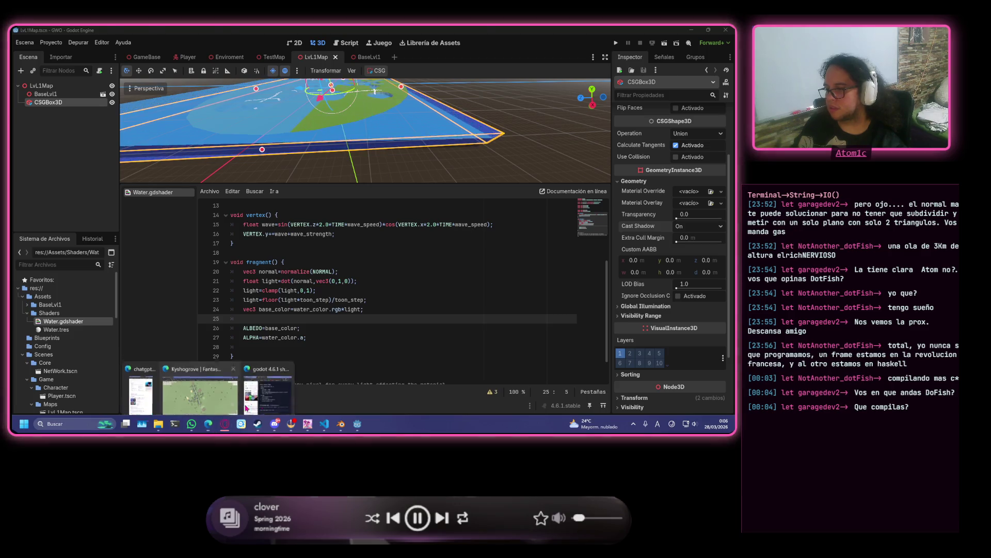
{"action": "left_click", "coordinate": [206, 393]}
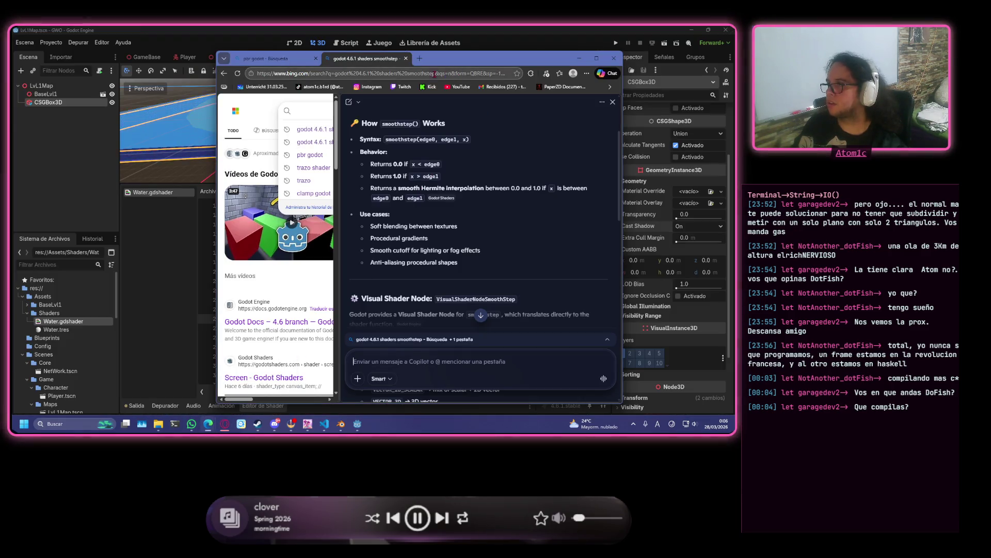
- Search Bing for 'godot 4.6.1 subdivision csgbox'
{"action": "left_click", "coordinate": [300, 111]}
{"action": "left_click", "coordinate": [612, 102]}
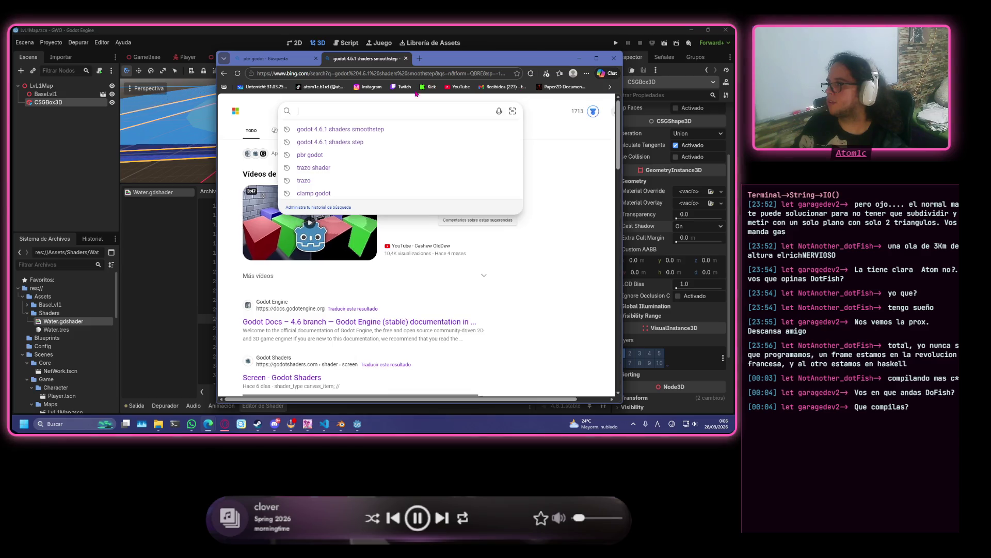
{"action": "type", "text": "godo"}
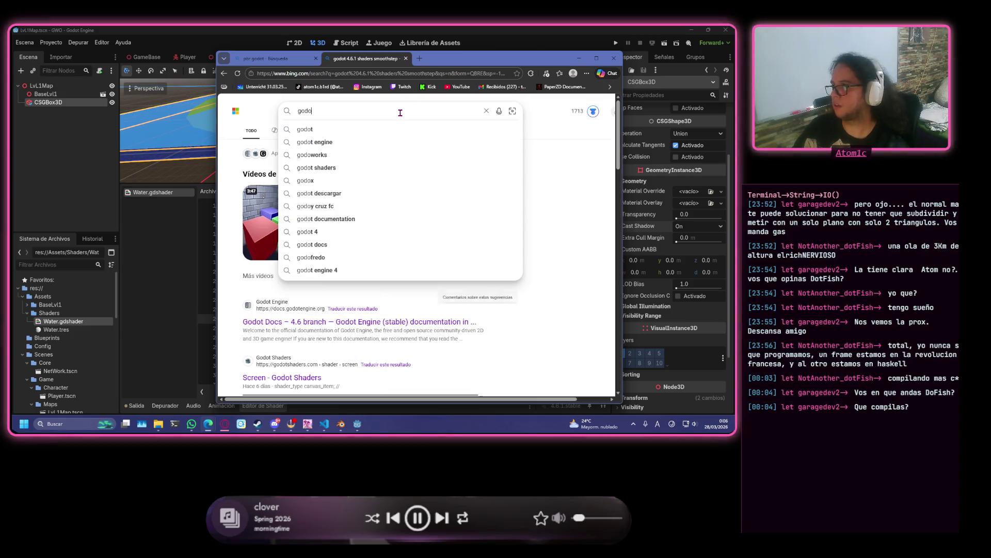
{"action": "type", "text": "t 4"}
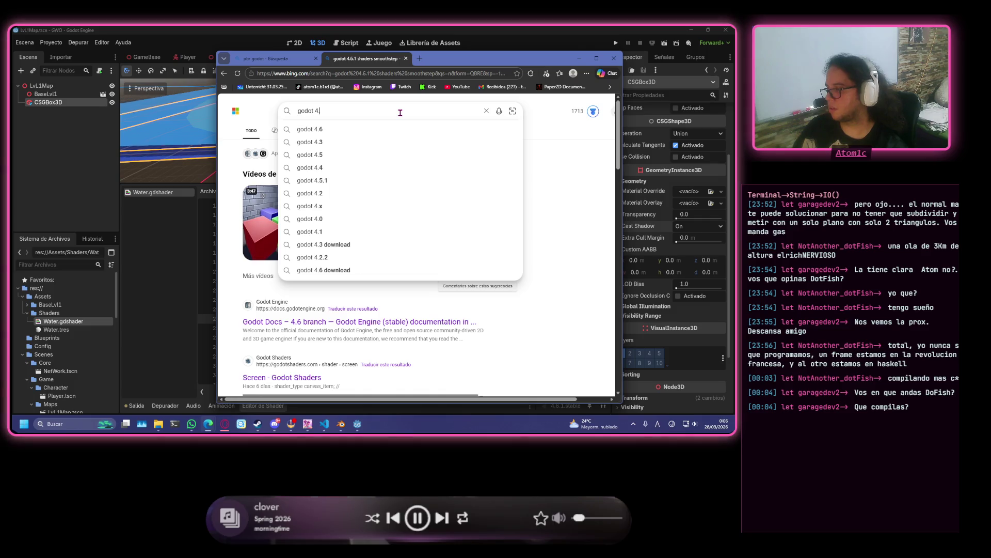
{"action": "type", "text": ".6.1 su"}
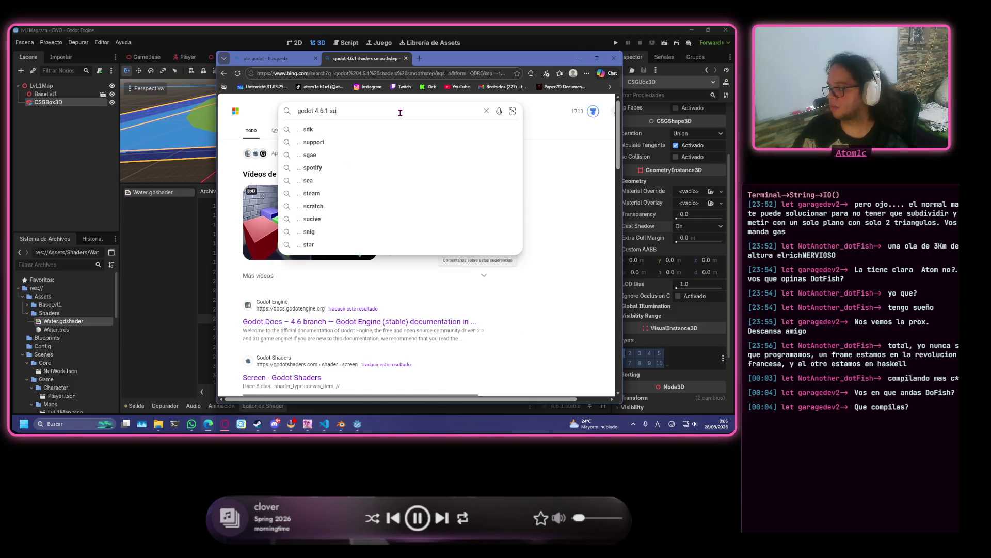
{"action": "type", "text": "bdi"}
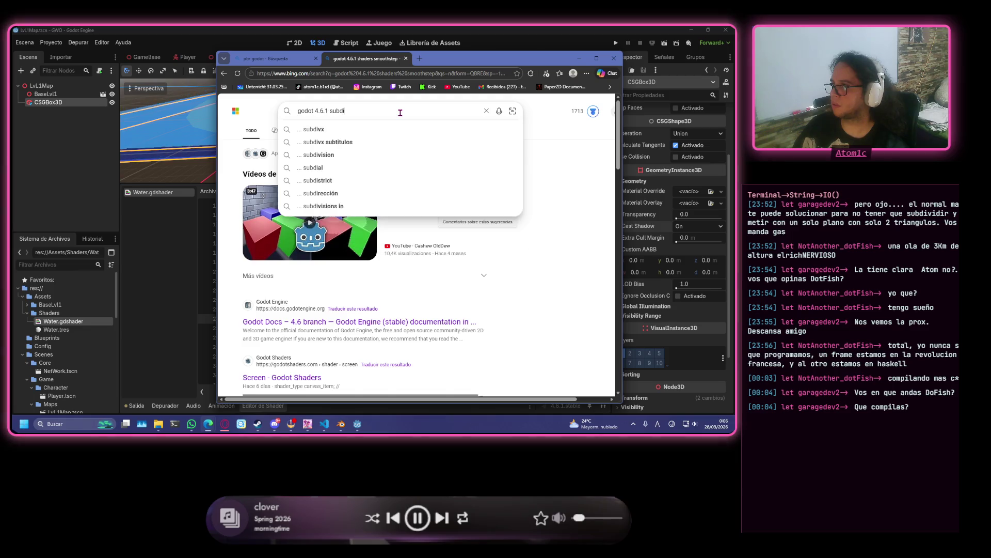
{"action": "type", "text": "vision "}
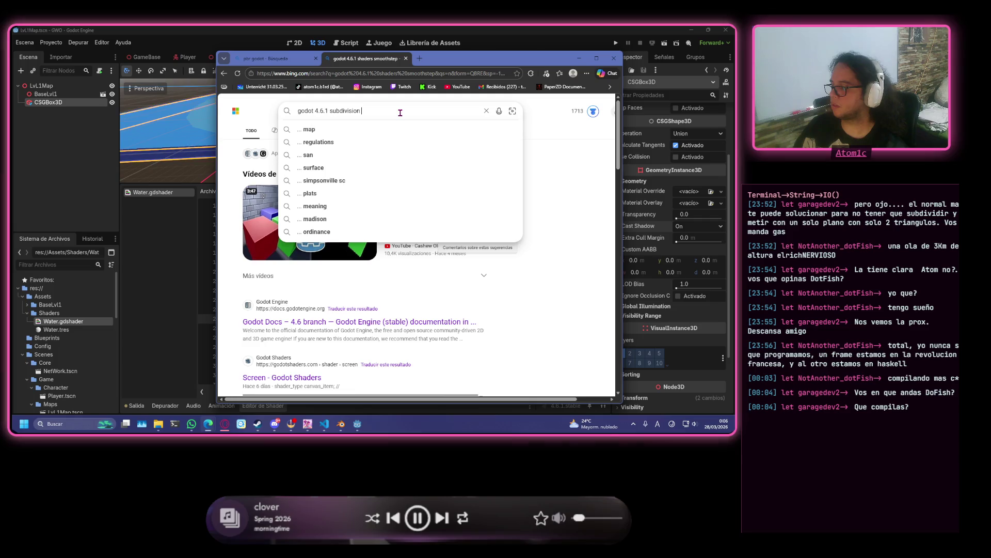
{"action": "type", "text": "csgbox"}
{"action": "key", "text": "Return"}
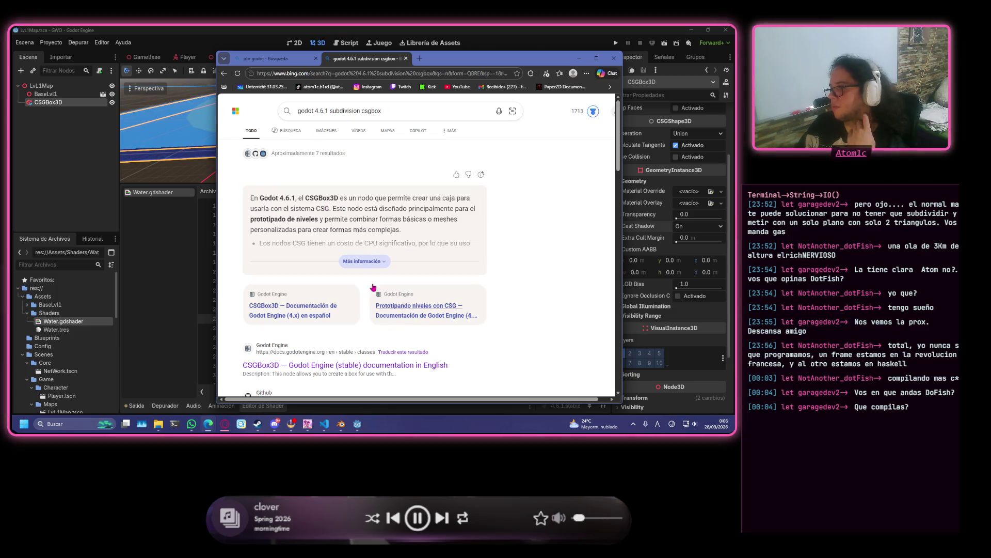
- Expand the AI summary and open the CSGBox3D documentation result
{"action": "left_click", "coordinate": [364, 260]}
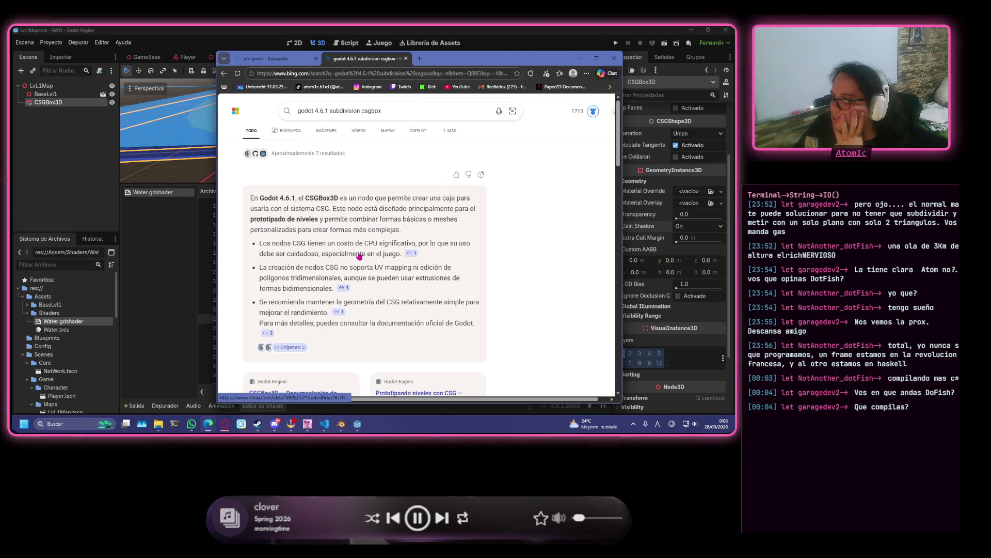
{"action": "scroll", "coordinate": [483, 284], "scroll_direction": "down", "scroll_amount": 3}
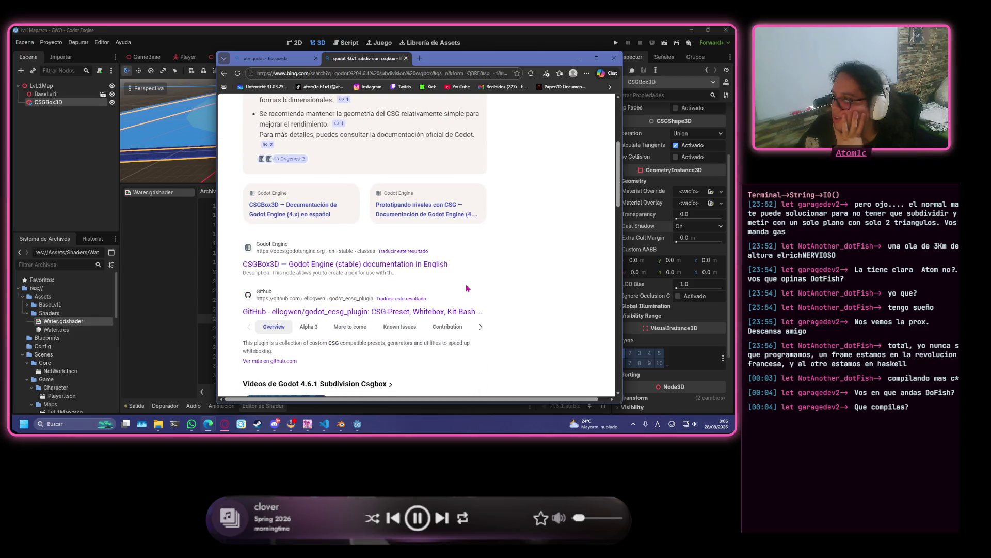
{"action": "left_click", "coordinate": [376, 261]}
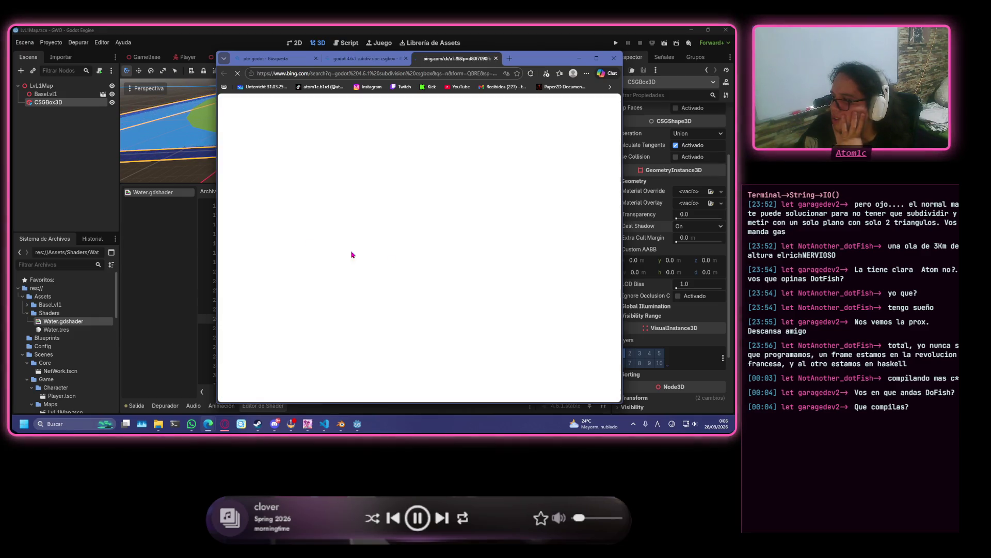
{"action": "key", "text": "ctrl+shift+Tab"}
{"action": "scroll", "coordinate": [522, 221], "scroll_direction": "down", "scroll_amount": 4}
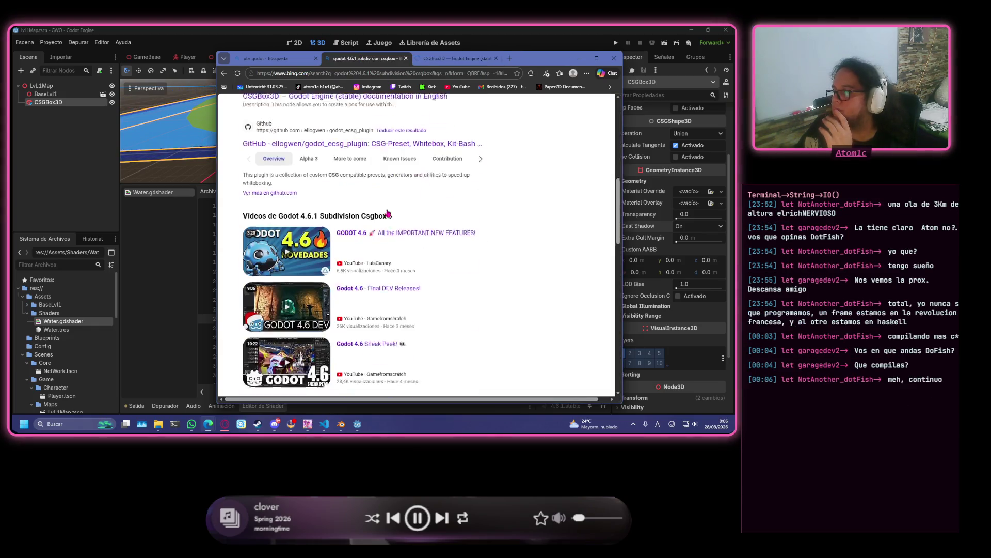
{"action": "scroll", "coordinate": [521, 221], "scroll_direction": "up", "scroll_amount": 7}
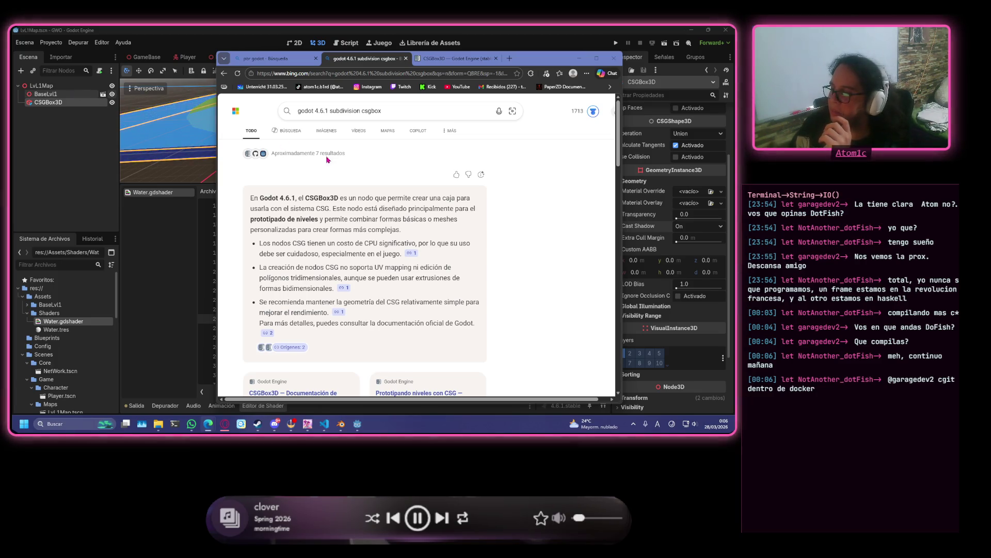
{"action": "scroll", "coordinate": [379, 178], "scroll_direction": "down", "scroll_amount": 3}
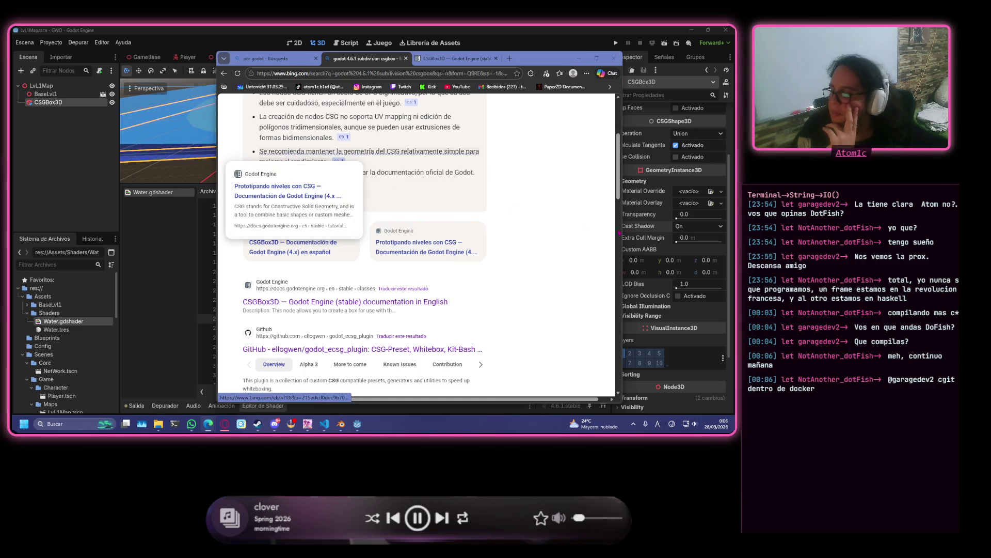
{"action": "scroll", "coordinate": [602, 228], "scroll_direction": "down", "scroll_amount": 1}
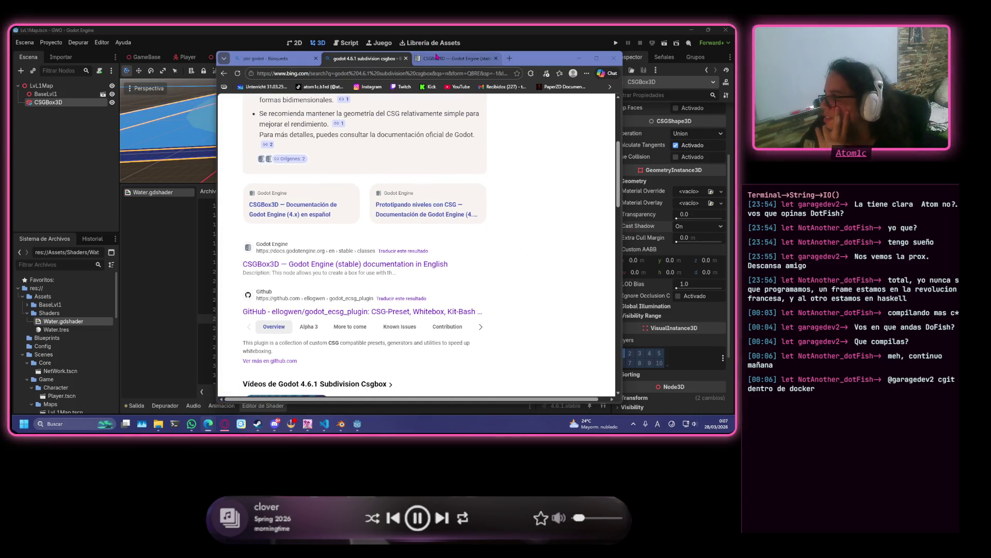
- Read the CSGBox3D docs page, close it, and select the CSGBox3D node in Godot
{"action": "left_click", "coordinate": [454, 59]}
{"action": "scroll", "coordinate": [465, 274], "scroll_direction": "down", "scroll_amount": 4}
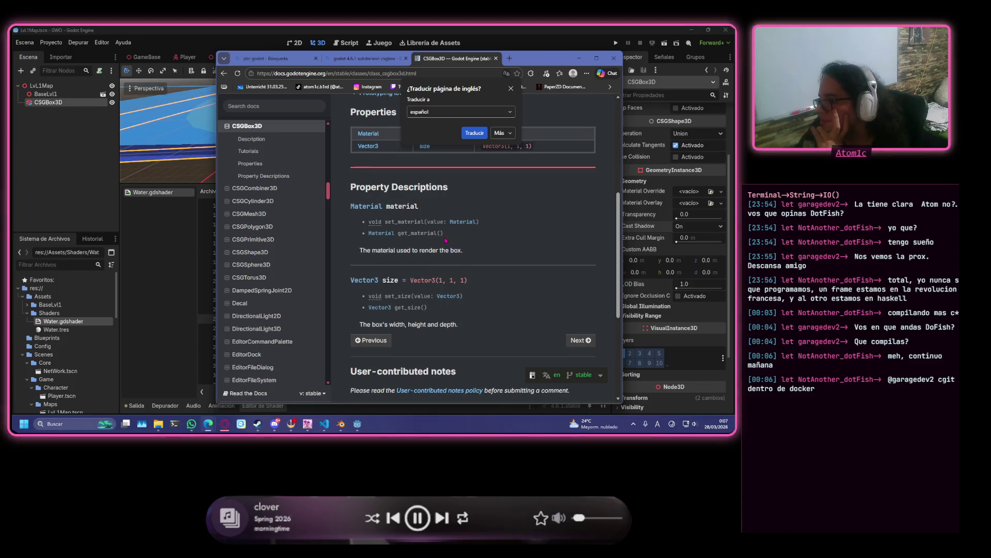
{"action": "scroll", "coordinate": [591, 269], "scroll_direction": "up", "scroll_amount": 5}
{"action": "scroll", "coordinate": [591, 269], "scroll_direction": "down", "scroll_amount": 1}
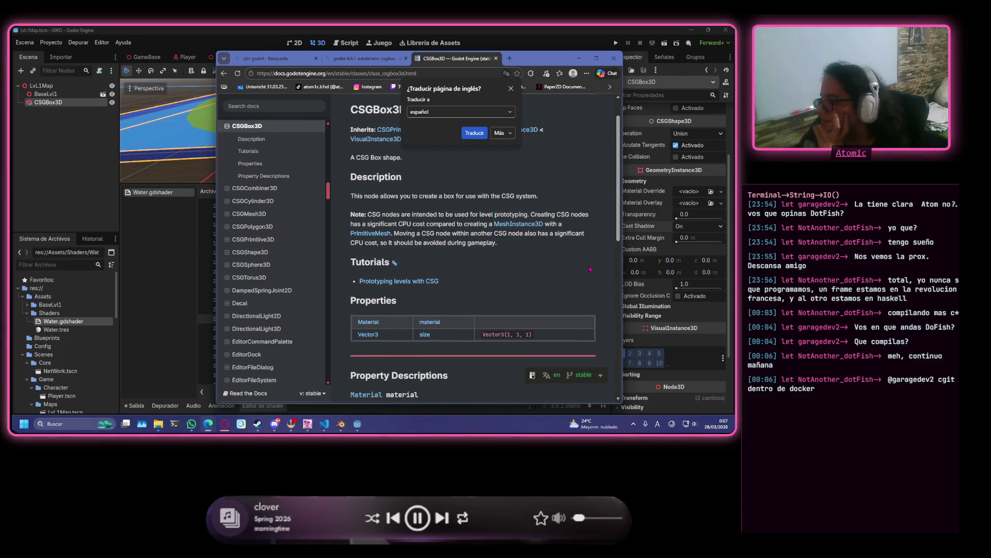
{"action": "scroll", "coordinate": [584, 264], "scroll_direction": "down", "scroll_amount": 10}
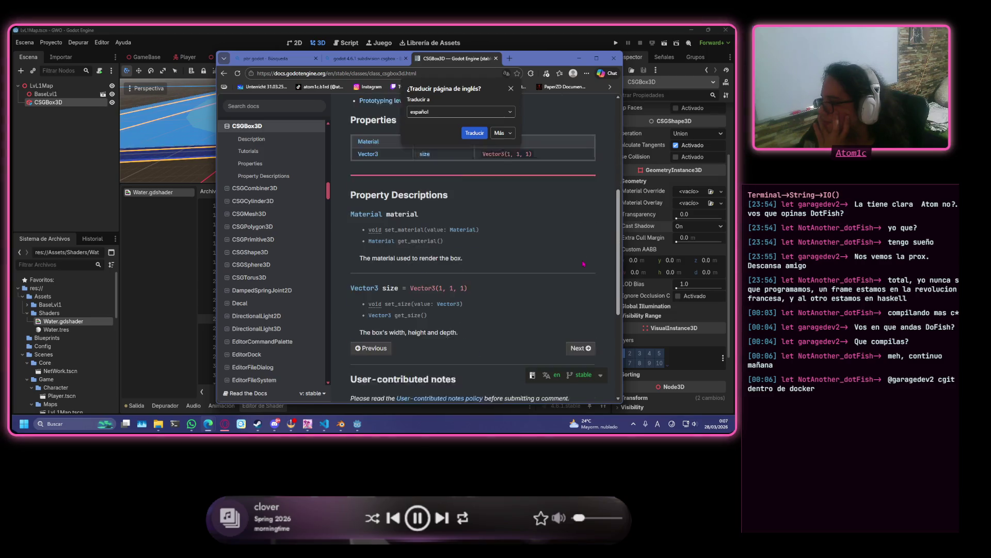
{"action": "left_click", "coordinate": [496, 59]}
{"action": "scroll", "coordinate": [333, 215], "scroll_direction": "down", "scroll_amount": 4}
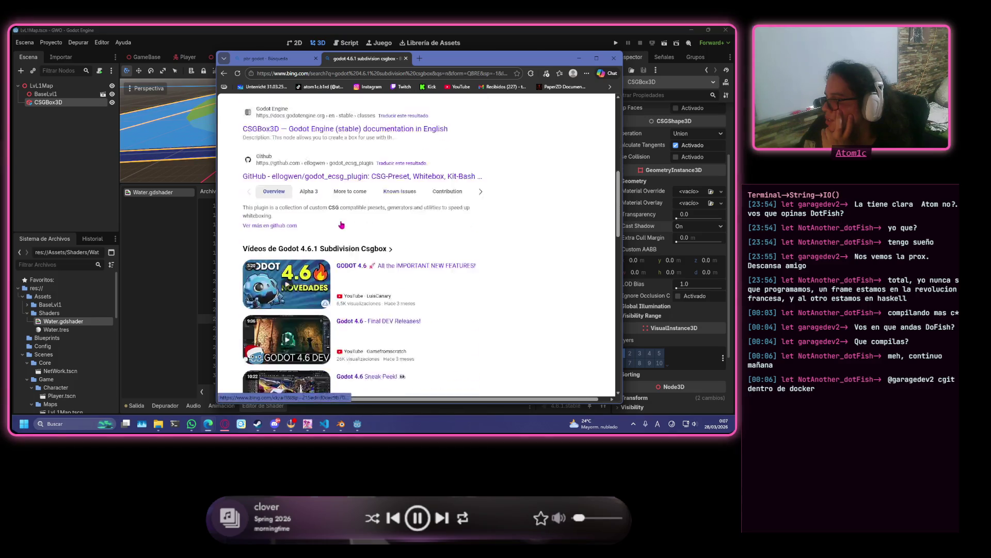
{"action": "scroll", "coordinate": [341, 221], "scroll_direction": "up", "scroll_amount": 7}
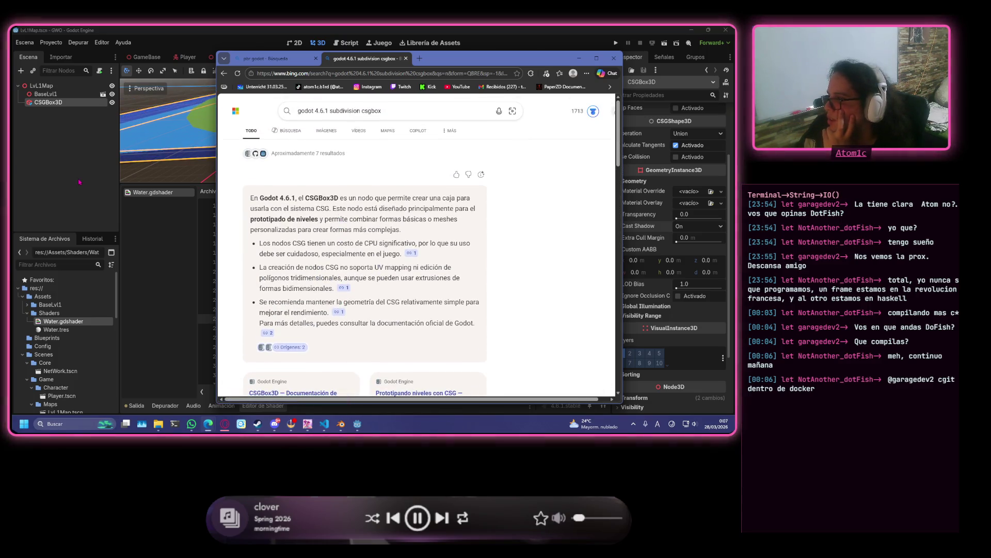
{"action": "key", "text": "alt+Tab"}
{"action": "left_click", "coordinate": [81, 102]}
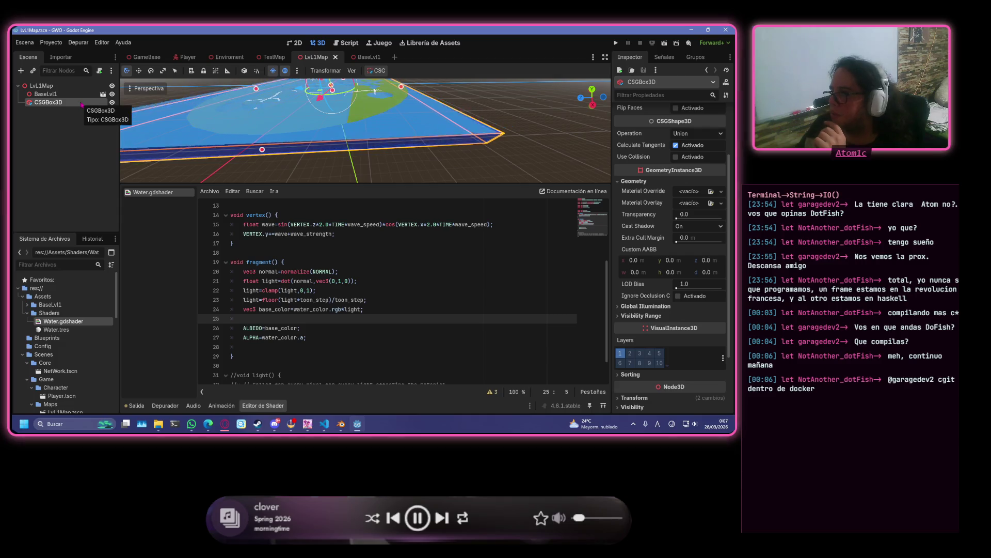
- Delete the CSGBox3D node from the scene
{"action": "right_click", "coordinate": [87, 105]}
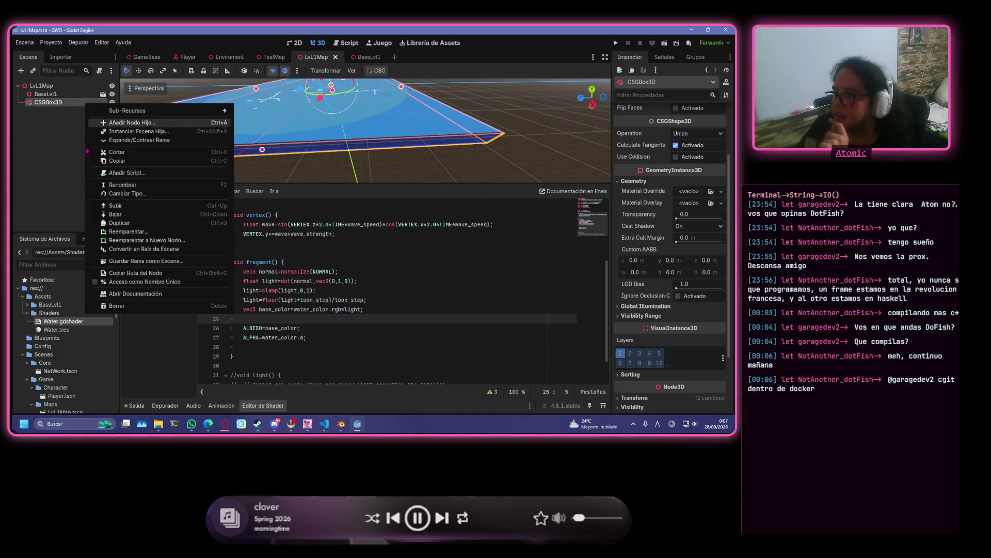
{"action": "left_click", "coordinate": [222, 306]}
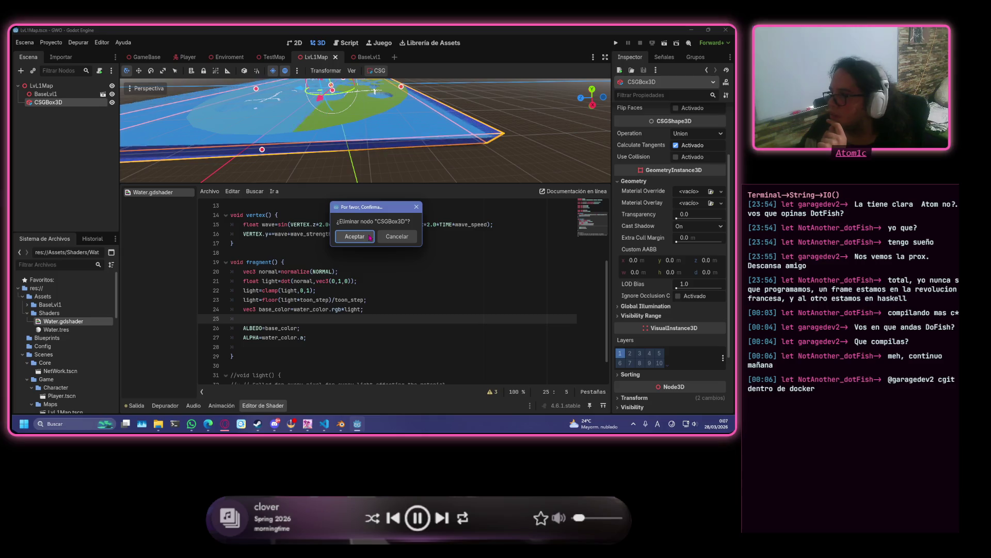
{"action": "key", "text": "Return"}
- Add a CSGMesh3D as a child of LvL1Map
{"action": "left_click", "coordinate": [62, 87]}
{"action": "right_click", "coordinate": [62, 86]}
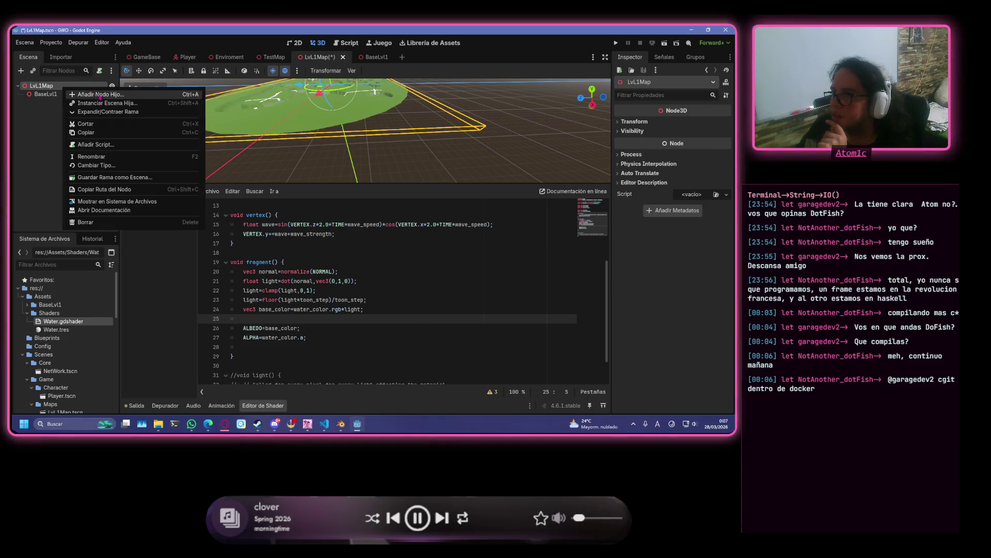
{"action": "left_click", "coordinate": [90, 95]}
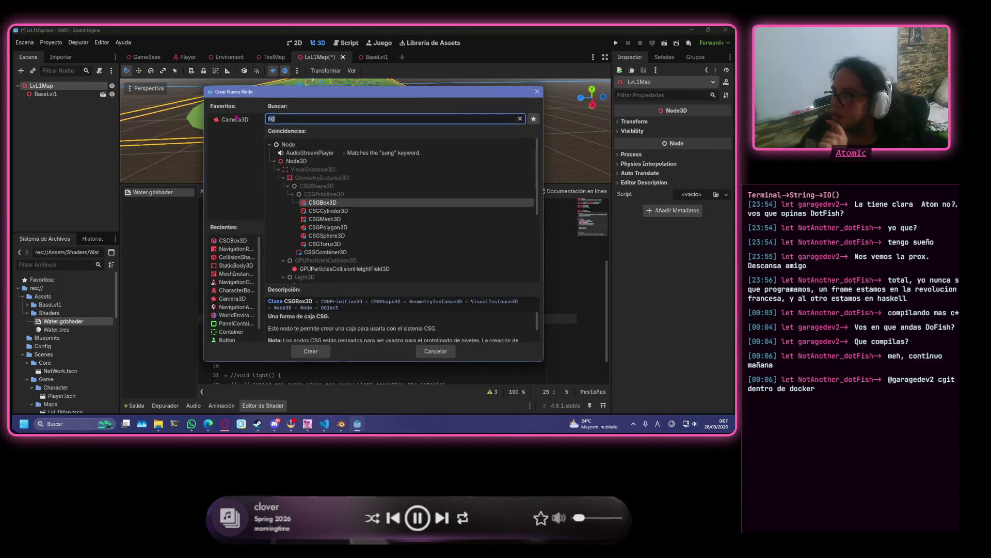
{"action": "double_click", "coordinate": [366, 219]}
{"action": "scroll", "coordinate": [365, 130], "scroll_direction": "down", "scroll_amount": 3}
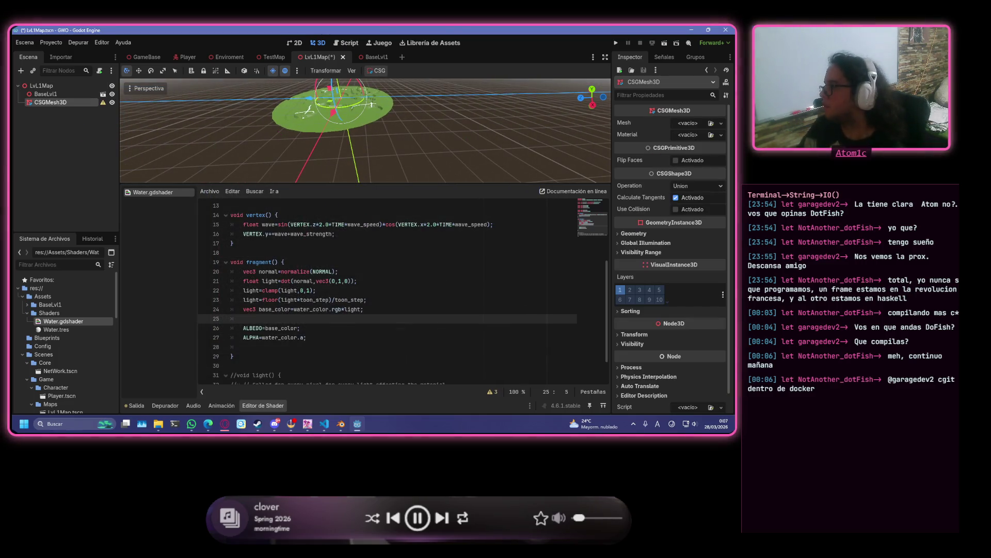
- Give the CSGMesh3D a PlaceholderMesh and load Assets/Shaders/Water.tres as its material
{"action": "left_click", "coordinate": [721, 123]}
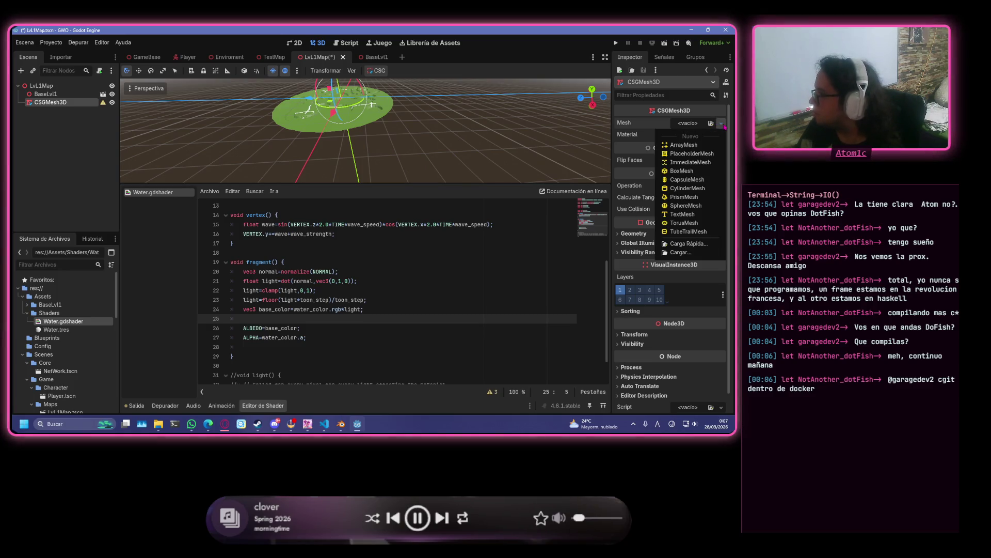
{"action": "left_click", "coordinate": [714, 154]}
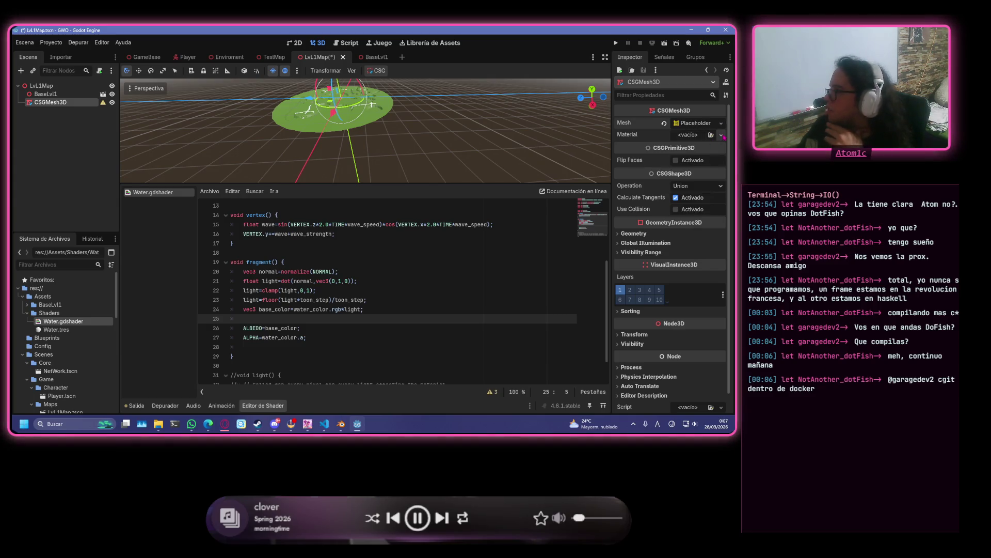
{"action": "left_click", "coordinate": [721, 135]}
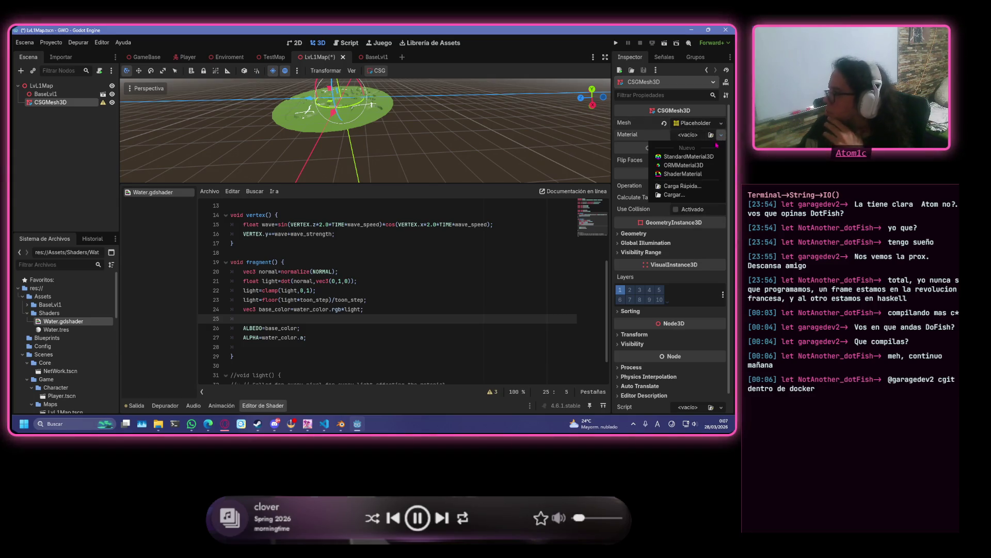
{"action": "left_click", "coordinate": [706, 195]}
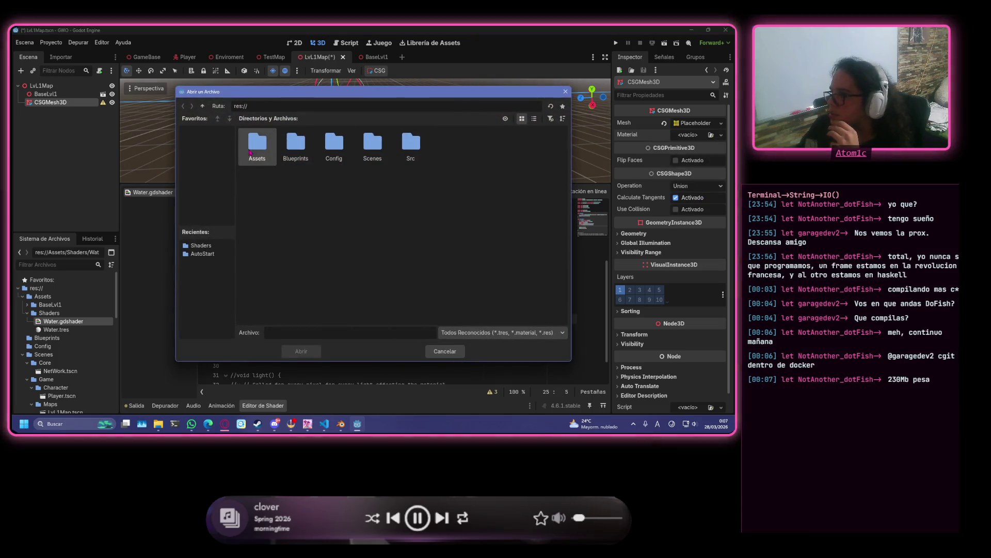
{"action": "double_click", "coordinate": [257, 145]}
{"action": "double_click", "coordinate": [295, 146]}
{"action": "double_click", "coordinate": [264, 156]}
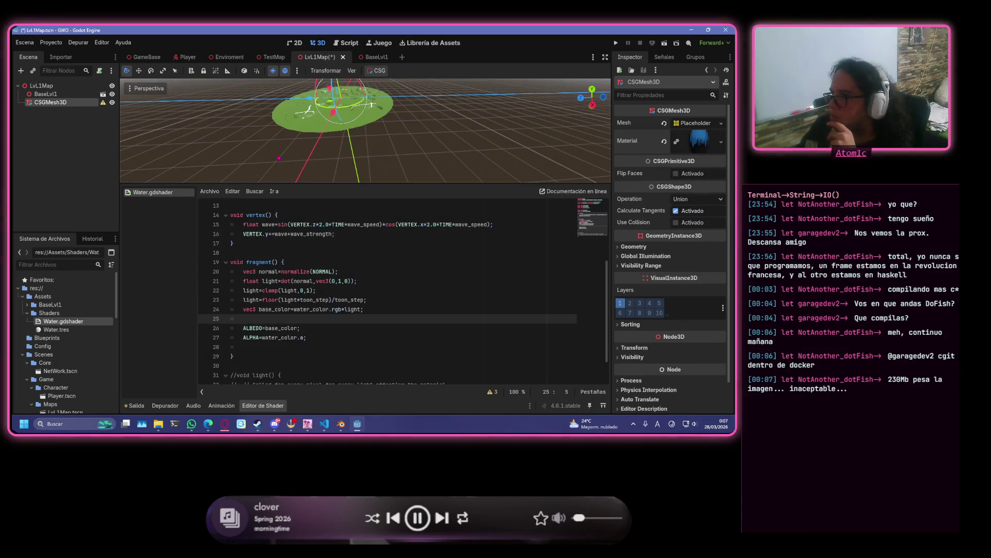
{"action": "left_click", "coordinate": [699, 123]}
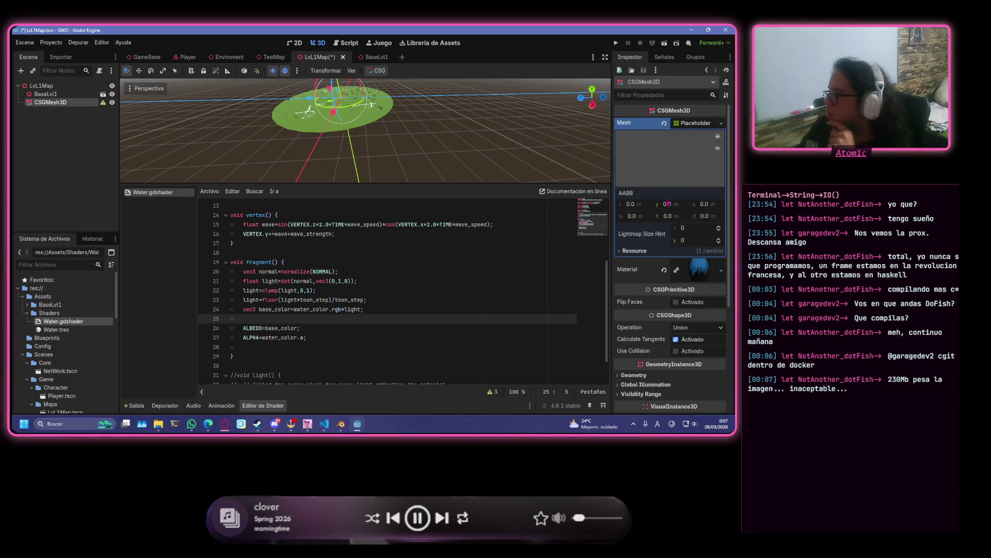
- Frame the CSGMesh3D and dismiss its empty-shape configuration warning
{"action": "scroll", "coordinate": [312, 114], "scroll_direction": "up", "scroll_amount": 5}
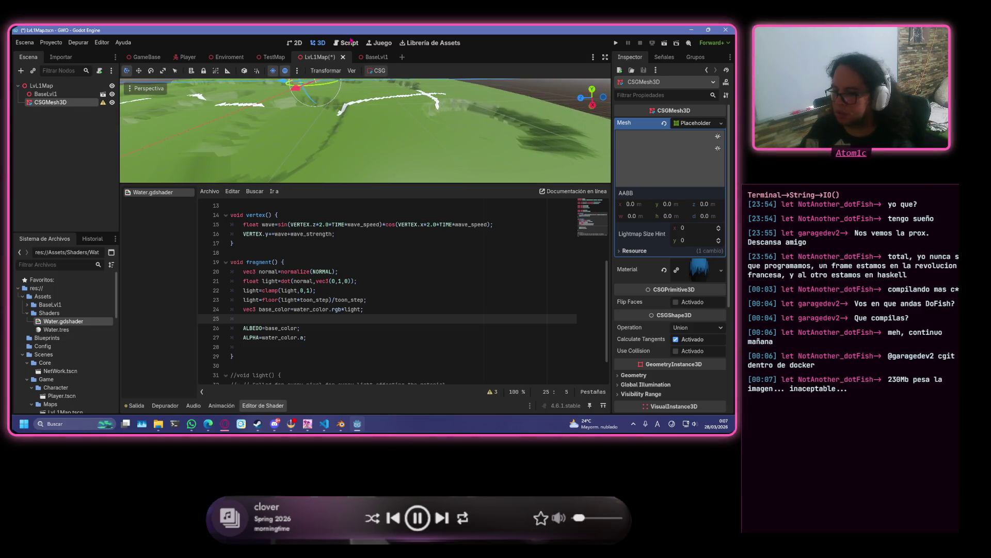
{"action": "double_click", "coordinate": [64, 102]}
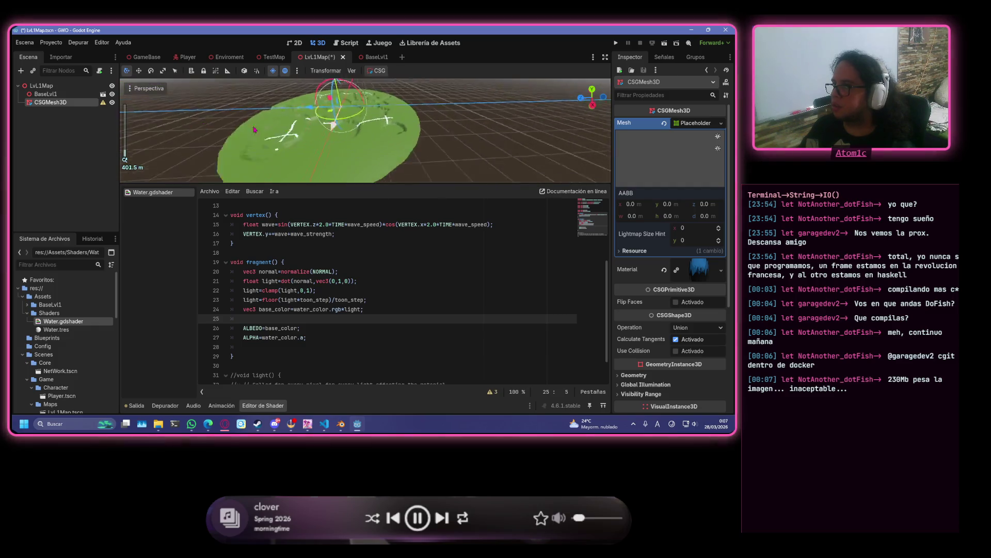
{"action": "left_click", "coordinate": [69, 103]}
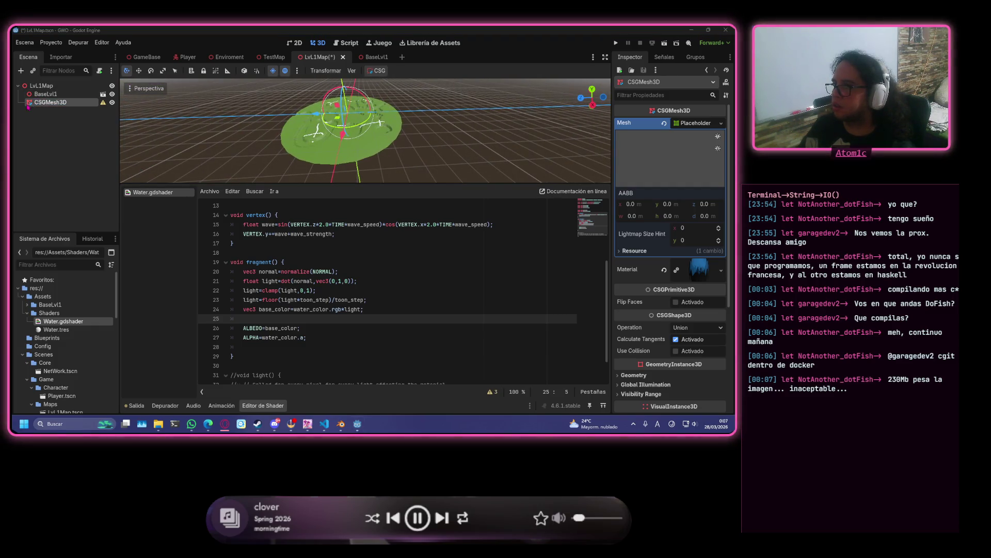
{"action": "left_click", "coordinate": [103, 102]}
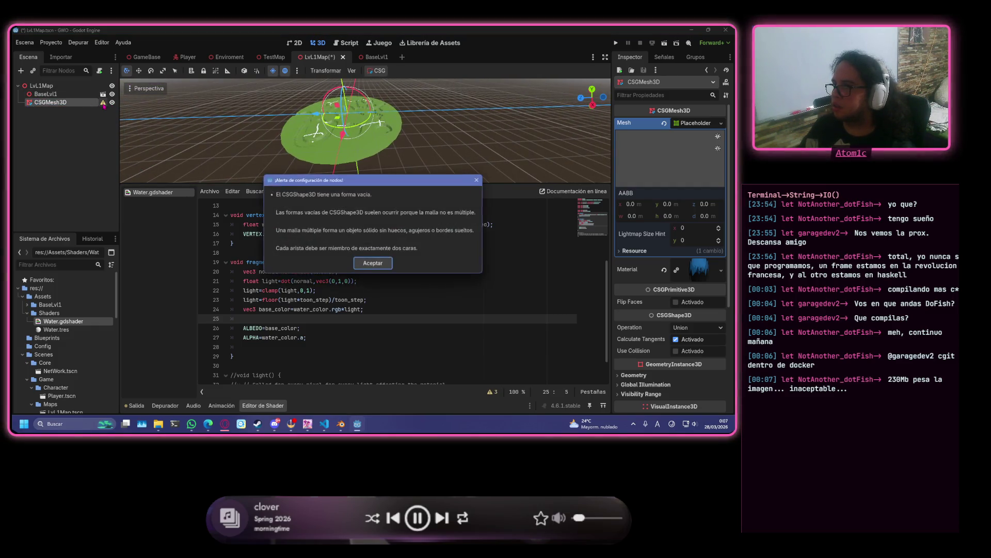
{"action": "left_click", "coordinate": [392, 267]}
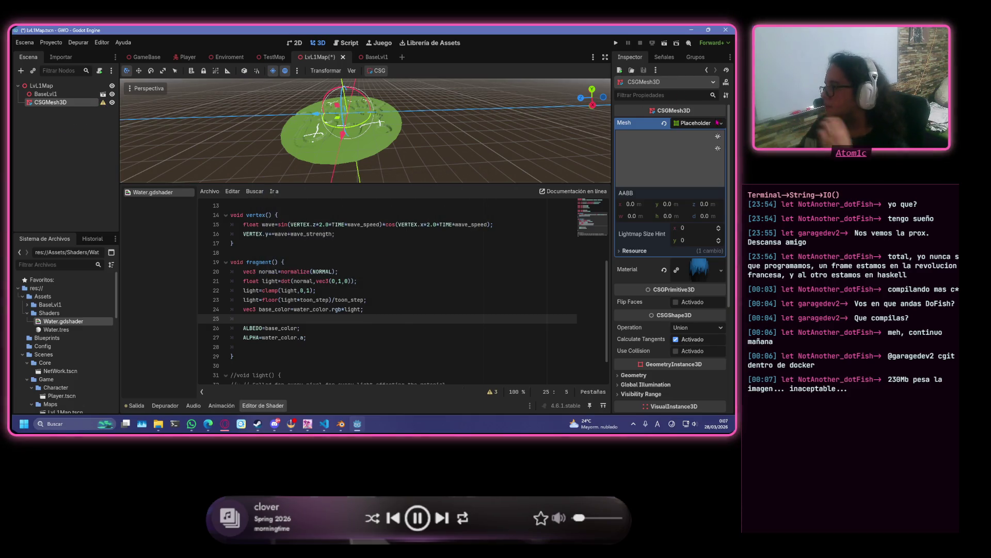
- Open the Mesh dropdown's list of new mesh types
{"action": "left_click", "coordinate": [717, 122]}
{"action": "left_click", "coordinate": [717, 124]}
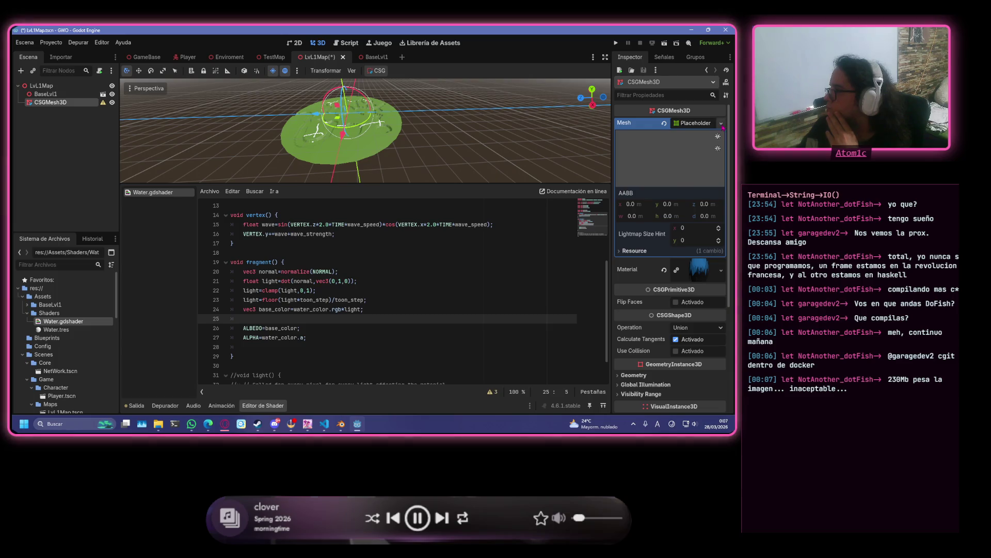
{"action": "left_click", "coordinate": [721, 123]}
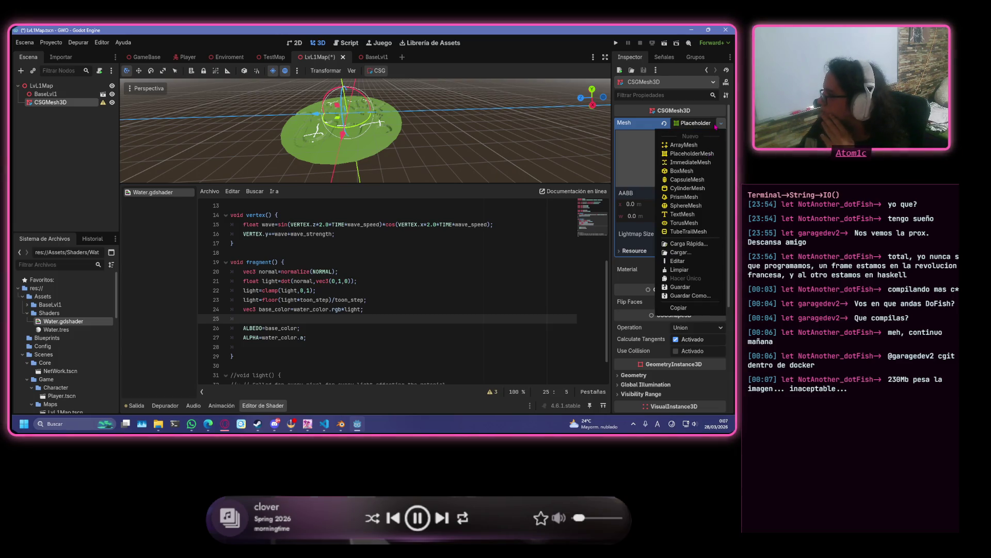
- Switch the CSGMesh3D's mesh from ImmediateMesh to a BoxMesh
{"action": "left_click", "coordinate": [714, 163]}
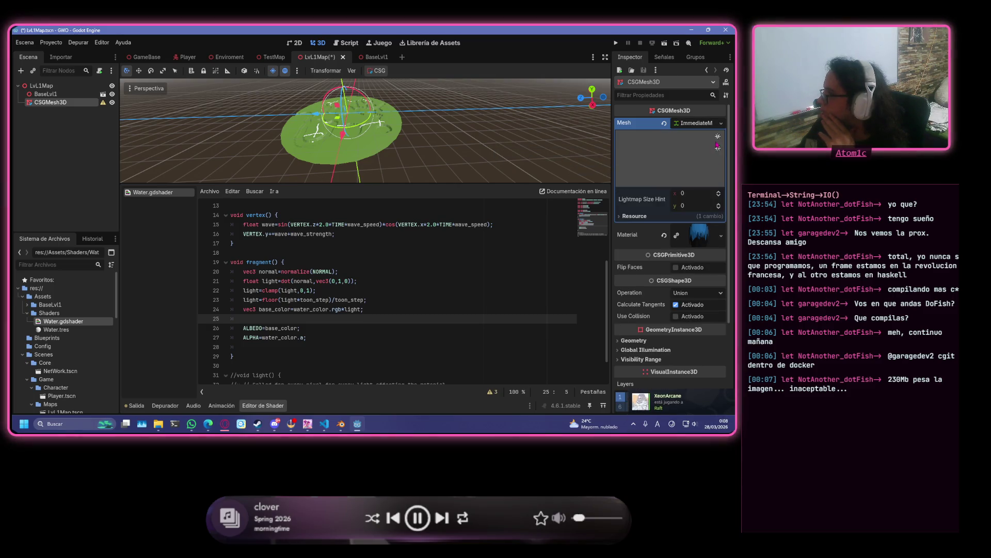
{"action": "left_click", "coordinate": [721, 123]}
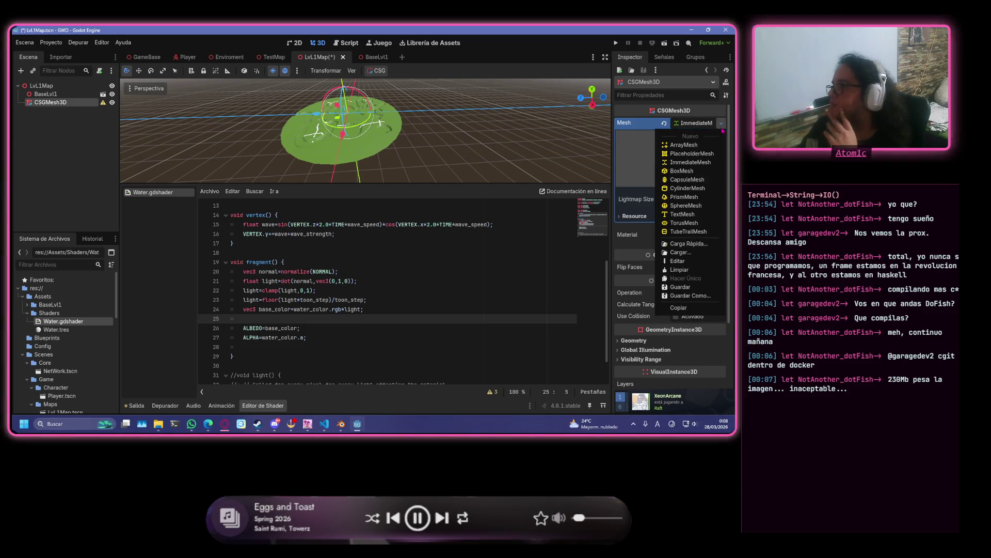
{"action": "left_click", "coordinate": [701, 175]}
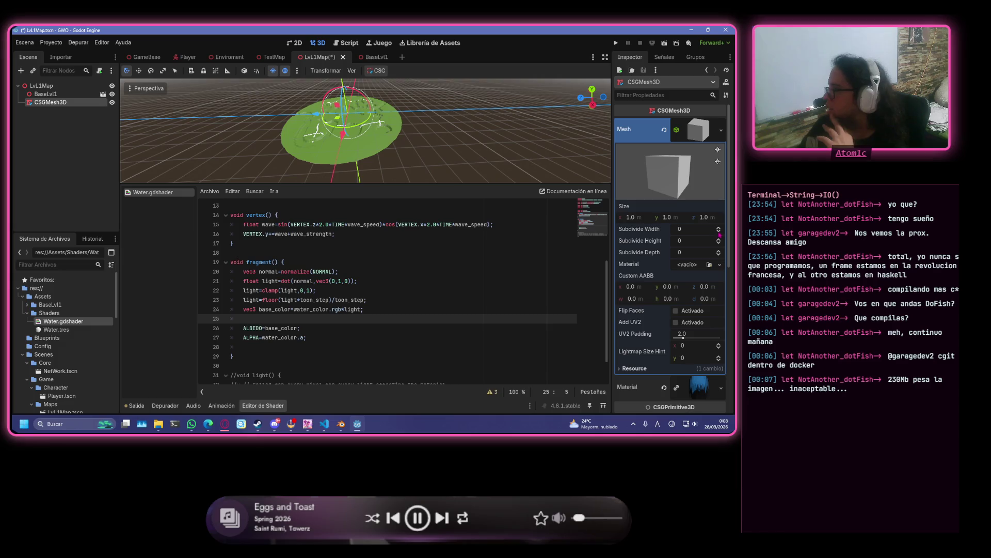
- Size the box to 400 × 10 × 400
{"action": "left_click", "coordinate": [635, 217]}
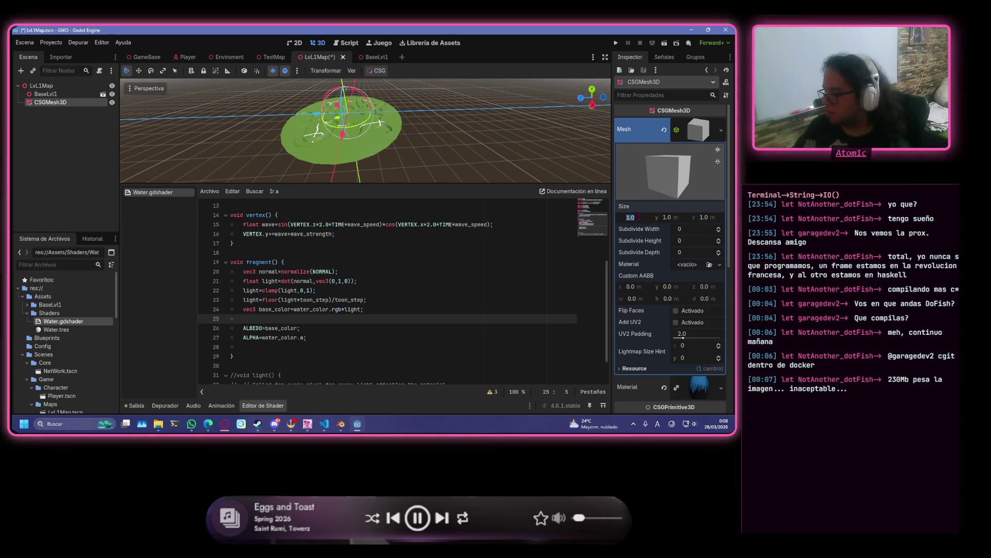
{"action": "type", "text": "40"}
{"action": "key", "text": "Tab"}
{"action": "key", "text": "Tab"}
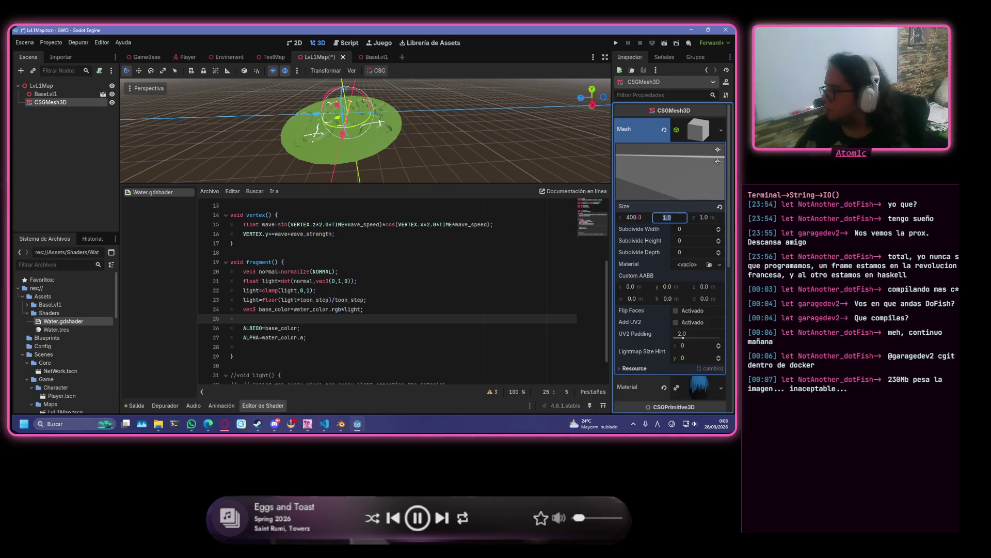
{"action": "type", "text": "400"}
{"action": "key", "text": "Return"}
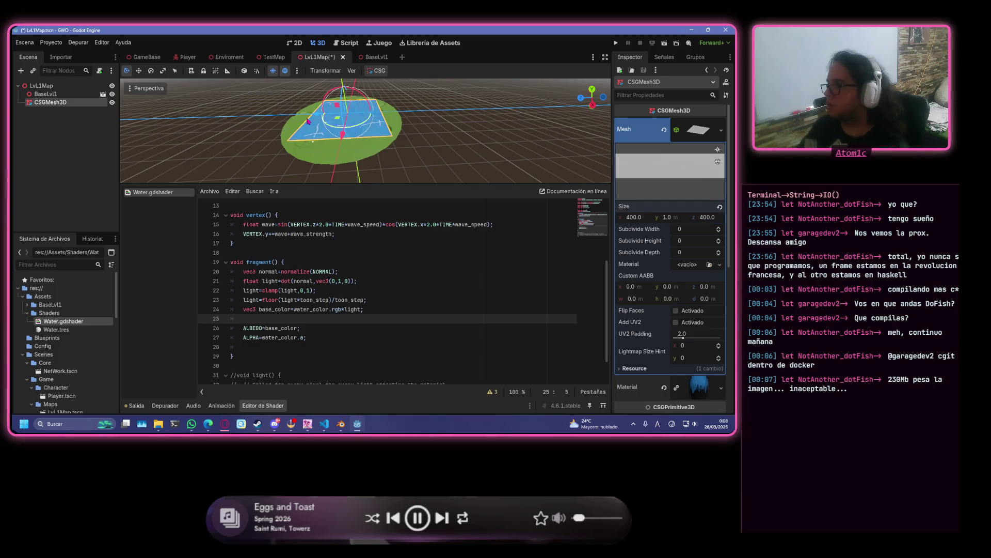
{"action": "scroll", "coordinate": [331, 115], "scroll_direction": "up", "scroll_amount": 5}
{"action": "scroll", "coordinate": [332, 114], "scroll_direction": "down", "scroll_amount": 4}
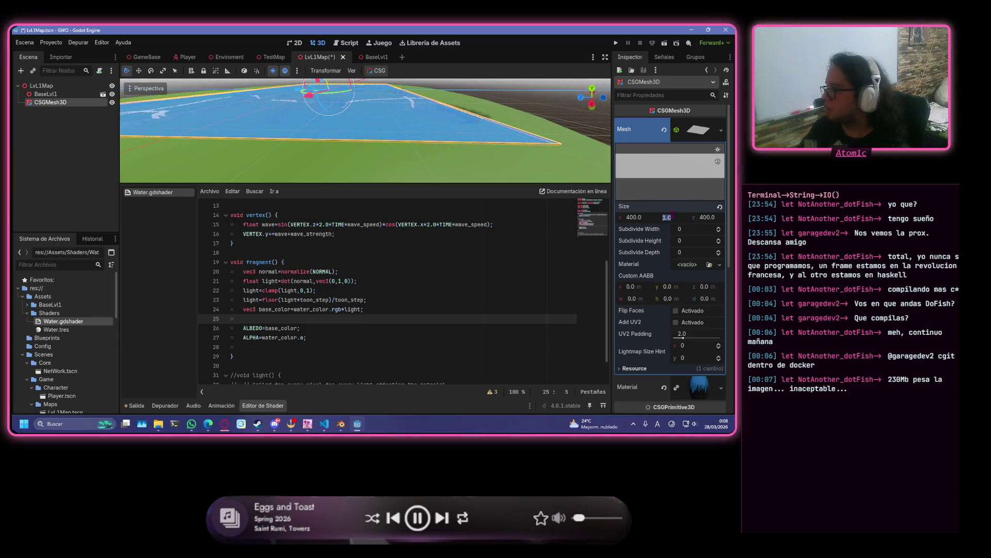
{"action": "type", "text": "10"}
{"action": "key", "text": "Return"}
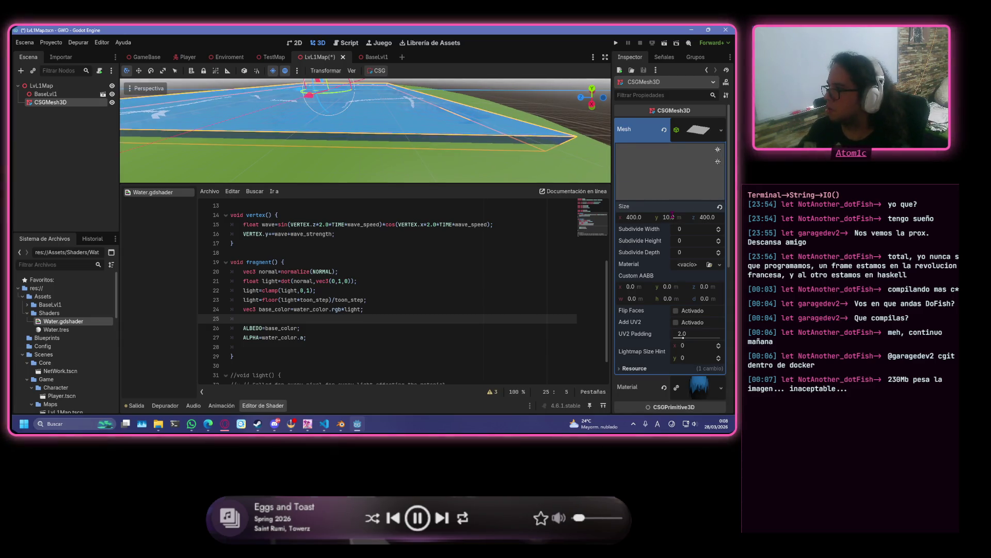
{"action": "scroll", "coordinate": [407, 114], "scroll_direction": "down", "scroll_amount": 3}
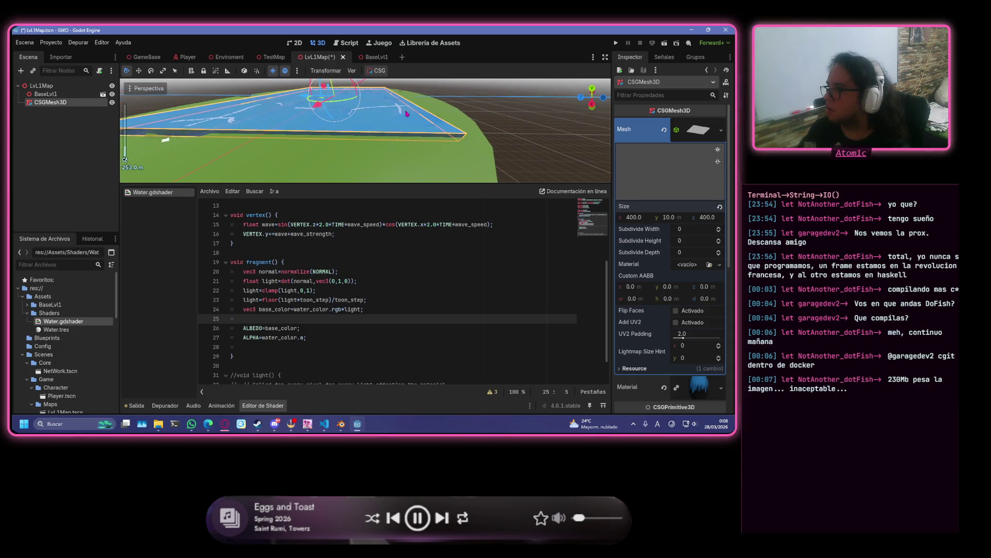
{"action": "scroll", "coordinate": [407, 113], "scroll_direction": "up", "scroll_amount": 3}
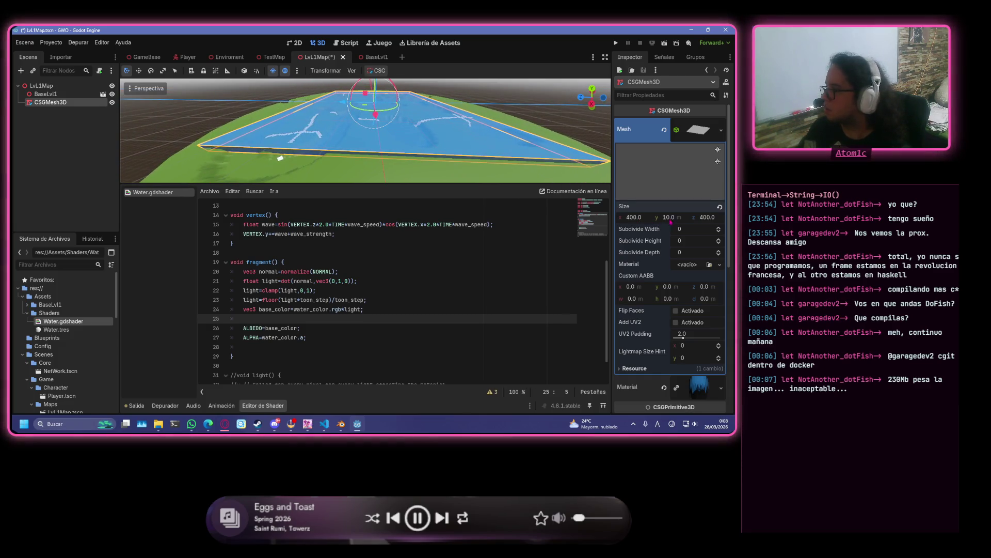
- Enlarge the box's x and z sizes to 600, giving 600 × 10 × 600
{"action": "left_click", "coordinate": [640, 219]}
{"action": "type", "text": "50"}
{"action": "key", "text": "Tab"}
{"action": "key", "text": "Tab"}
{"action": "type", "text": "5"}
{"action": "key", "text": "Return"}
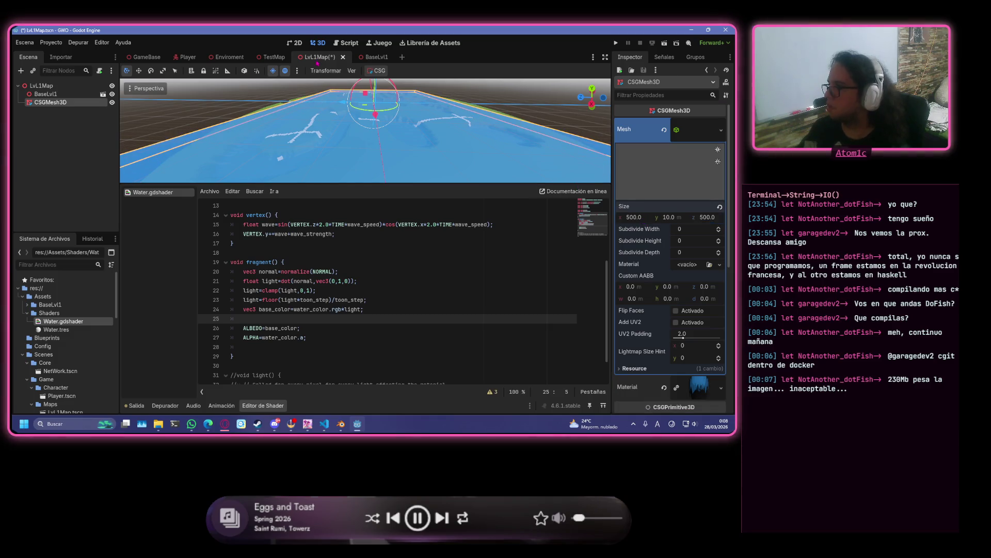
{"action": "scroll", "coordinate": [412, 168], "scroll_direction": "down", "scroll_amount": 5}
{"action": "scroll", "coordinate": [412, 168], "scroll_direction": "up", "scroll_amount": 3}
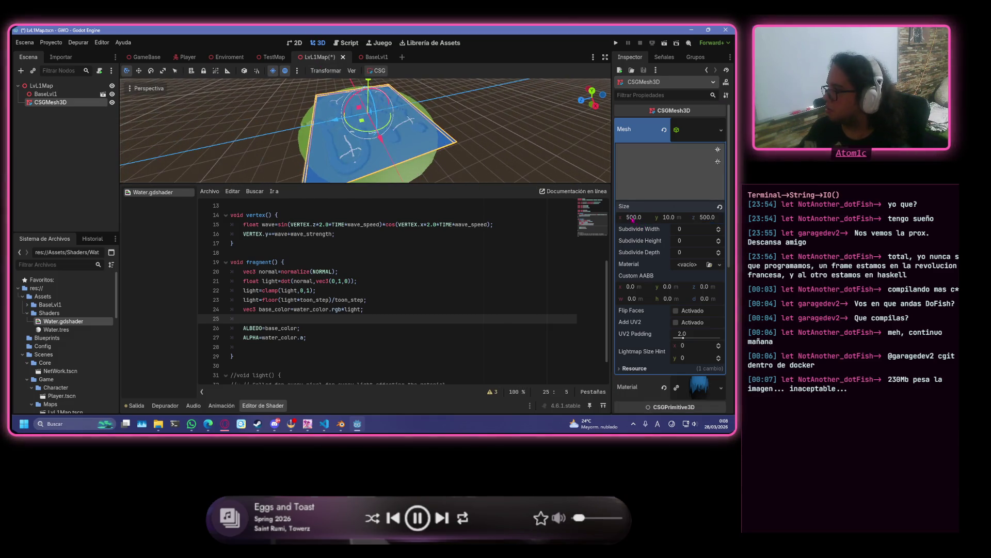
{"action": "left_click", "coordinate": [629, 217]}
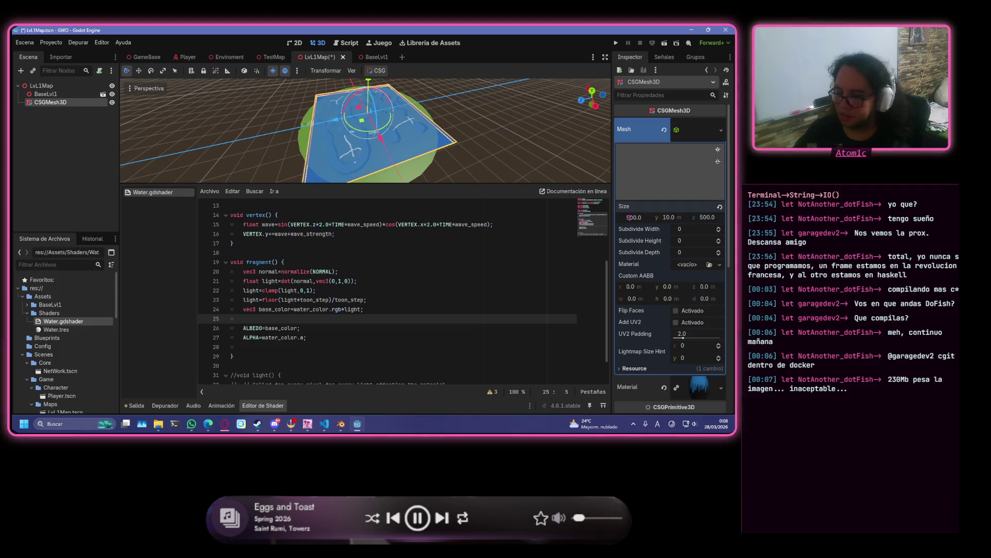
{"action": "key", "text": "BackSpace"}
{"action": "type", "text": "6"}
{"action": "key", "text": "Tab"}
{"action": "key", "text": "Tab"}
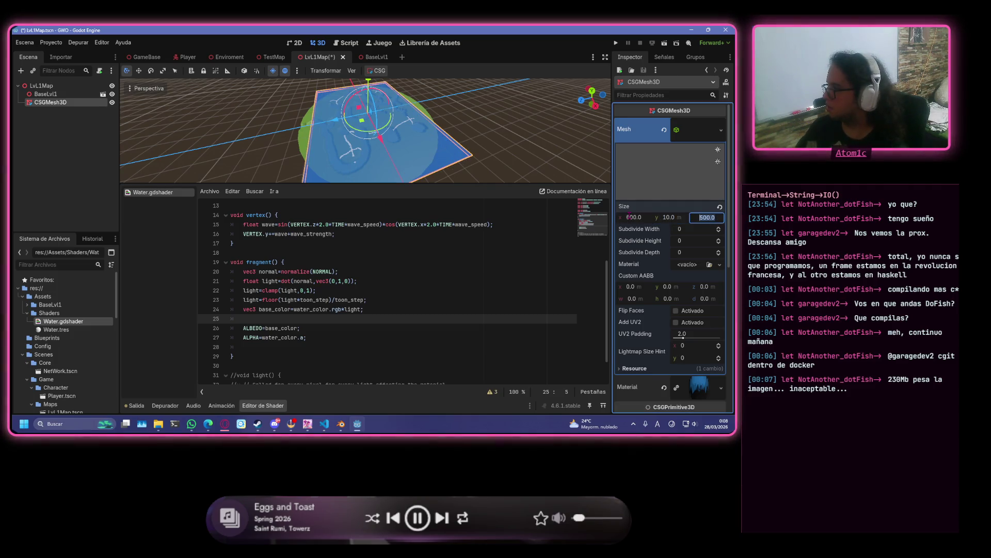
{"action": "key", "text": "Home"}
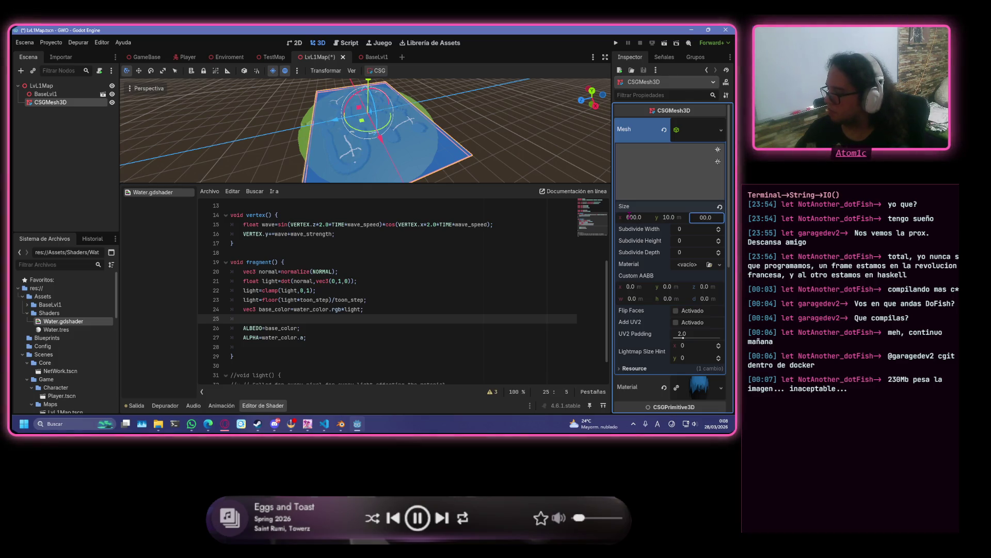
{"action": "key", "text": "Return"}
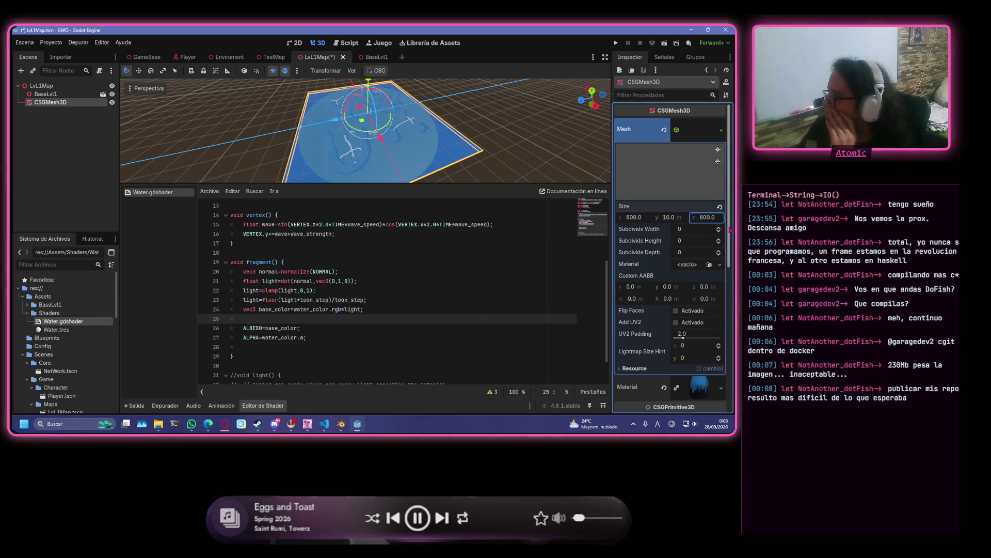
- Load Assets/Shaders/Water.tres as the box mesh's material
{"action": "left_click", "coordinate": [719, 264]}
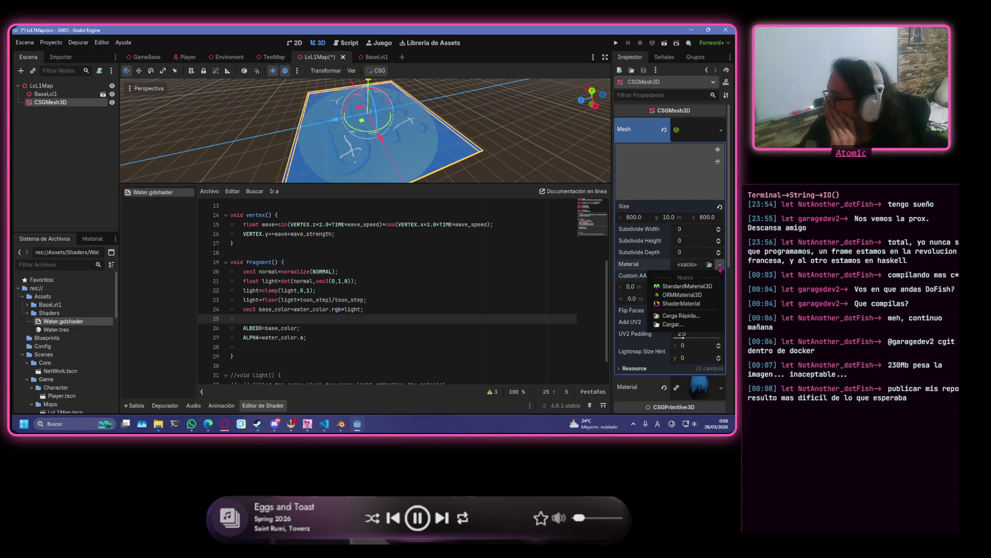
{"action": "left_click", "coordinate": [704, 324]}
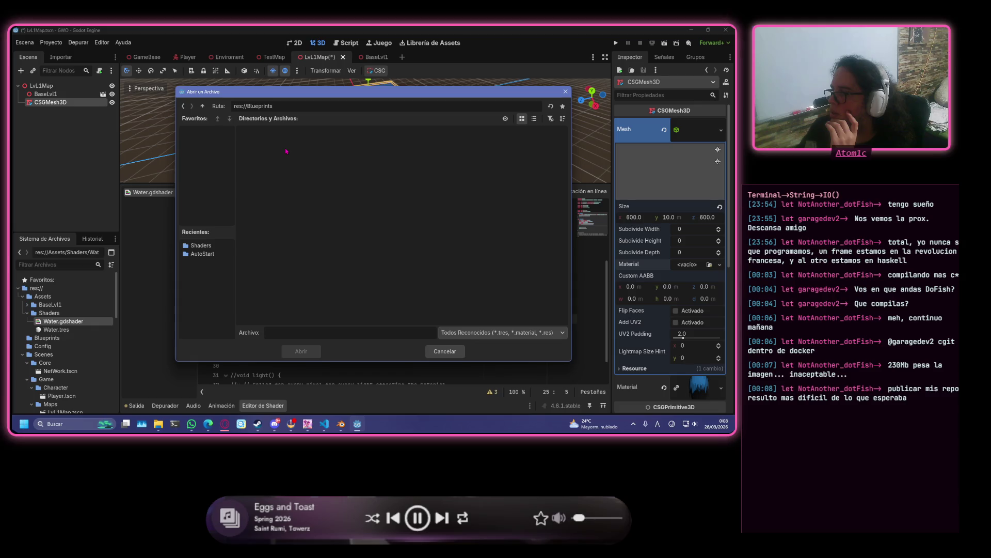
{"action": "key", "text": "BackSpace"}
{"action": "double_click", "coordinate": [258, 146]}
{"action": "double_click", "coordinate": [297, 147]}
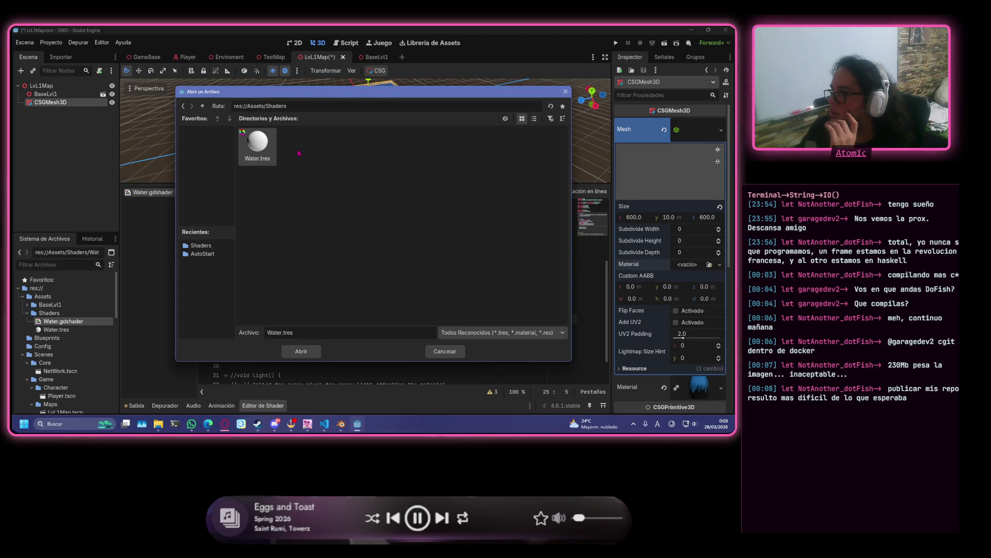
{"action": "double_click", "coordinate": [264, 151]}
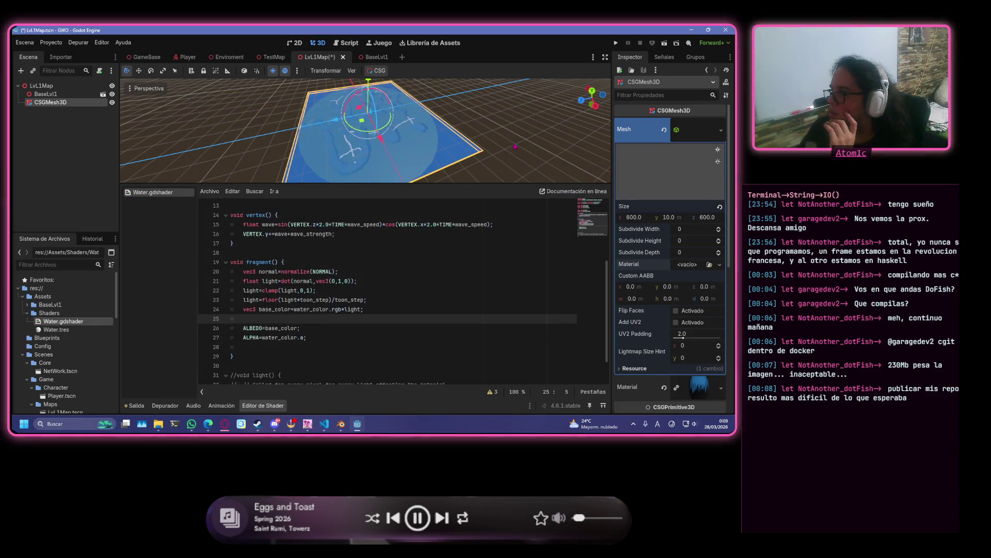
- Clear the CSGMesh3D's own material and raise the box's subdivide width to 2
{"action": "scroll", "coordinate": [442, 117], "scroll_direction": "up", "scroll_amount": 5}
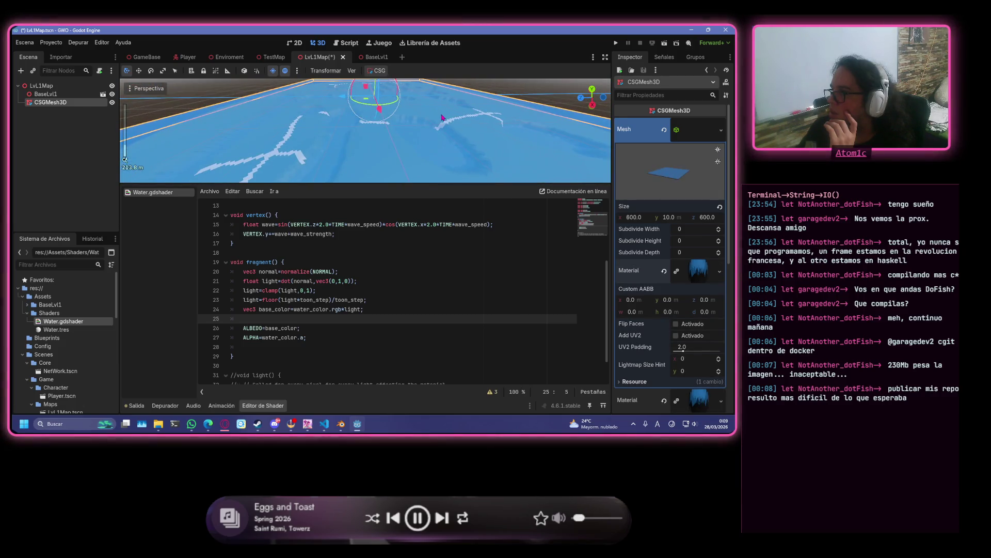
{"action": "scroll", "coordinate": [442, 118], "scroll_direction": "down", "scroll_amount": 3}
{"action": "scroll", "coordinate": [706, 281], "scroll_direction": "down", "scroll_amount": 5}
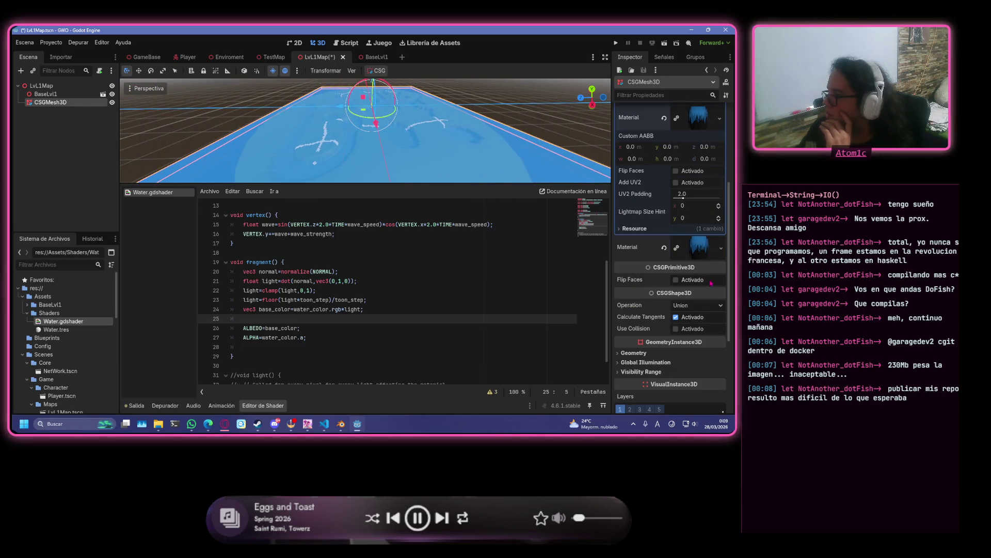
{"action": "left_click", "coordinate": [721, 209]}
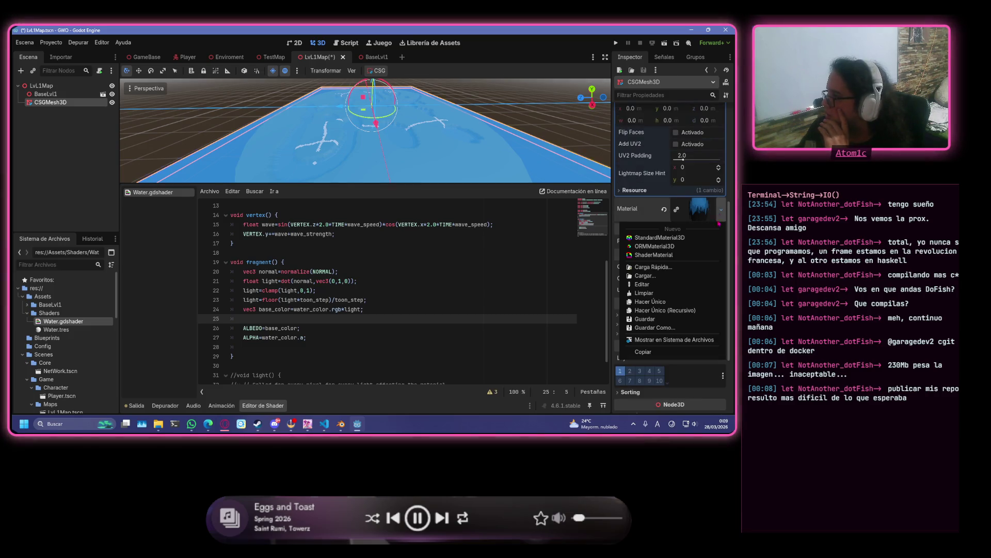
{"action": "left_click", "coordinate": [682, 293]}
{"action": "scroll", "coordinate": [558, 124], "scroll_direction": "up", "scroll_amount": 2}
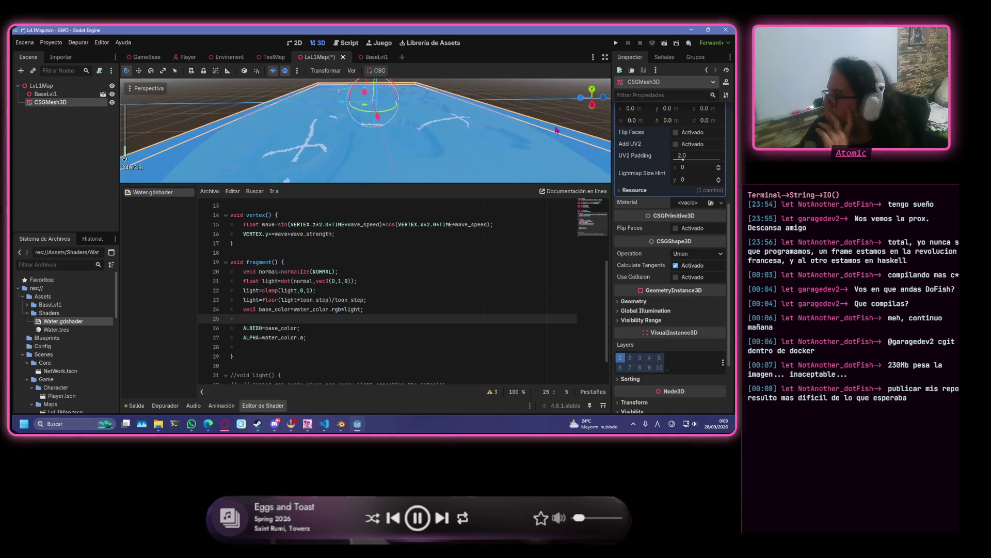
{"action": "scroll", "coordinate": [685, 176], "scroll_direction": "up", "scroll_amount": 5}
{"action": "left_click", "coordinate": [718, 151]}
{"action": "left_click", "coordinate": [718, 151]}
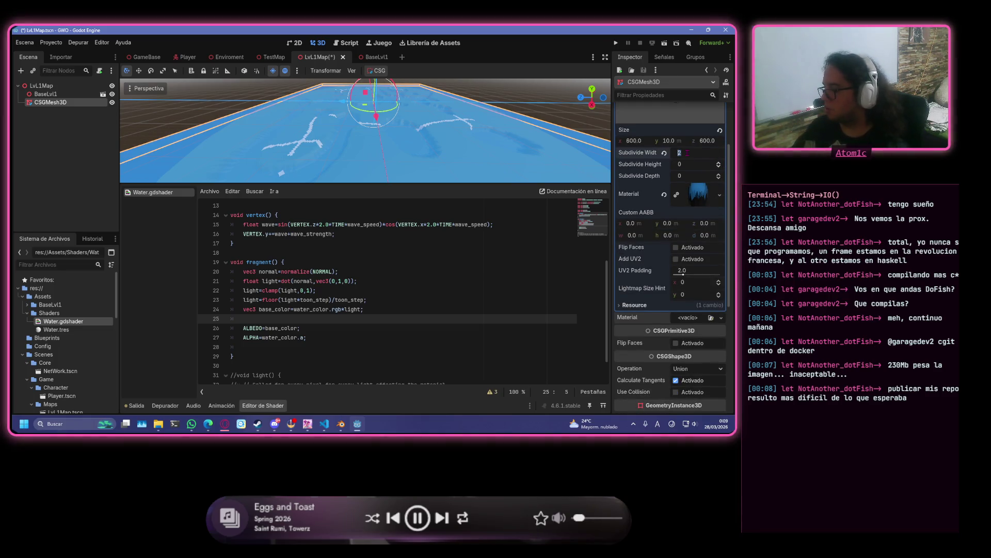
- Try 50 width subdivisions and edit depth subdivisions, checking the terrain from a level view
{"action": "type", "text": "50"}
{"action": "key", "text": "Tab"}
{"action": "left_click", "coordinate": [697, 176]}
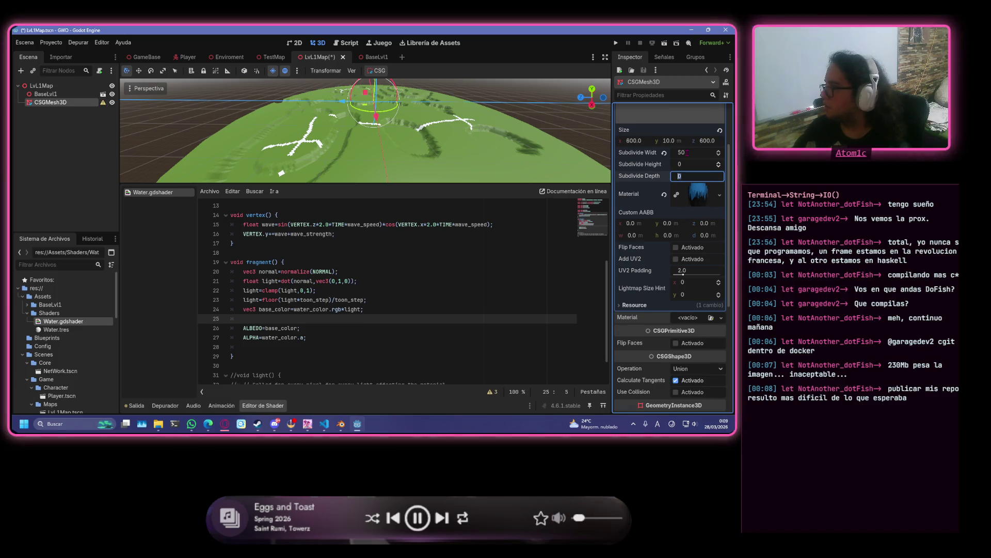
{"action": "key", "text": "Tab"}
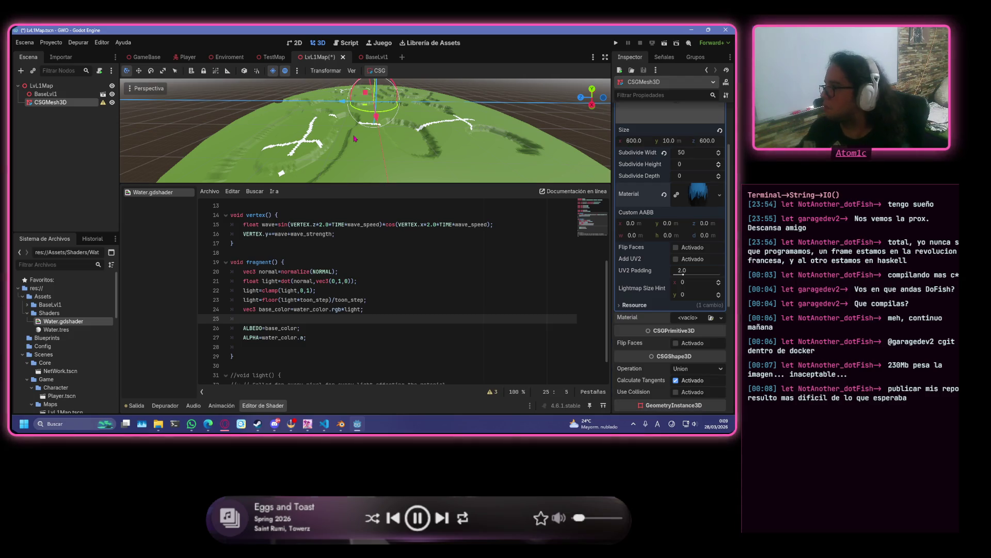
{"action": "left_click", "coordinate": [392, 100]}
{"action": "scroll", "coordinate": [393, 100], "scroll_direction": "down", "scroll_amount": 3}
{"action": "mouse_move", "coordinate": [392, 101]}
{"action": "left_mouse_down"}
{"action": "mouse_move", "coordinate": [340, 92]}
{"action": "mouse_move", "coordinate": [408, 105]}
{"action": "left_mouse_up"}
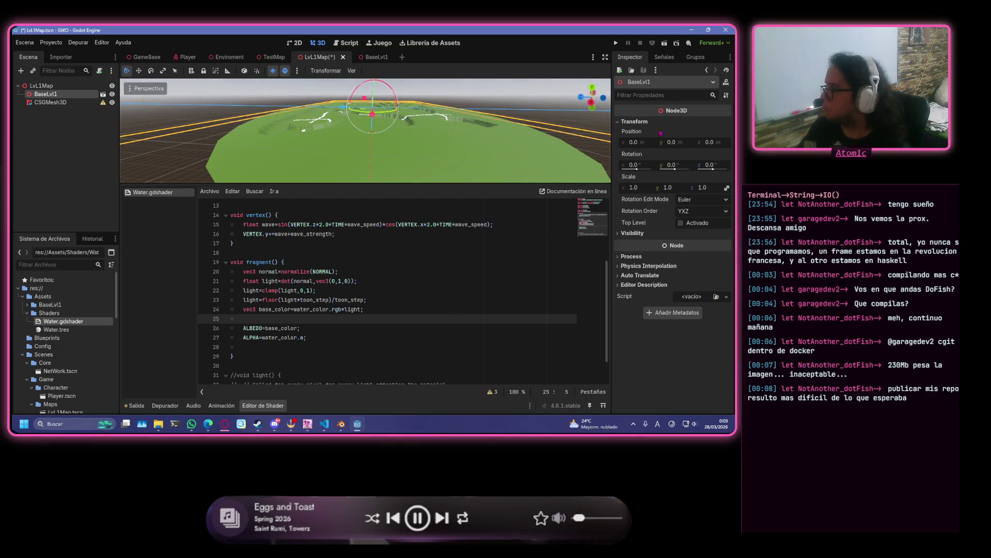
{"action": "left_click", "coordinate": [46, 102]}
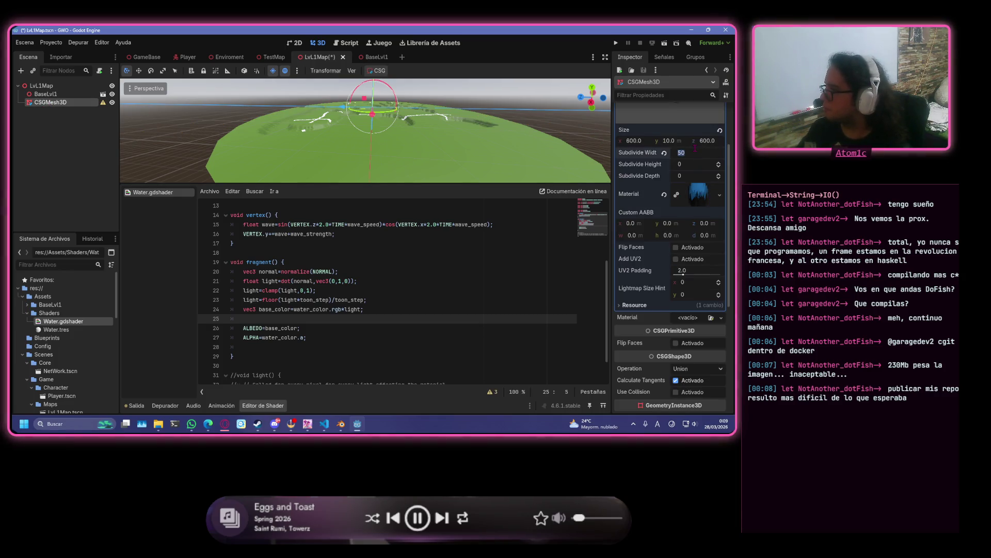
- Set the box's subdivide width to 1, then step it up to 4
{"action": "key", "text": "Return"}
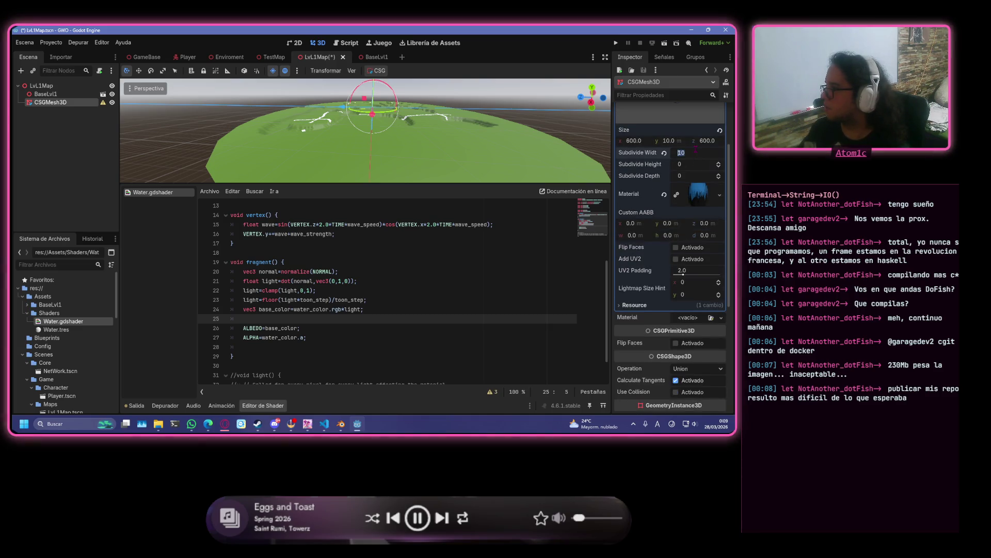
{"action": "type", "text": "2"}
{"action": "key", "text": "Return"}
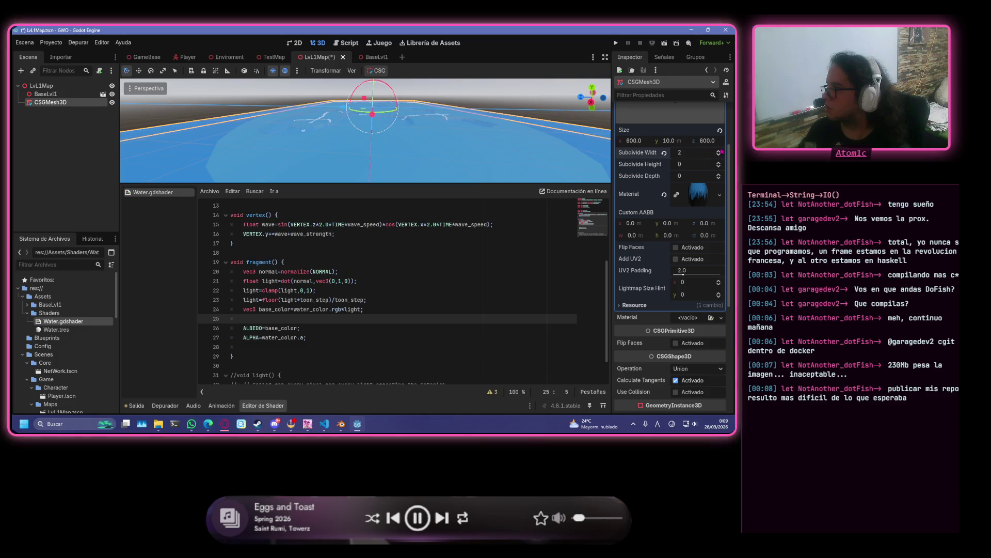
{"action": "left_click", "coordinate": [721, 152]}
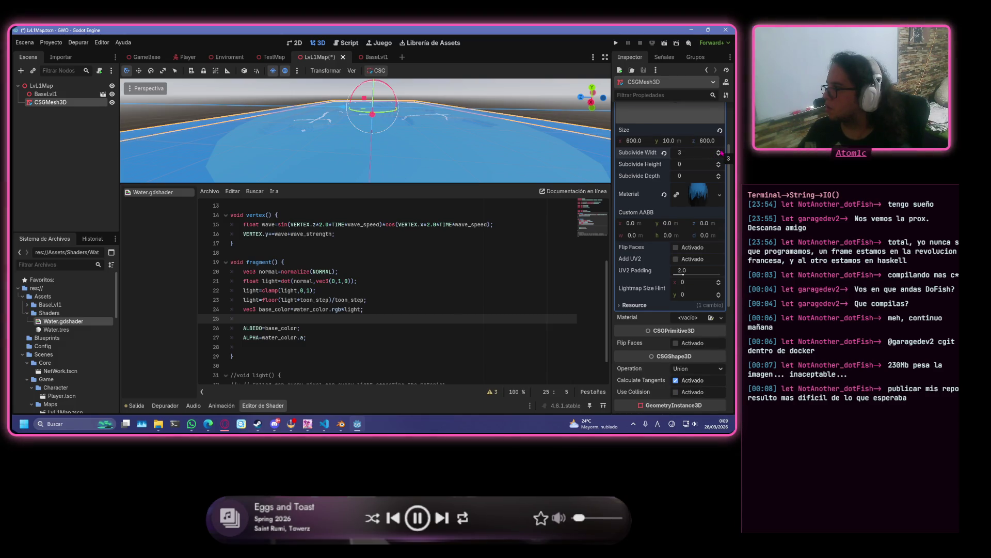
{"action": "scroll", "coordinate": [507, 132], "scroll_direction": "down", "scroll_amount": 5}
{"action": "scroll", "coordinate": [508, 132], "scroll_direction": "up", "scroll_amount": 3}
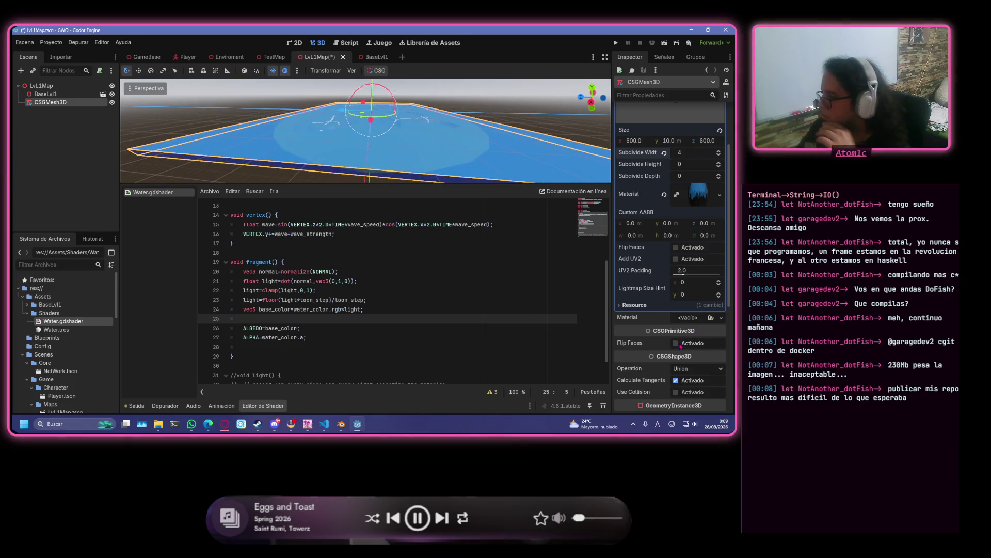
- Toggle Flip Faces on and back off, then view the water from near-level
{"action": "left_click", "coordinate": [678, 344]}
{"action": "left_click", "coordinate": [676, 344]}
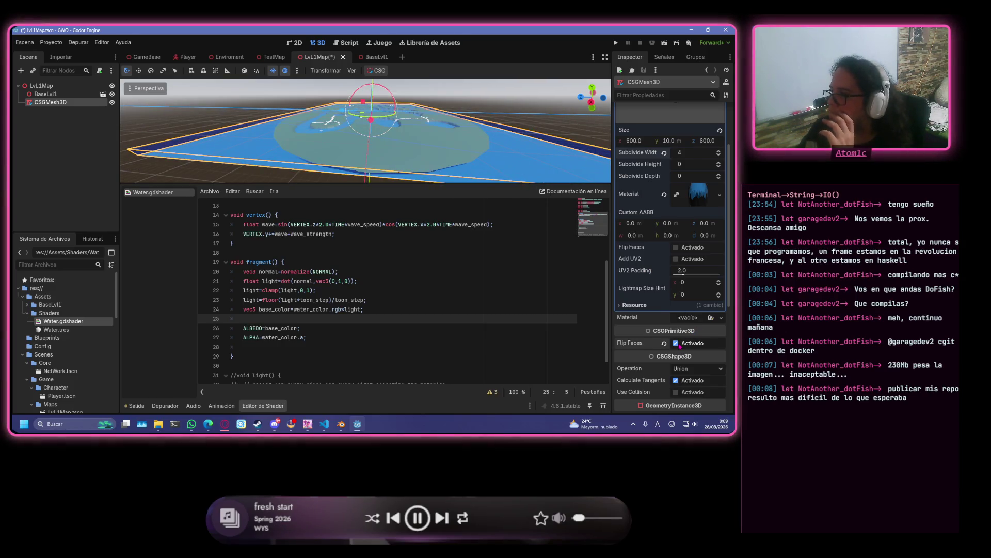
{"action": "left_click_drag", "start_coordinate": [384, 176], "coordinate": [286, 159]}
{"action": "scroll", "coordinate": [279, 155], "scroll_direction": "down", "scroll_amount": 5}
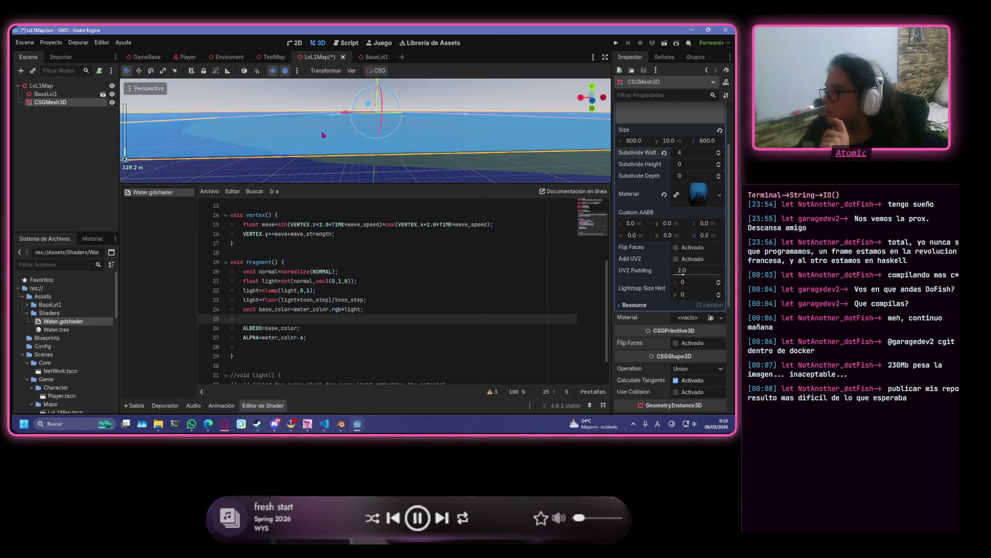
- Clear the box mesh material and load Water.tres into the CSGMesh3D's Material slot
{"action": "left_click", "coordinate": [719, 195]}
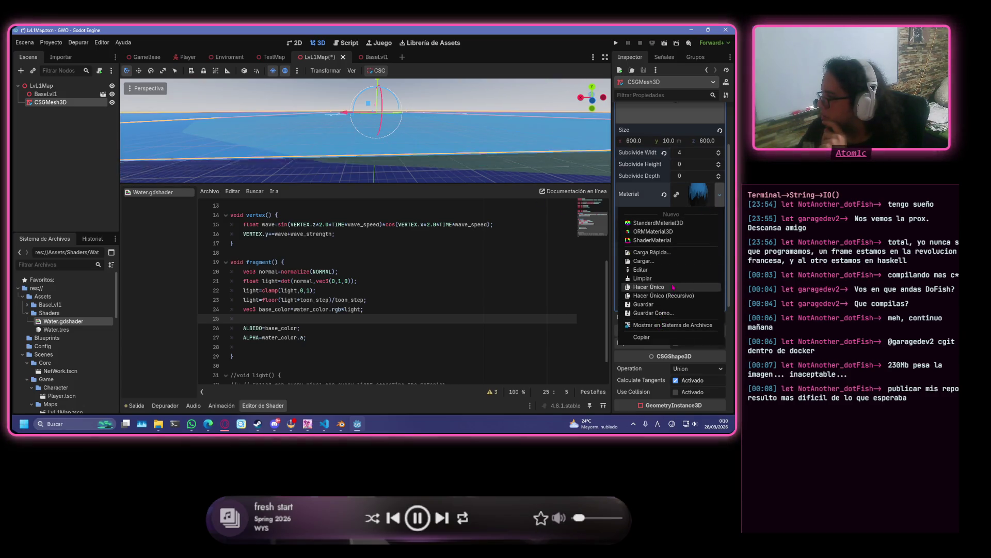
{"action": "left_click", "coordinate": [643, 278]}
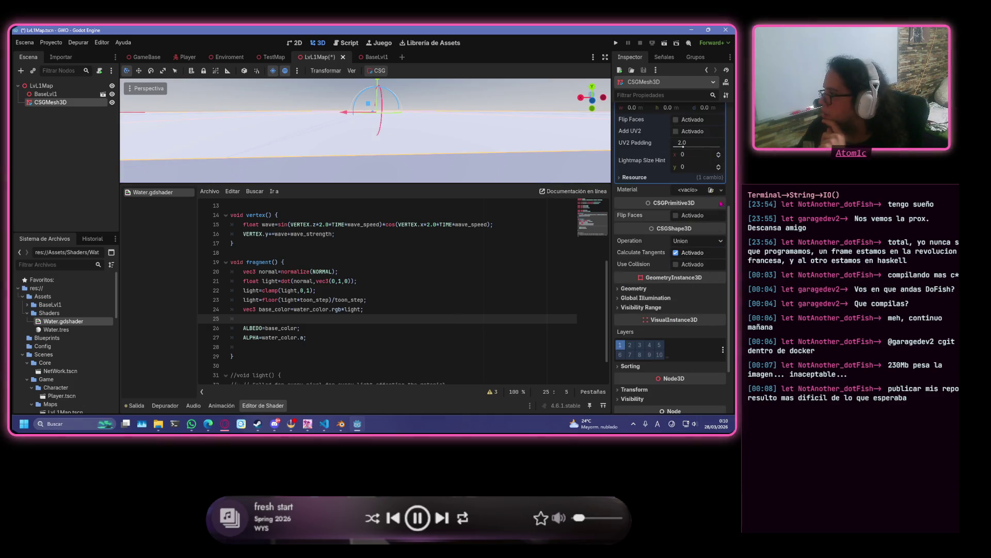
{"action": "left_click", "coordinate": [721, 190]}
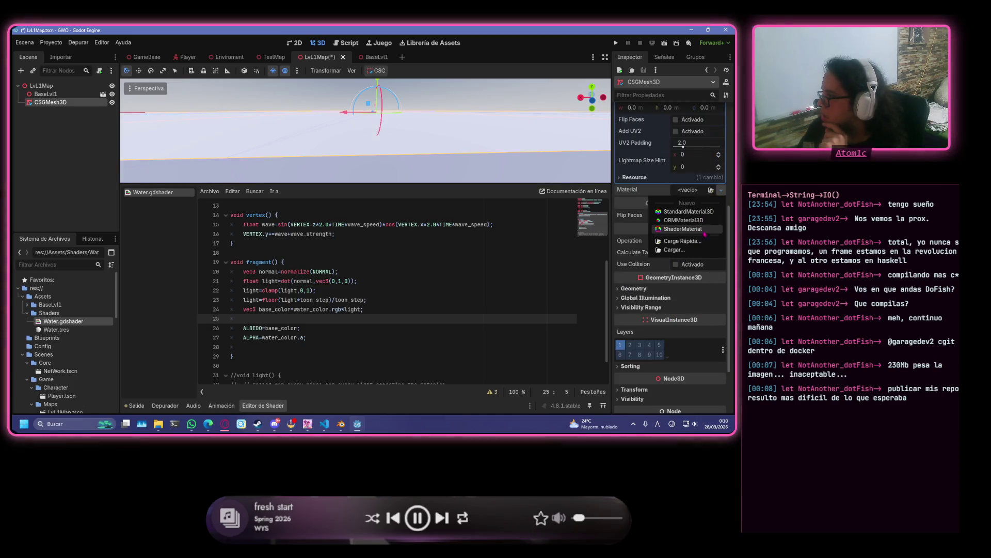
{"action": "left_click", "coordinate": [672, 250]}
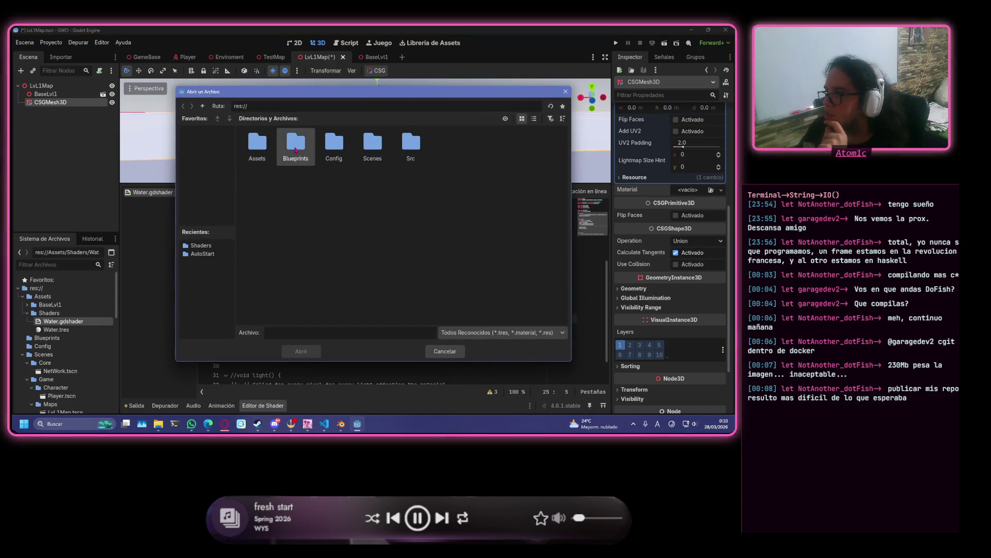
{"action": "double_click", "coordinate": [275, 153]}
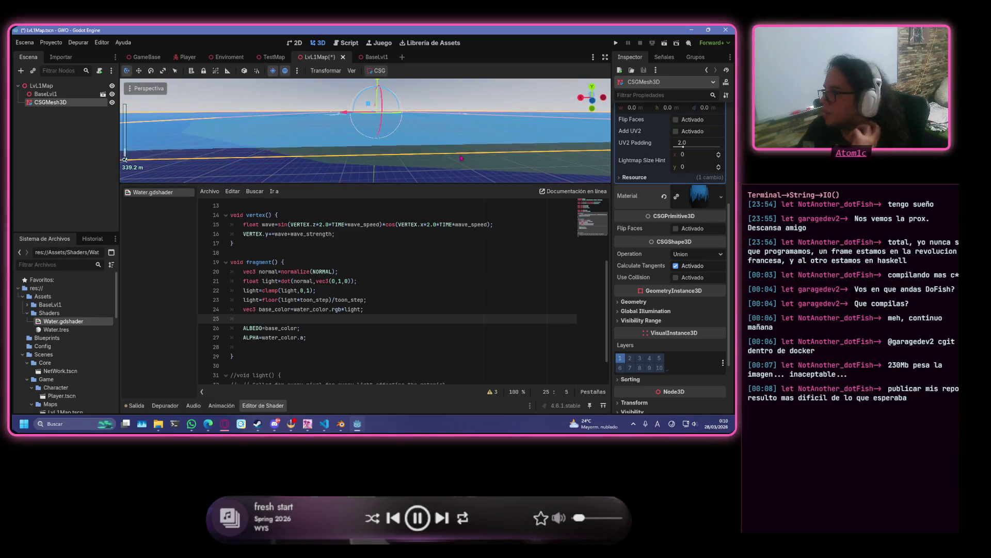
- Reset the box's width and height subdivisions to 0
{"action": "scroll", "coordinate": [710, 138], "scroll_direction": "up", "scroll_amount": 2}
{"action": "left_click", "coordinate": [718, 117]}
{"action": "left_click", "coordinate": [720, 119]}
{"action": "left_click", "coordinate": [719, 120]}
{"action": "left_click", "coordinate": [720, 119]}
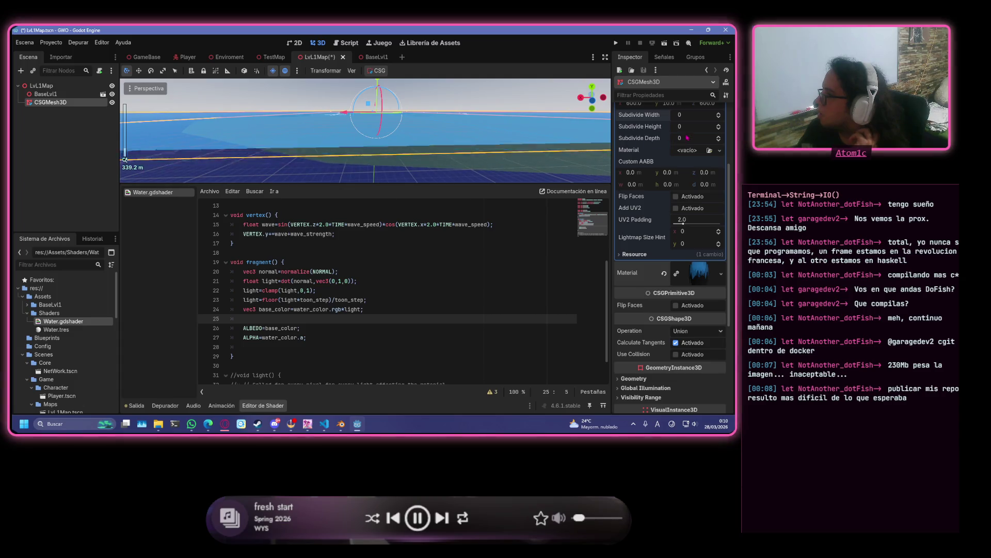
{"action": "left_click", "coordinate": [719, 127]}
{"action": "left_click", "coordinate": [719, 127]}
{"action": "left_click", "coordinate": [719, 127]}
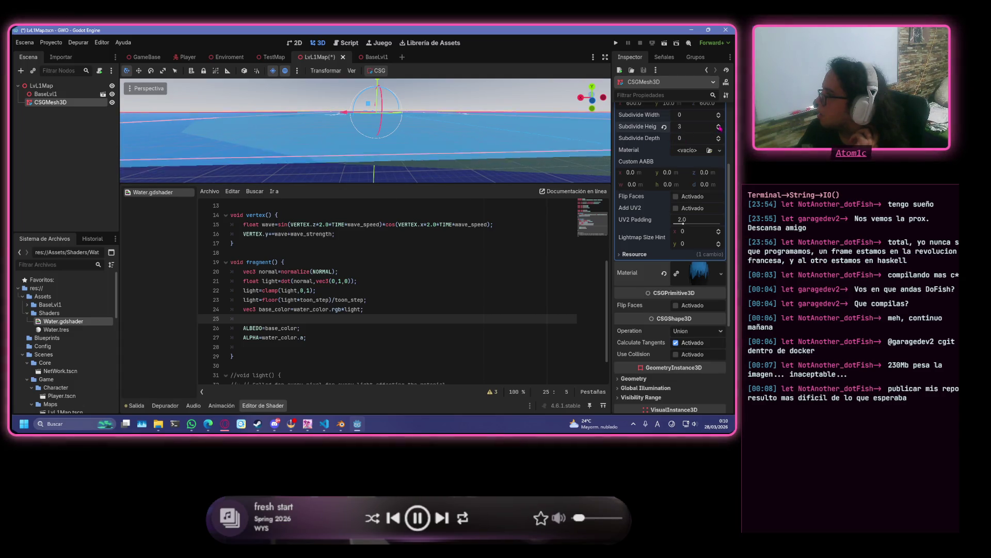
{"action": "scroll", "coordinate": [418, 136], "scroll_direction": "down", "scroll_amount": 3}
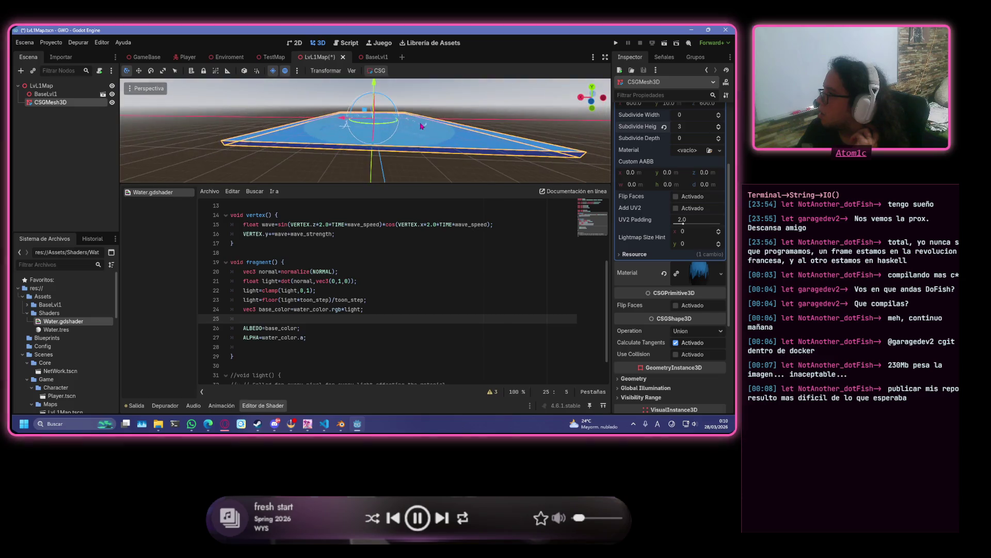
{"action": "left_click", "coordinate": [719, 128]}
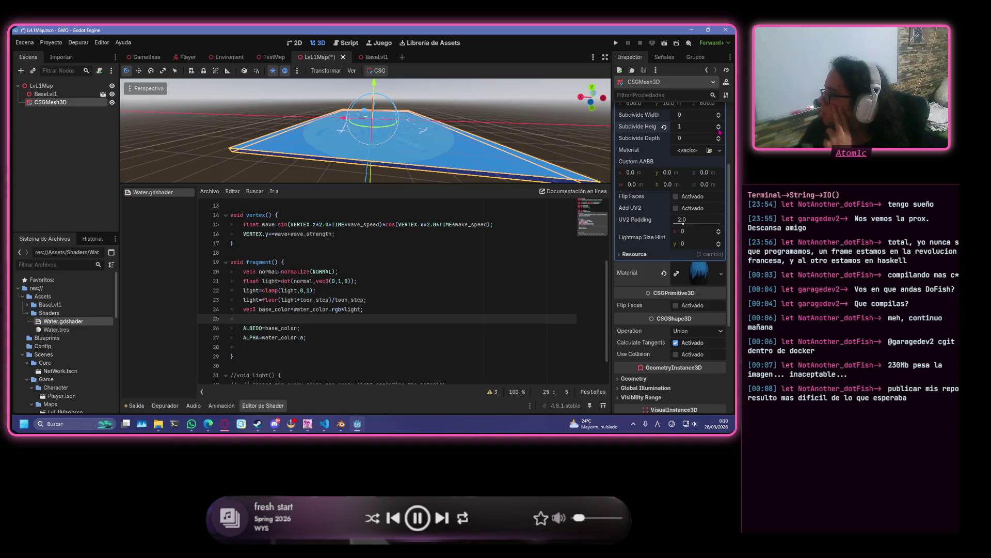
{"action": "left_click", "coordinate": [718, 129]}
{"action": "double_click", "coordinate": [719, 136]}
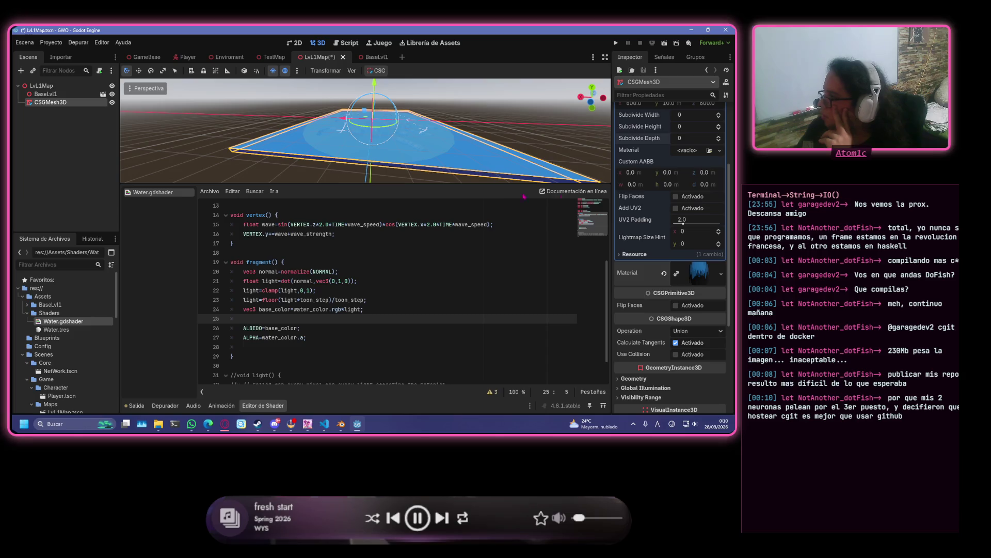
- Lower the water plane about 20.6 m along Y so the terrain rises above it
{"action": "scroll", "coordinate": [658, 197], "scroll_direction": "up", "scroll_amount": 3}
{"action": "scroll", "coordinate": [658, 197], "scroll_direction": "up", "scroll_amount": 2}
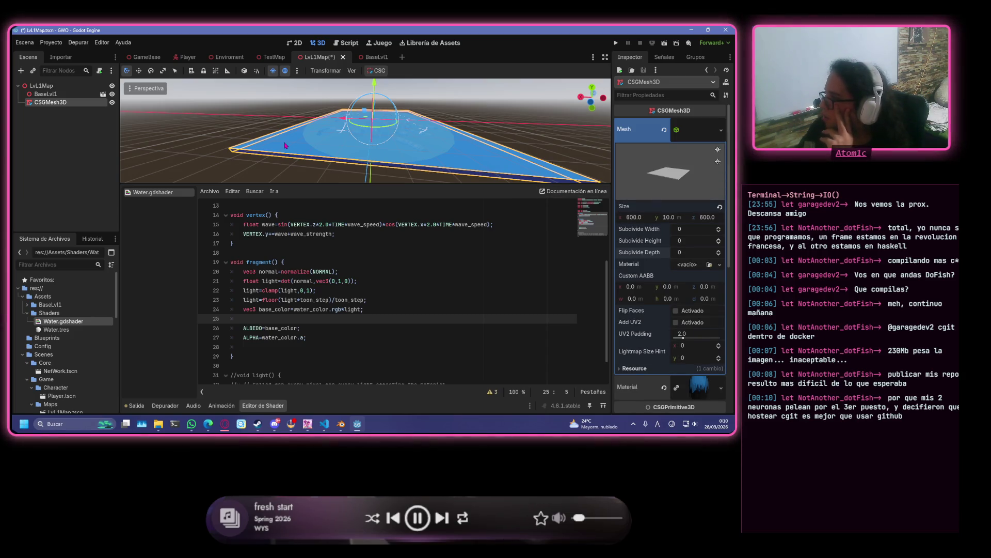
{"action": "scroll", "coordinate": [289, 142], "scroll_direction": "up", "scroll_amount": 5}
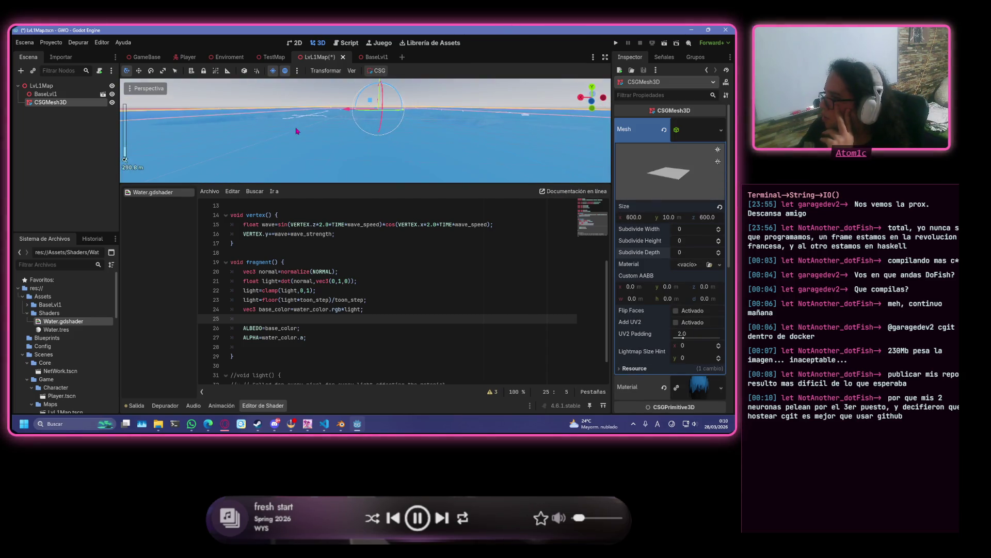
{"action": "scroll", "coordinate": [297, 129], "scroll_direction": "down", "scroll_amount": 2}
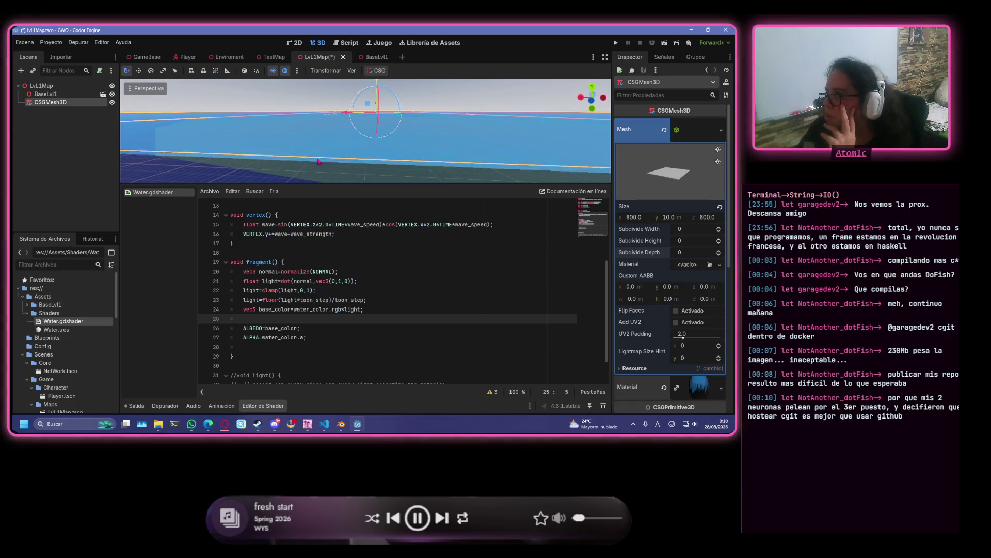
{"action": "scroll", "coordinate": [354, 163], "scroll_direction": "down", "scroll_amount": 4}
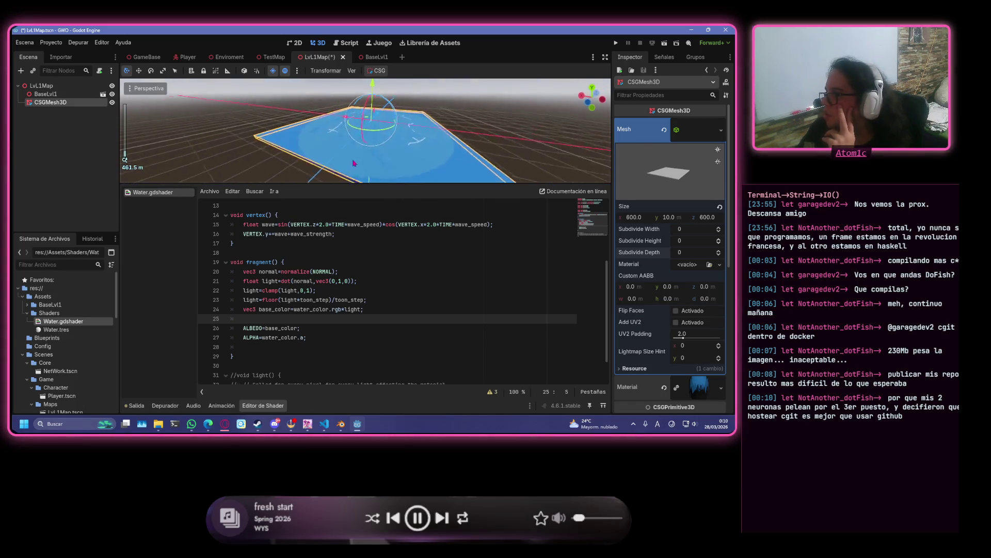
{"action": "left_click_drag", "start_coordinate": [354, 163], "coordinate": [423, 149]}
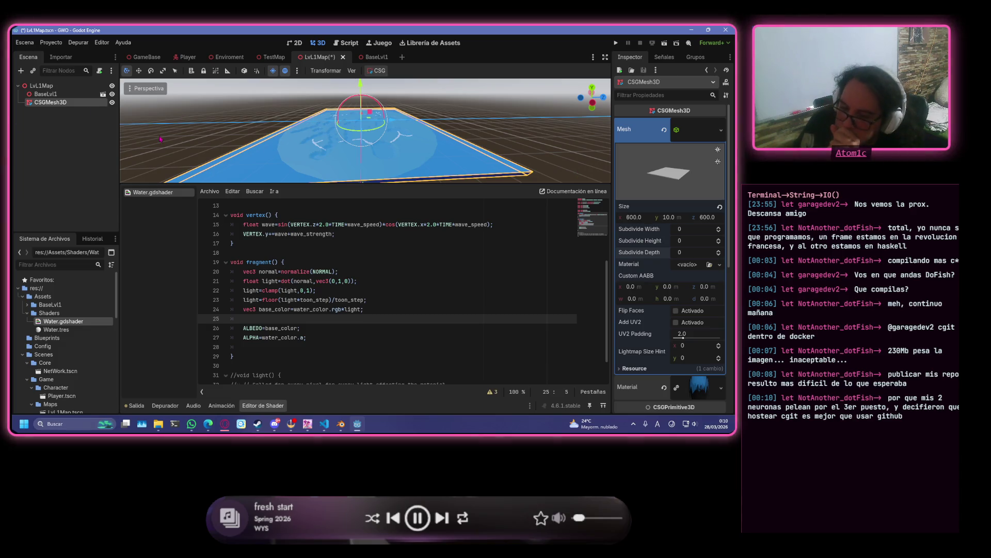
{"action": "left_click_drag", "start_coordinate": [361, 84], "coordinate": [381, 89]}
- Select the BaseLvl1 terrain, then reselect the CSGMesh3D water node
{"action": "scroll", "coordinate": [348, 125], "scroll_direction": "up", "scroll_amount": 5}
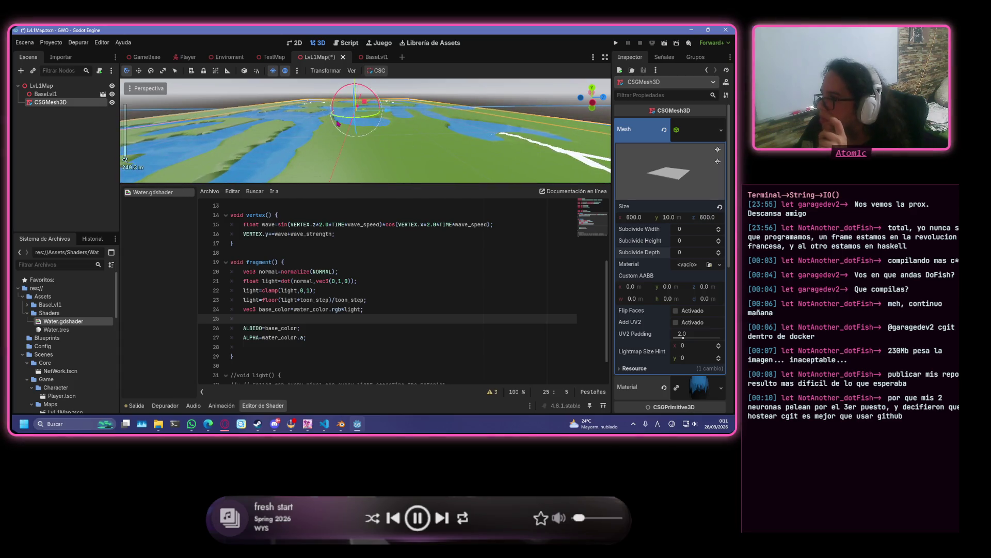
{"action": "scroll", "coordinate": [348, 125], "scroll_direction": "up", "scroll_amount": 2}
{"action": "left_click", "coordinate": [303, 164]}
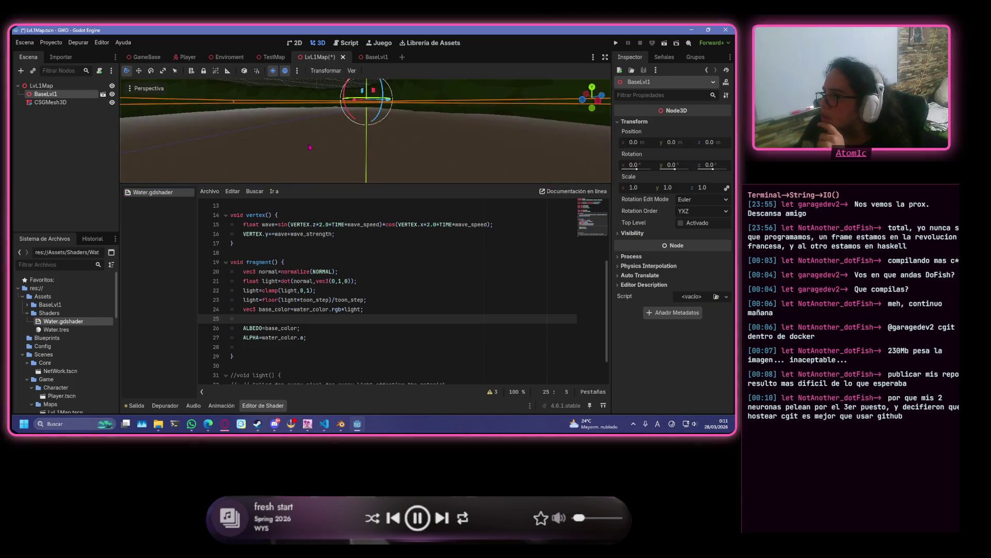
{"action": "scroll", "coordinate": [296, 153], "scroll_direction": "up", "scroll_amount": 3}
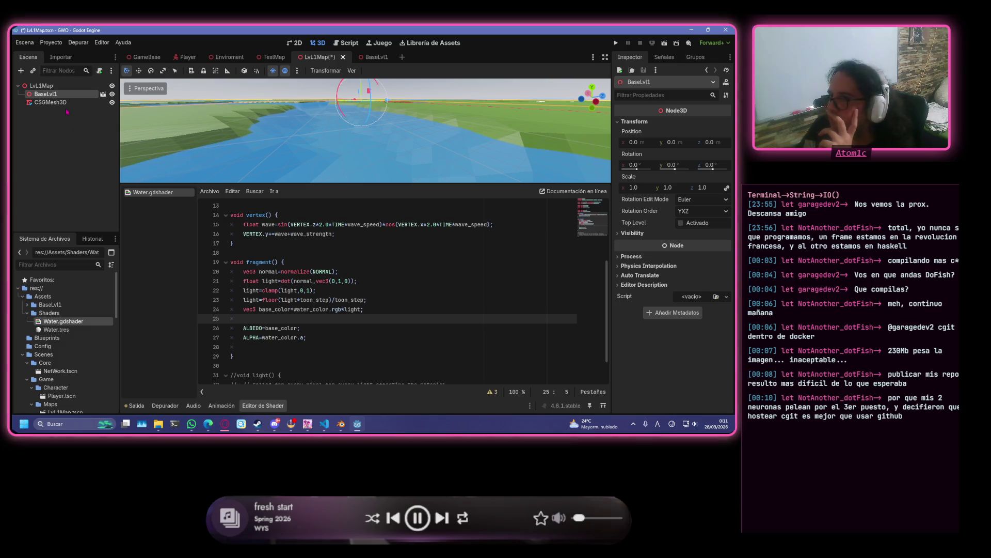
{"action": "left_click", "coordinate": [381, 116]}
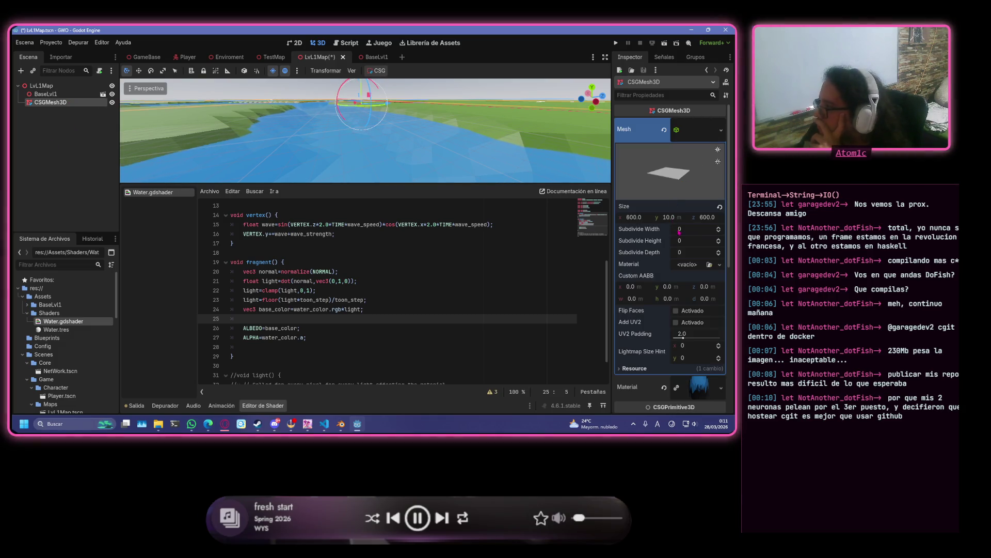
- Return the box's subdivide width to 0 after briefly raising it
{"action": "left_click_drag", "start_coordinate": [719, 231], "coordinate": [722, 234]}
{"action": "left_click", "coordinate": [722, 234]}
{"action": "left_click", "coordinate": [722, 234]}
{"action": "left_click", "coordinate": [723, 234]}
{"action": "left_click", "coordinate": [722, 234]}
{"action": "left_click", "coordinate": [722, 234]}
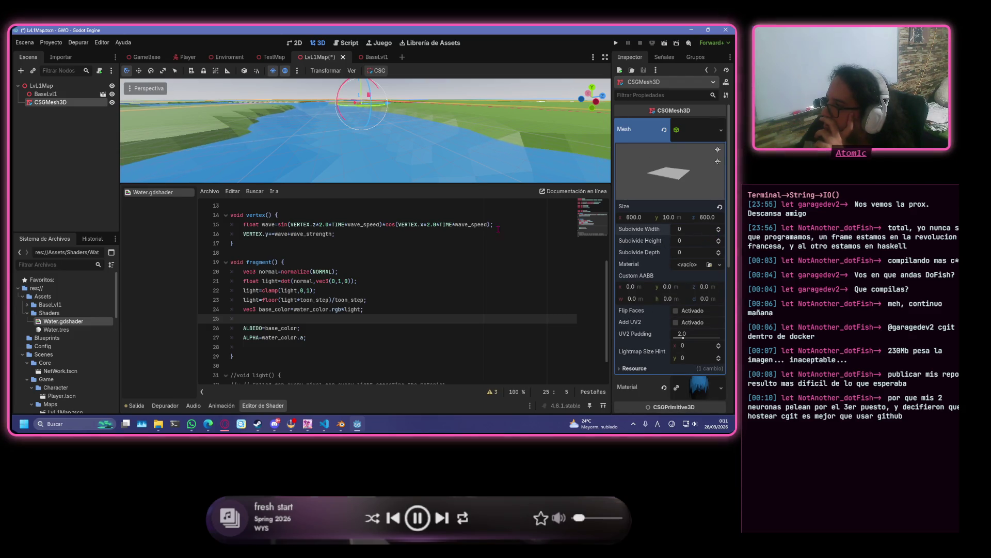
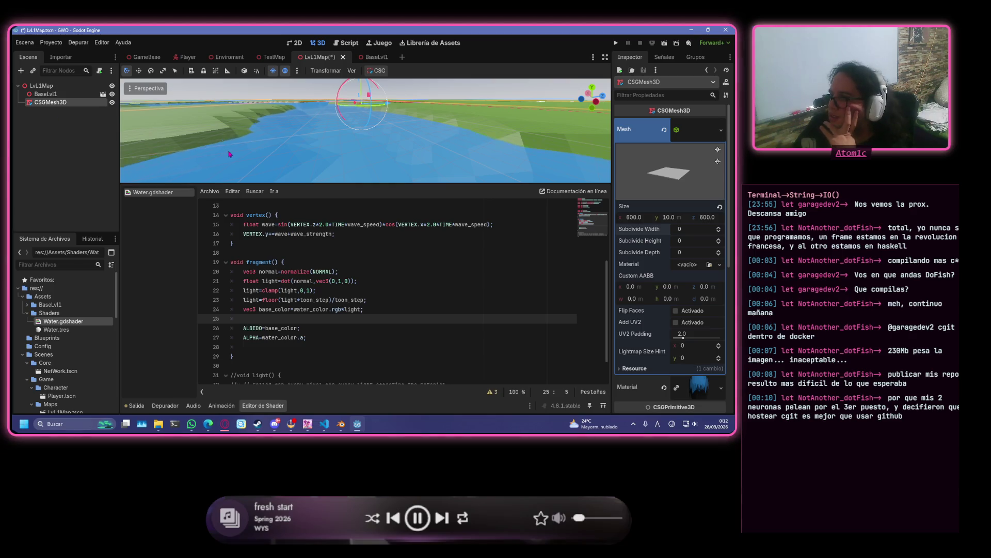
- Try deleting the cosine term from the wave formula on line 15, then undo it
{"action": "scroll", "coordinate": [228, 154], "scroll_direction": "down", "scroll_amount": 3}
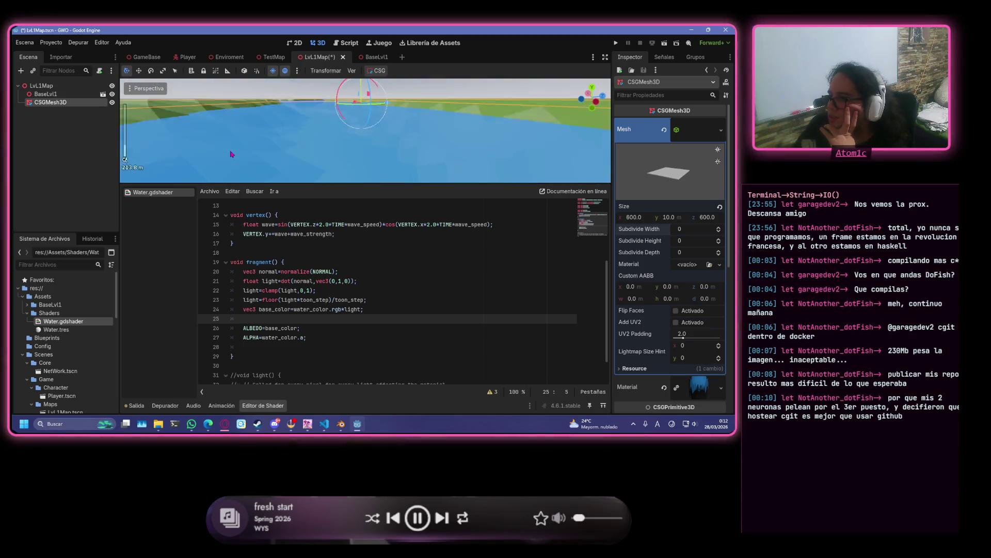
{"action": "scroll", "coordinate": [465, 279], "scroll_direction": "up", "scroll_amount": 2}
{"action": "left_click", "coordinate": [491, 281]}
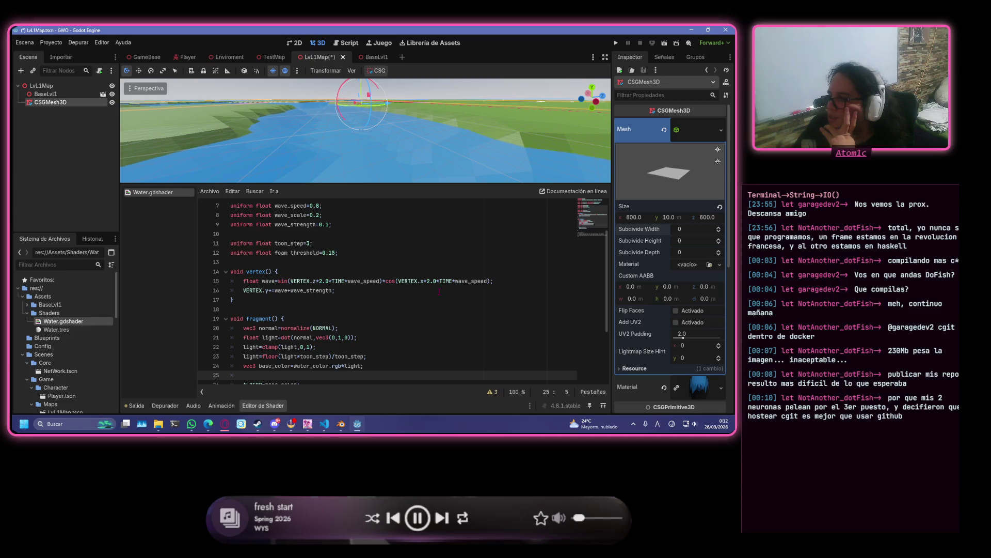
{"action": "left_click_drag", "start_coordinate": [492, 281], "coordinate": [383, 281]}
{"action": "key", "text": "BackSpace"}
{"action": "key", "text": "ctrl+s"}
{"action": "key", "text": "Left"}
{"action": "key", "text": "ctrl+z"}
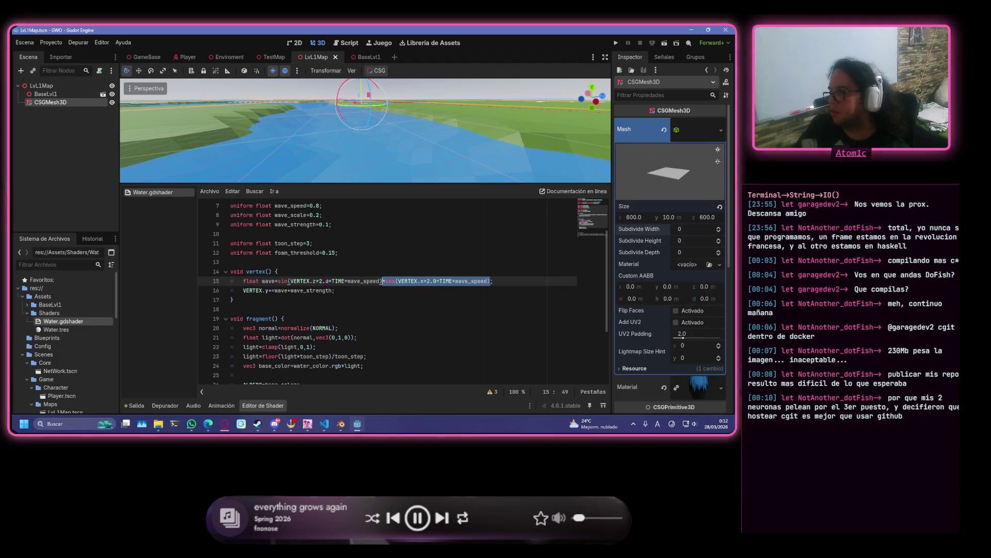
- Change both wave multipliers on line 15 from 2.0 to 4.0 and save Water.gdshader
{"action": "left_click", "coordinate": [321, 281]}
{"action": "key", "text": "BackSpace"}
{"action": "type", "text": "4"}
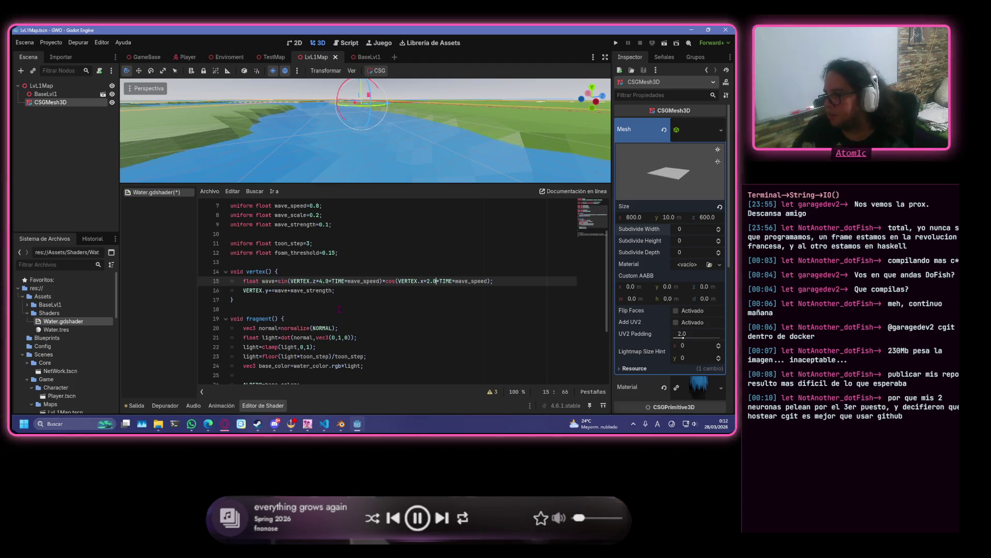
{"action": "key", "text": "Left"}
{"action": "key", "text": "Left"}
{"action": "key", "text": "BackSpace"}
{"action": "type", "text": "4"}
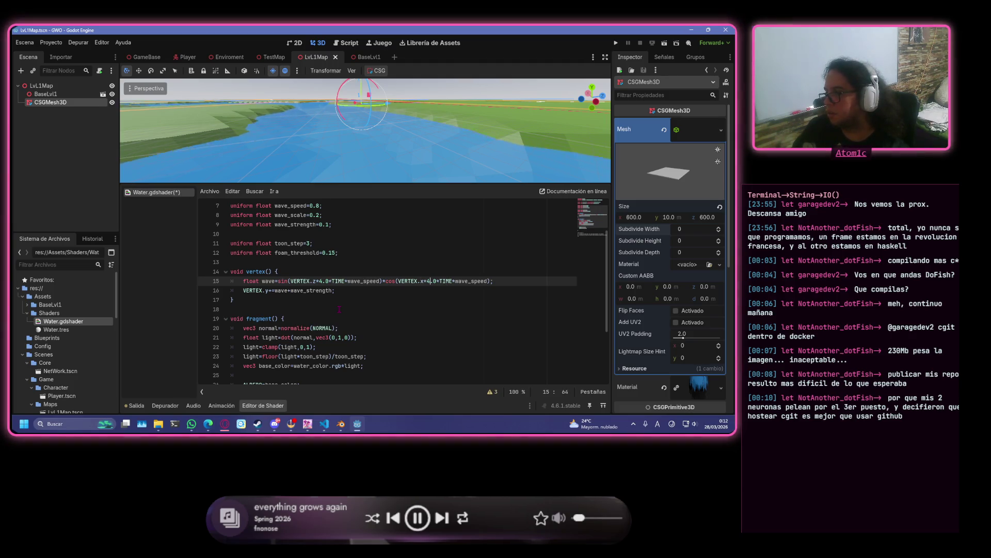
{"action": "left_click", "coordinate": [277, 271]}
{"action": "key", "text": "ctrl+s"}
{"action": "scroll", "coordinate": [277, 143], "scroll_direction": "down", "scroll_amount": 1}
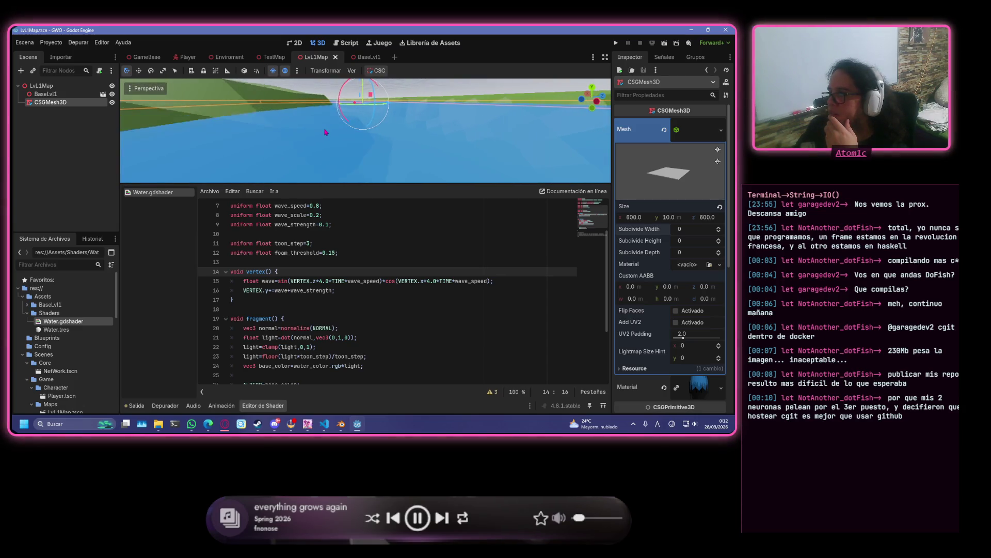
{"action": "scroll", "coordinate": [310, 129], "scroll_direction": "down", "scroll_amount": 5}
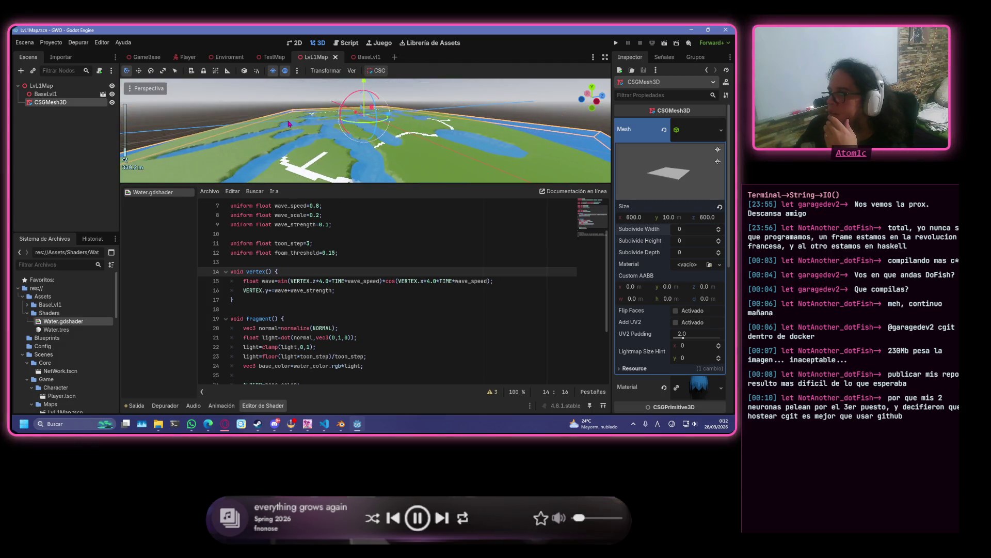
{"action": "scroll", "coordinate": [370, 152], "scroll_direction": "up", "scroll_amount": 5}
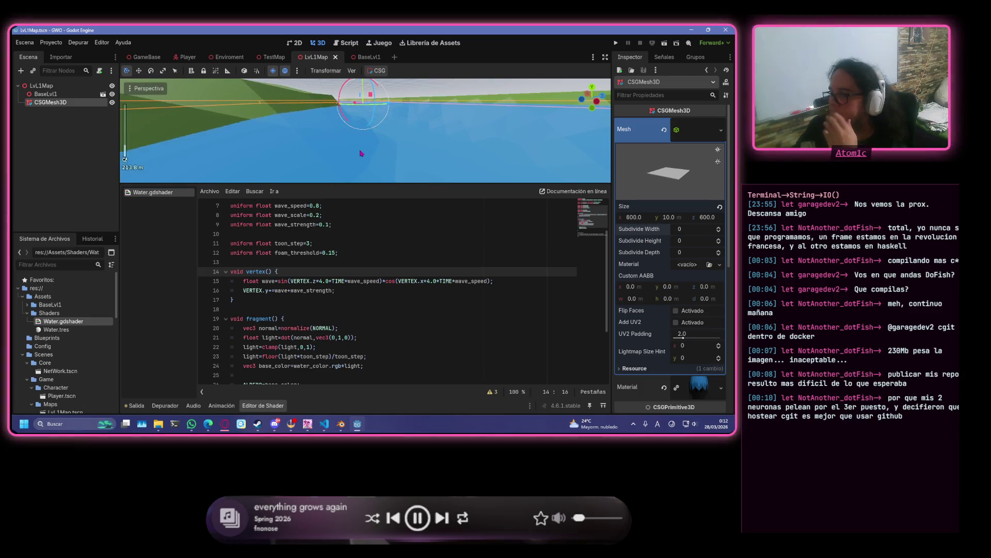
{"action": "left_click_drag", "start_coordinate": [361, 153], "coordinate": [350, 153]}
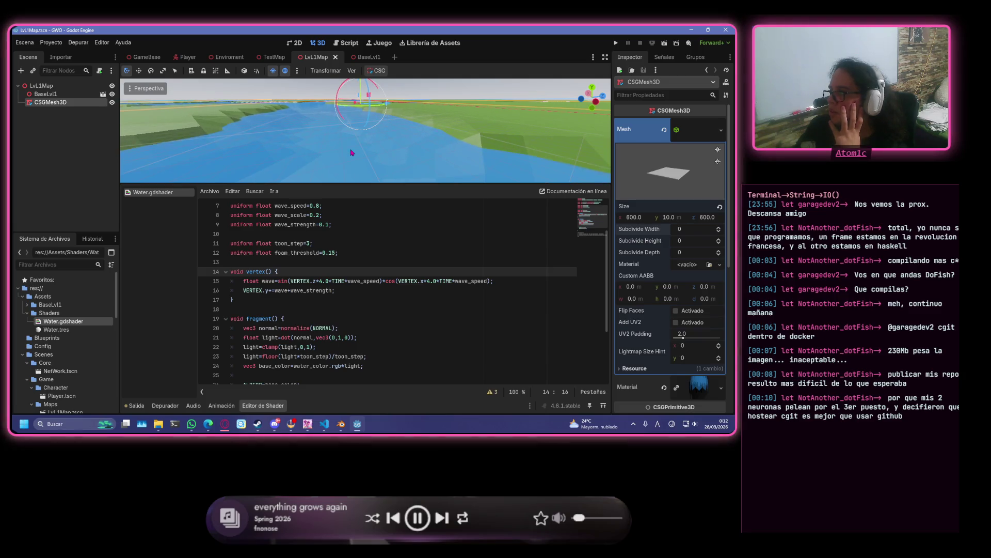
{"action": "double_click", "coordinate": [719, 250]}
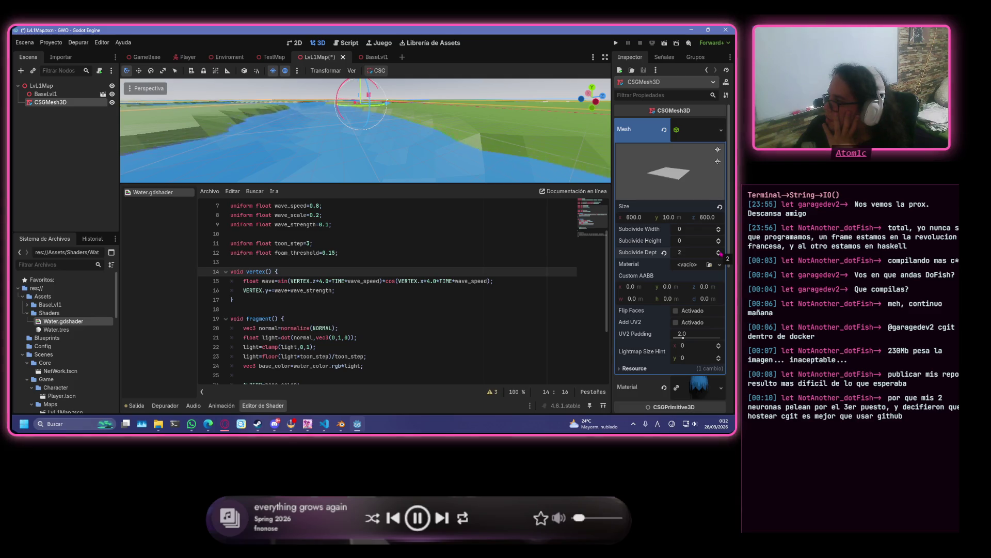
{"action": "double_click", "coordinate": [720, 254]}
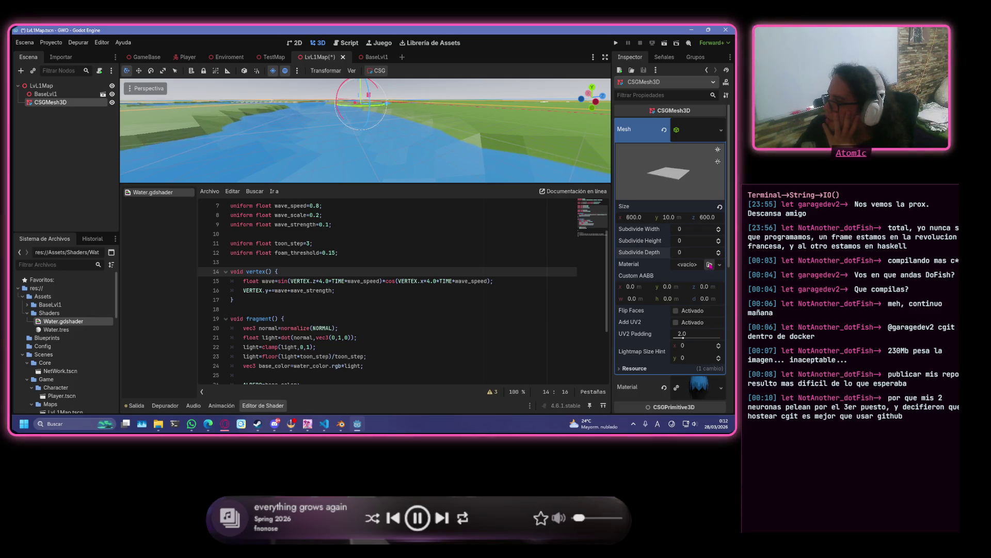
{"action": "left_click", "coordinate": [721, 265]}
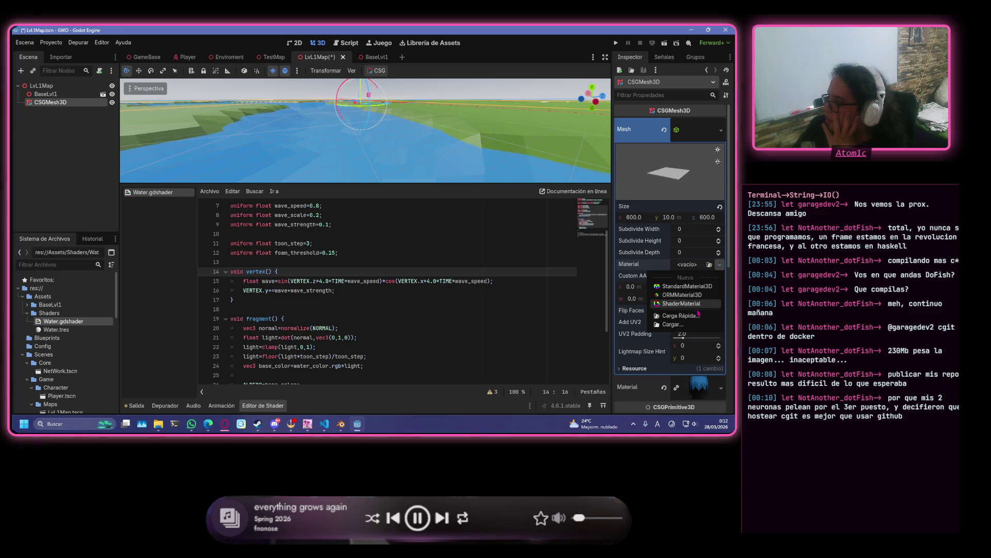
- Quick-load the blue water material onto the water mesh's Material slot
{"action": "left_click", "coordinate": [679, 316]}
{"action": "double_click", "coordinate": [261, 157]}
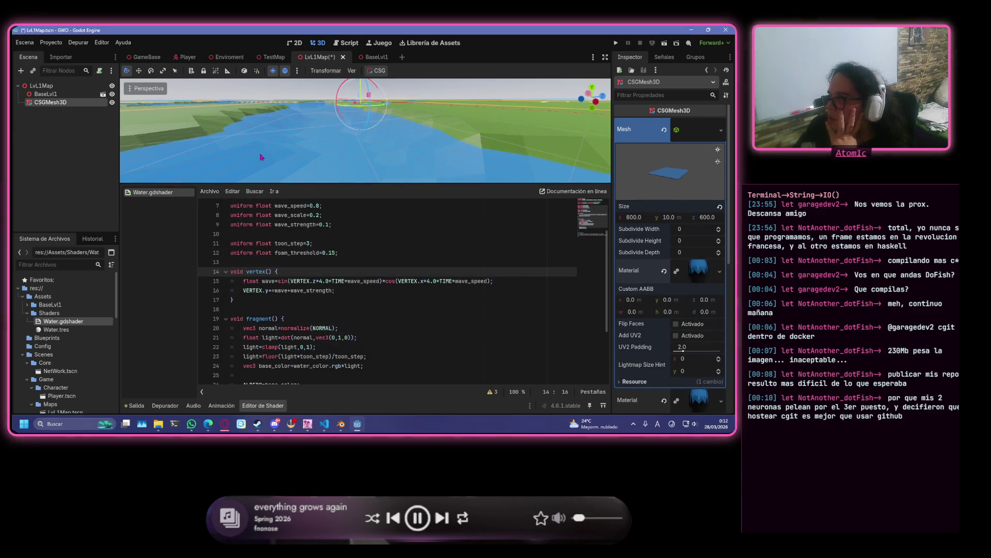
{"action": "left_click", "coordinate": [721, 401]}
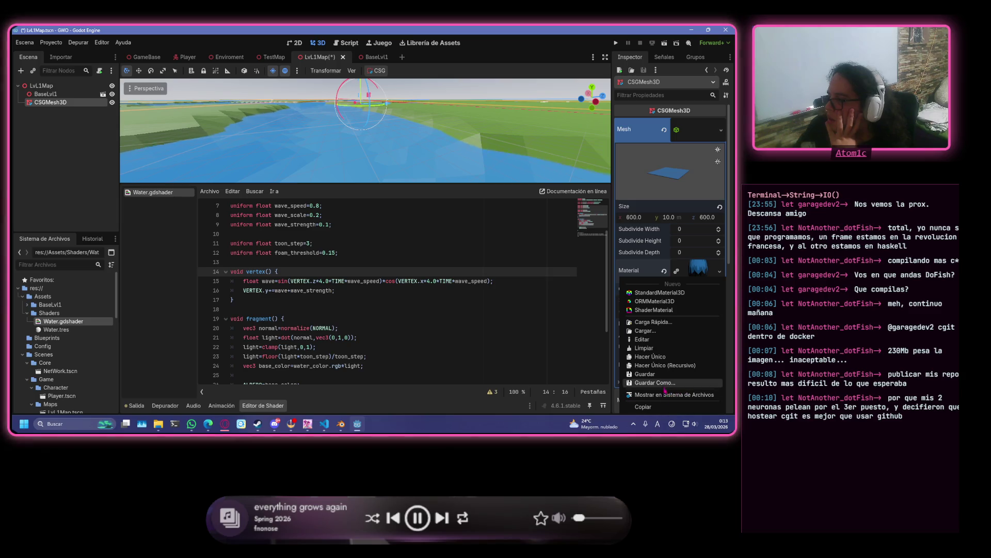
{"action": "left_click", "coordinate": [682, 355]}
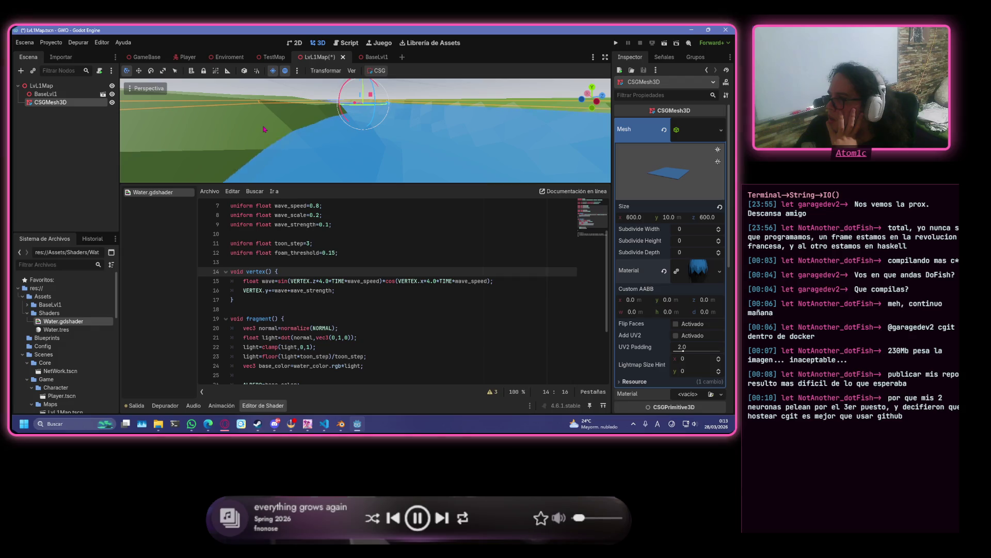
- Delete the unused wave_scale uniform line from Water.gdshader and save it
{"action": "scroll", "coordinate": [407, 279], "scroll_direction": "up", "scroll_amount": 1}
{"action": "scroll", "coordinate": [407, 278], "scroll_direction": "up", "scroll_amount": 1}
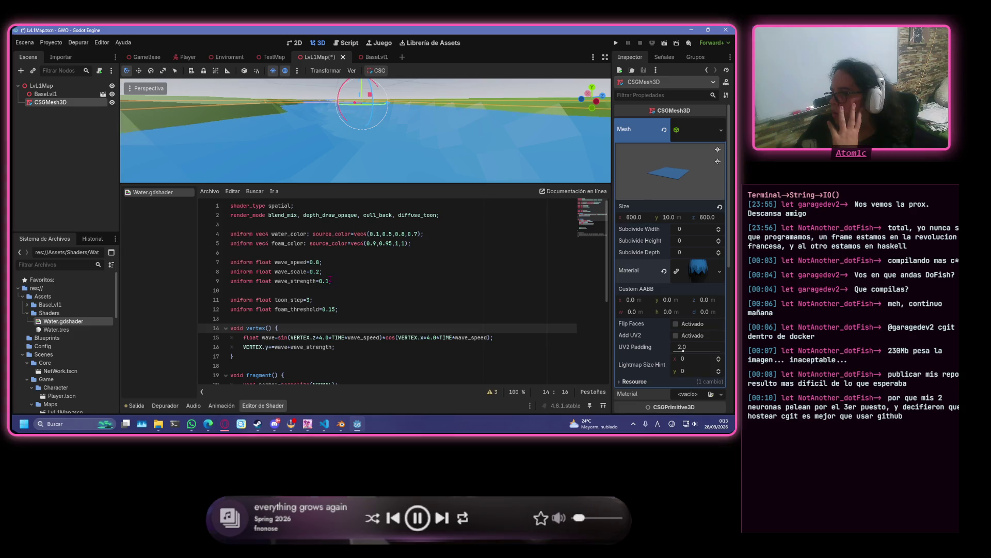
{"action": "triple_click", "coordinate": [331, 271]}
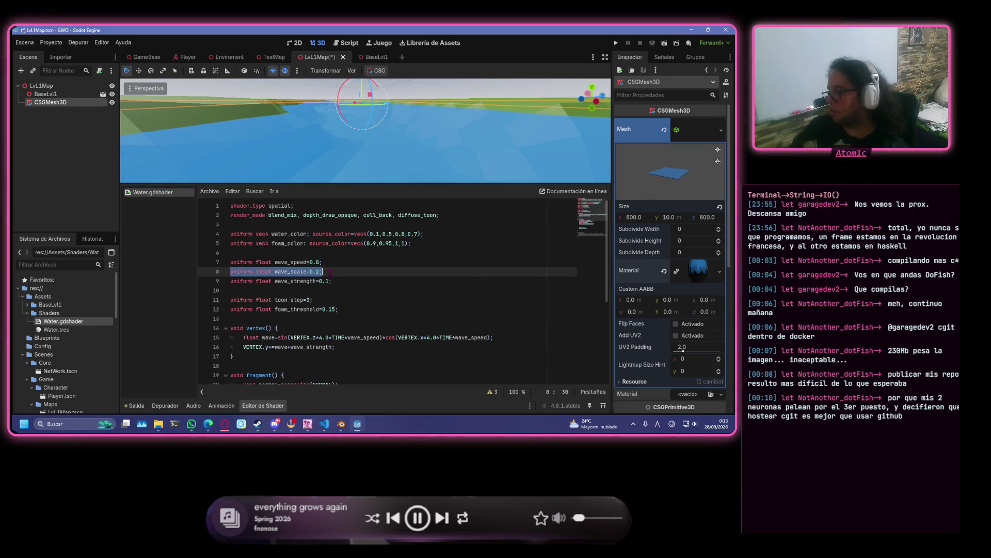
{"action": "key", "text": "BackSpace"}
{"action": "key", "text": "BackSpace"}
{"action": "key", "text": "ctrl+s"}
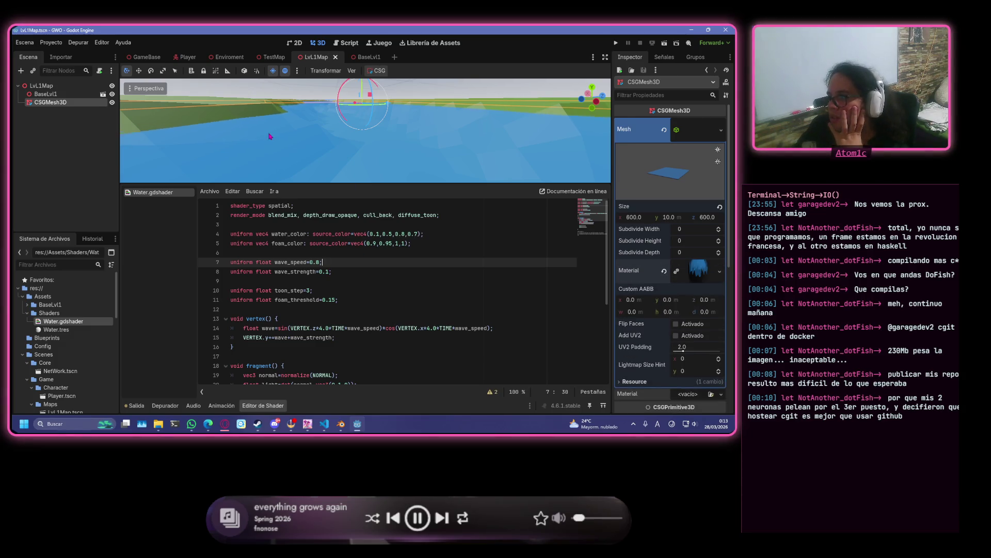
{"action": "scroll", "coordinate": [360, 301], "scroll_direction": "down", "scroll_amount": 2}
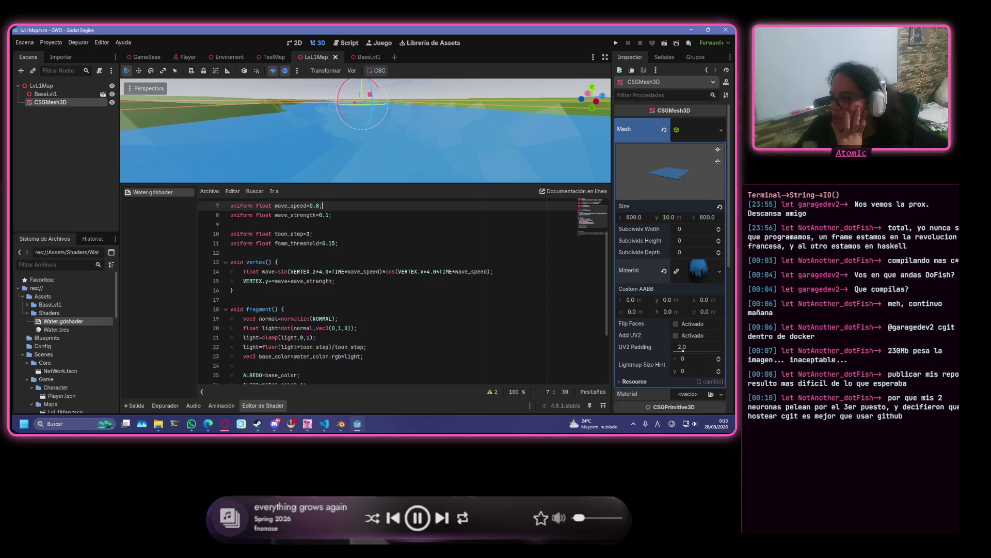
{"action": "scroll", "coordinate": [349, 358], "scroll_direction": "down", "scroll_amount": 2}
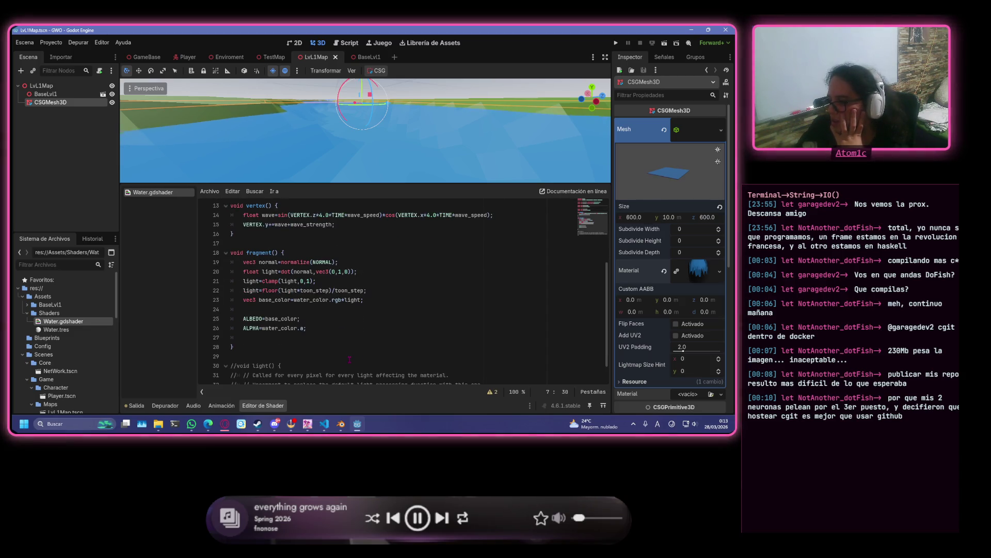
{"action": "scroll", "coordinate": [329, 350], "scroll_direction": "up", "scroll_amount": 1}
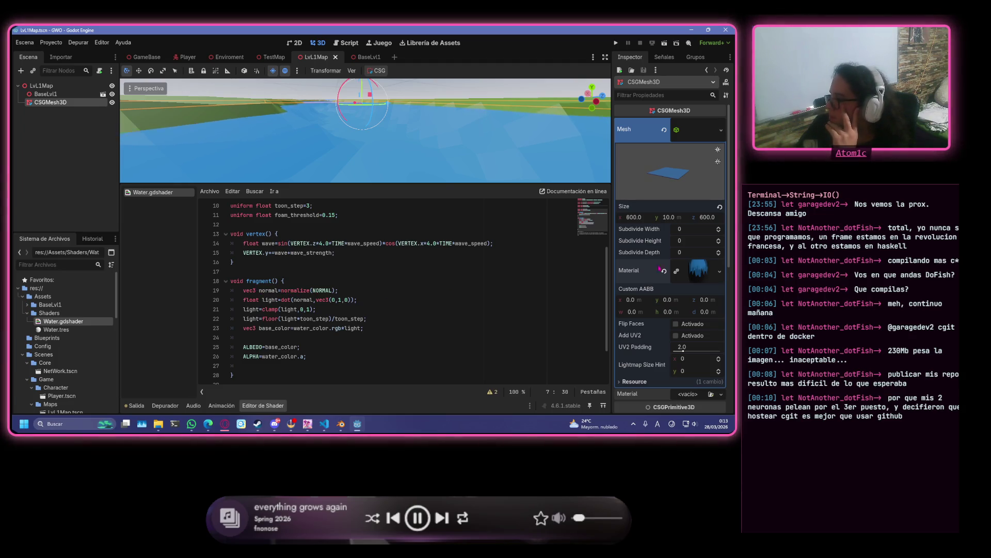
{"action": "left_click", "coordinate": [667, 218]}
{"action": "type", "text": "20"}
{"action": "key", "text": "Return"}
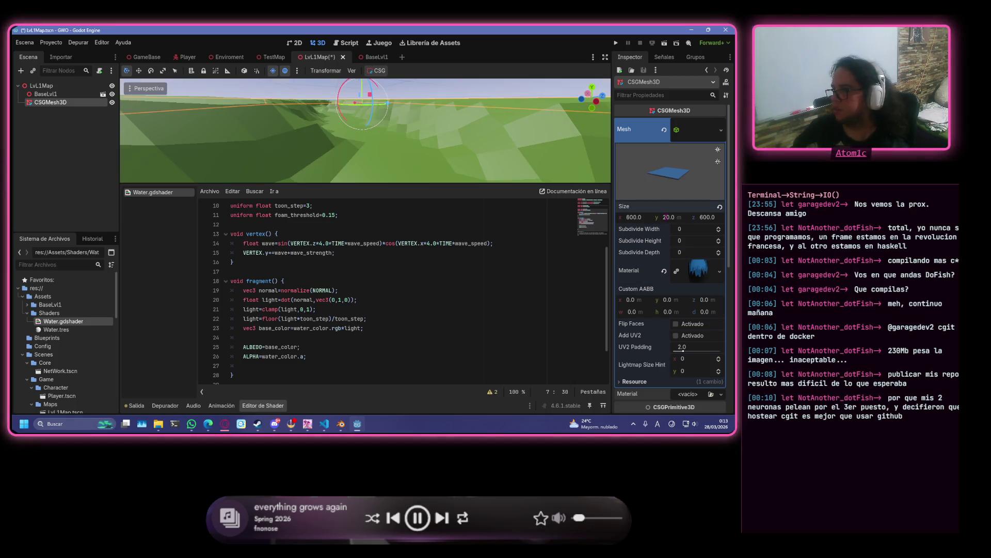
{"action": "scroll", "coordinate": [365, 83], "scroll_direction": "down", "scroll_amount": 5}
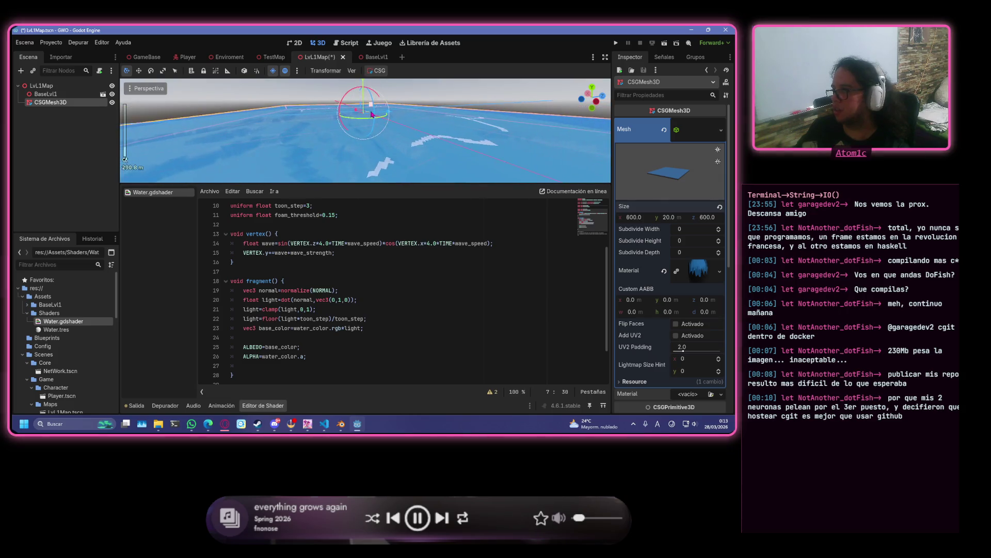
{"action": "scroll", "coordinate": [451, 98], "scroll_direction": "down", "scroll_amount": 5}
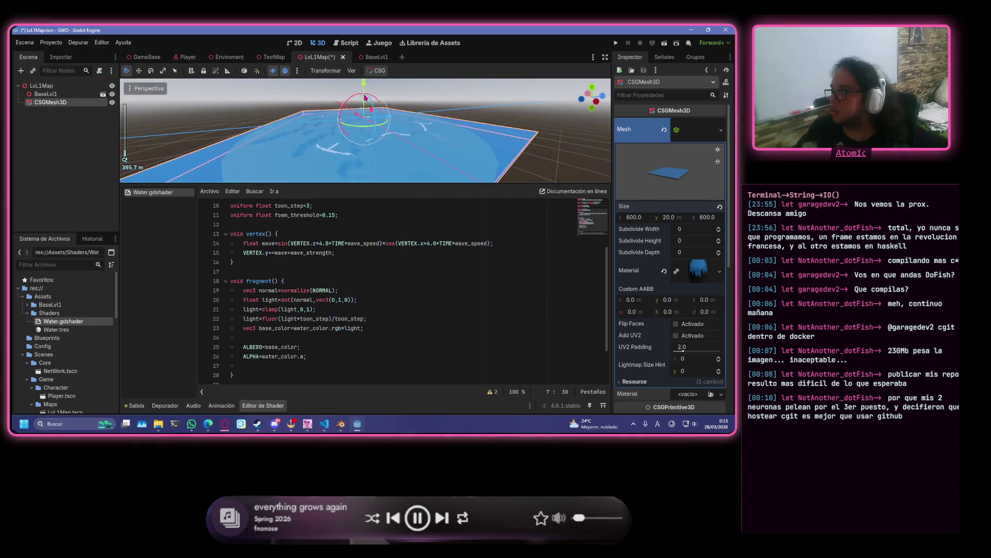
{"action": "scroll", "coordinate": [450, 95], "scroll_direction": "up", "scroll_amount": 2}
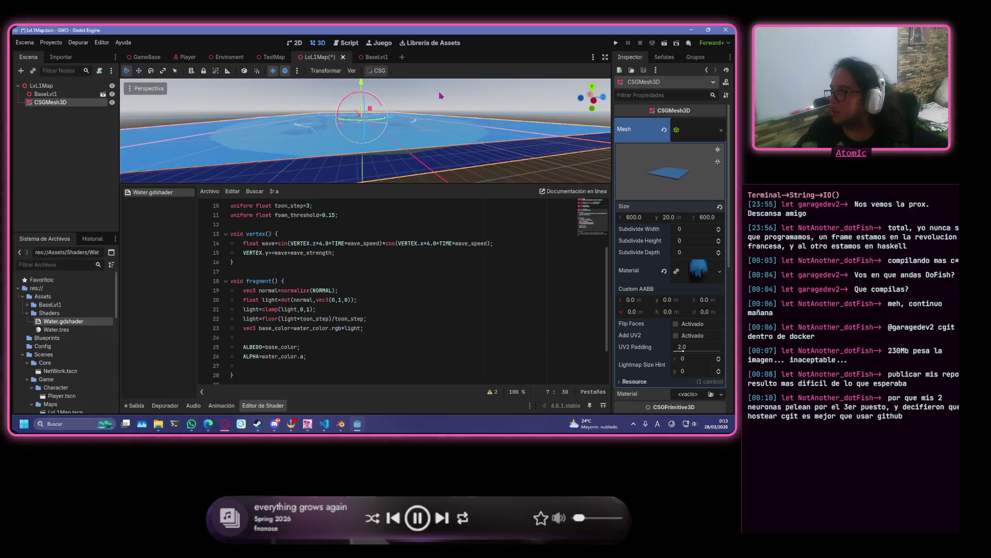
{"action": "scroll", "coordinate": [444, 97], "scroll_direction": "up", "scroll_amount": 1}
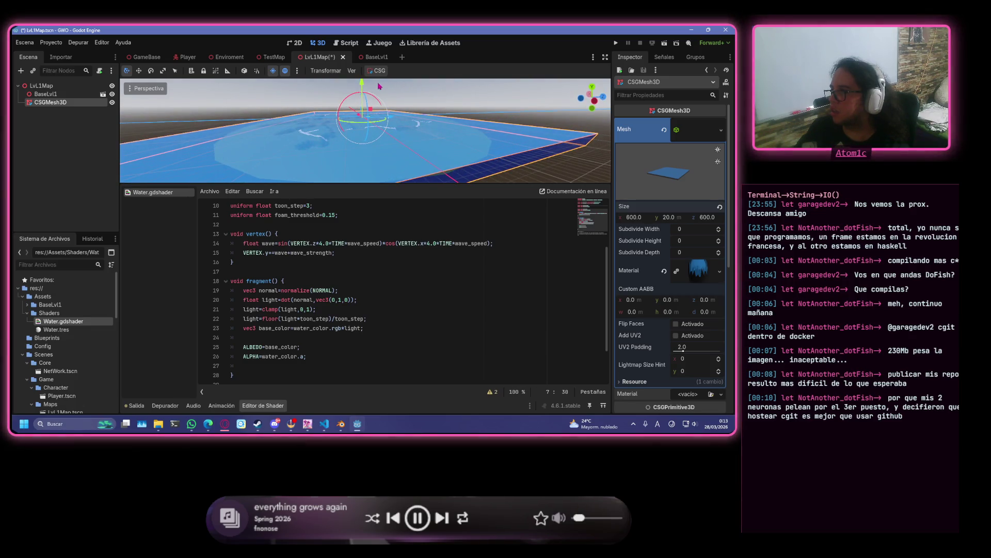
{"action": "mouse_move", "coordinate": [364, 89]}
{"action": "left_mouse_down"}
{"action": "mouse_move", "coordinate": [367, 119]}
{"action": "mouse_move", "coordinate": [377, 93]}
{"action": "left_mouse_up"}
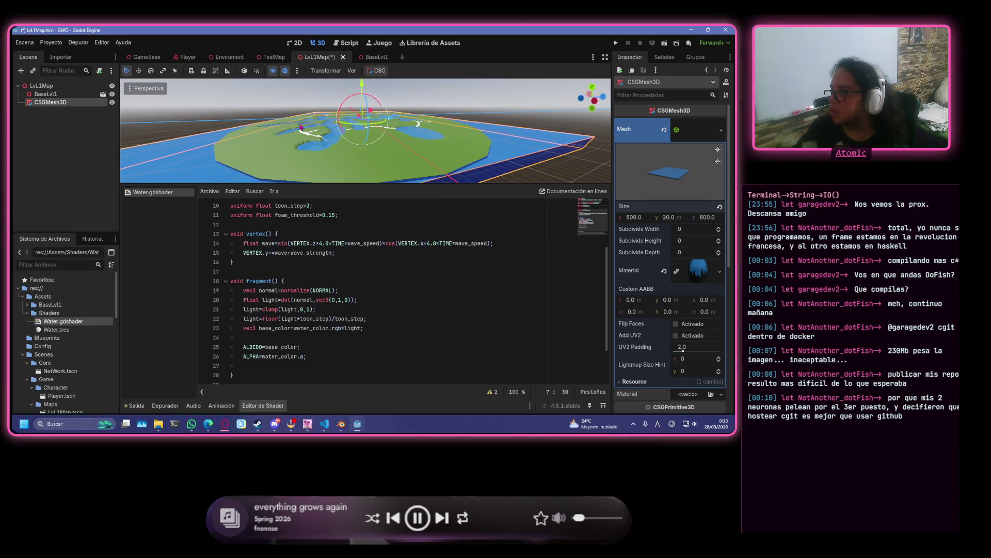
{"action": "scroll", "coordinate": [313, 135], "scroll_direction": "up", "scroll_amount": 5}
{"action": "scroll", "coordinate": [317, 134], "scroll_direction": "up", "scroll_amount": 5}
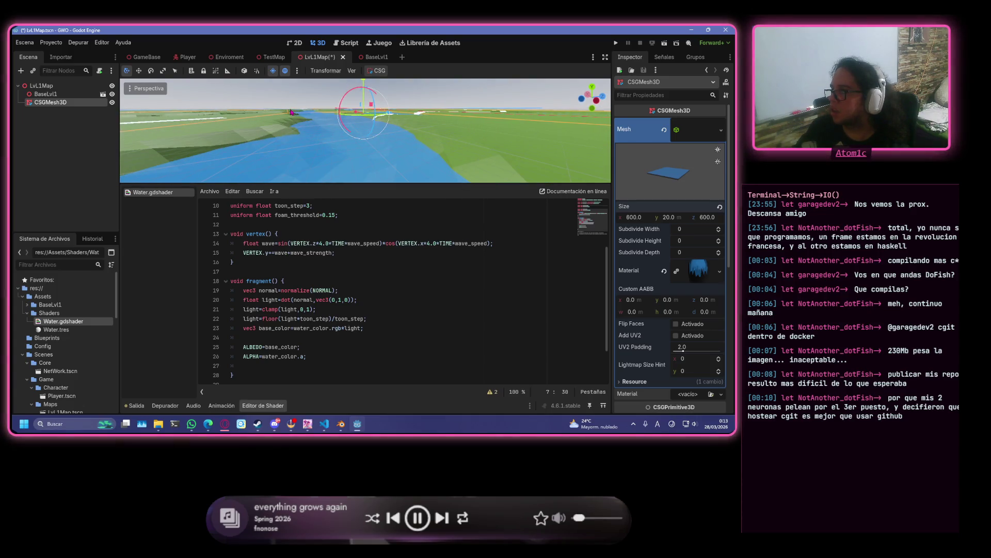
{"action": "scroll", "coordinate": [294, 116], "scroll_direction": "up", "scroll_amount": 3}
{"action": "left_click", "coordinate": [379, 43]}
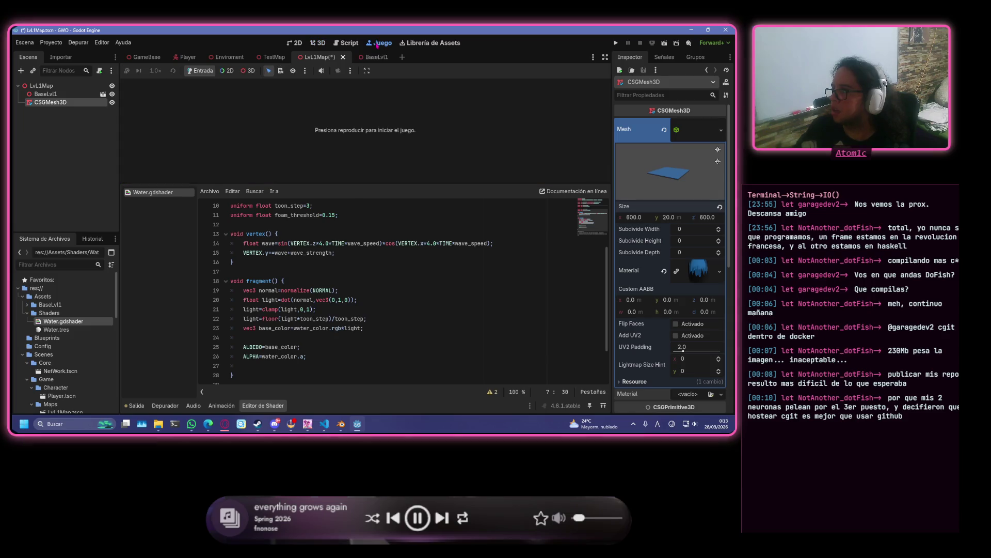
{"action": "left_click", "coordinate": [42, 86]}
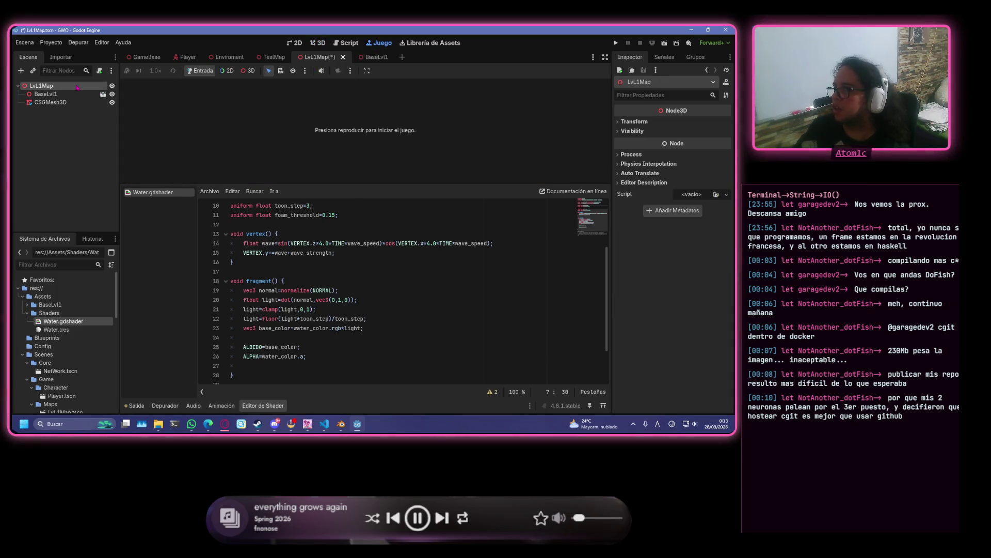
{"action": "left_click", "coordinate": [317, 43]}
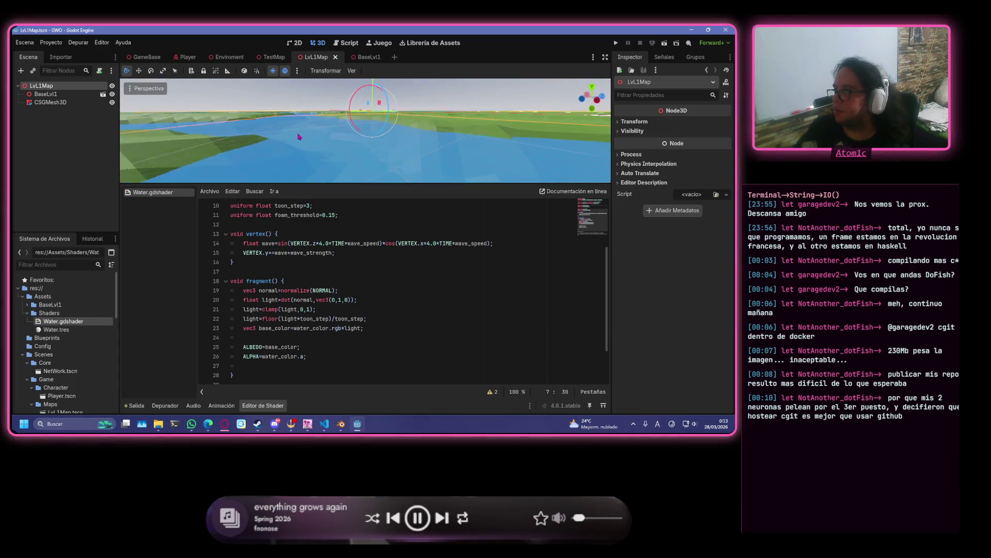
{"action": "scroll", "coordinate": [290, 138], "scroll_direction": "up", "scroll_amount": 5}
{"action": "scroll", "coordinate": [277, 139], "scroll_direction": "up", "scroll_amount": 3}
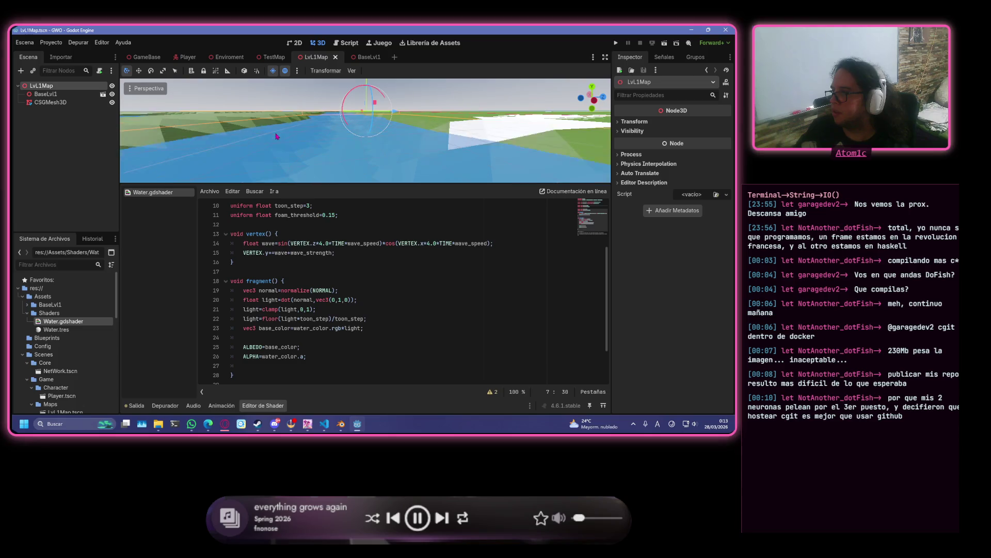
{"action": "scroll", "coordinate": [282, 120], "scroll_direction": "down", "scroll_amount": 4}
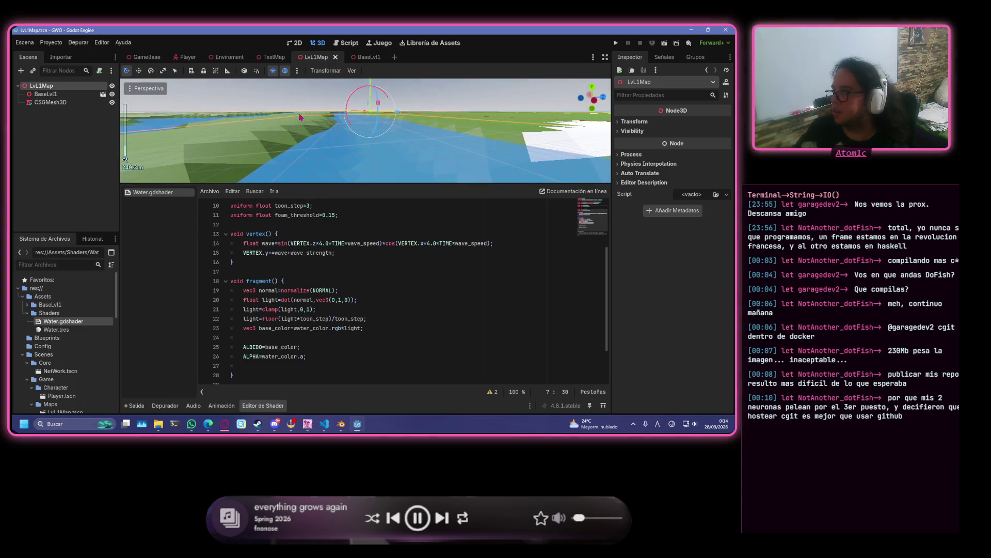
{"action": "scroll", "coordinate": [298, 118], "scroll_direction": "up", "scroll_amount": 5}
{"action": "scroll", "coordinate": [299, 114], "scroll_direction": "down", "scroll_amount": 5}
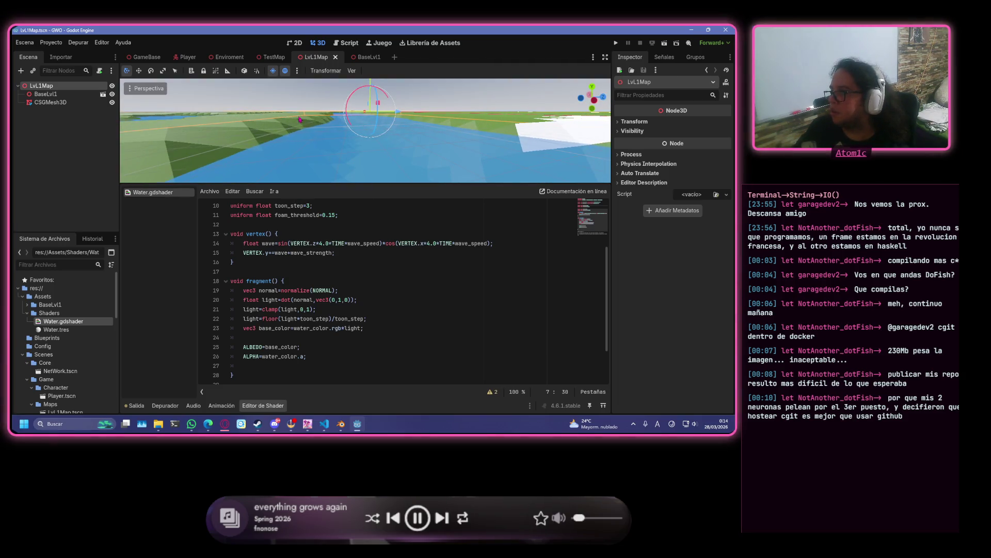
{"action": "scroll", "coordinate": [389, 147], "scroll_direction": "down", "scroll_amount": 3}
{"action": "scroll", "coordinate": [389, 146], "scroll_direction": "up", "scroll_amount": 4}
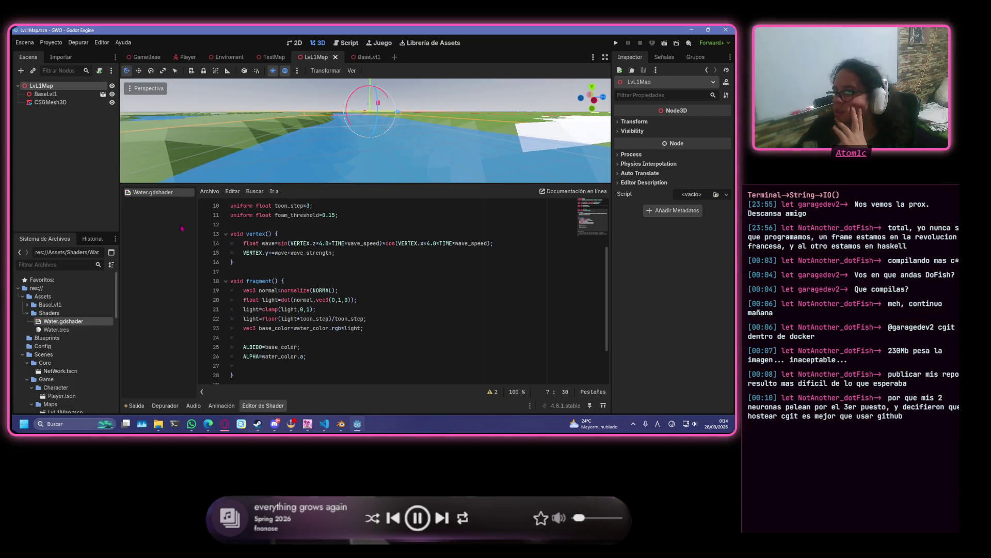
- Switch to the Script workspace and enlarge the Player.gd code panel
{"action": "left_click", "coordinate": [343, 43]}
{"action": "scroll", "coordinate": [358, 111], "scroll_direction": "up", "scroll_amount": 5}
{"action": "scroll", "coordinate": [358, 111], "scroll_direction": "down", "scroll_amount": 5}
{"action": "scroll", "coordinate": [361, 115], "scroll_direction": "up", "scroll_amount": 5}
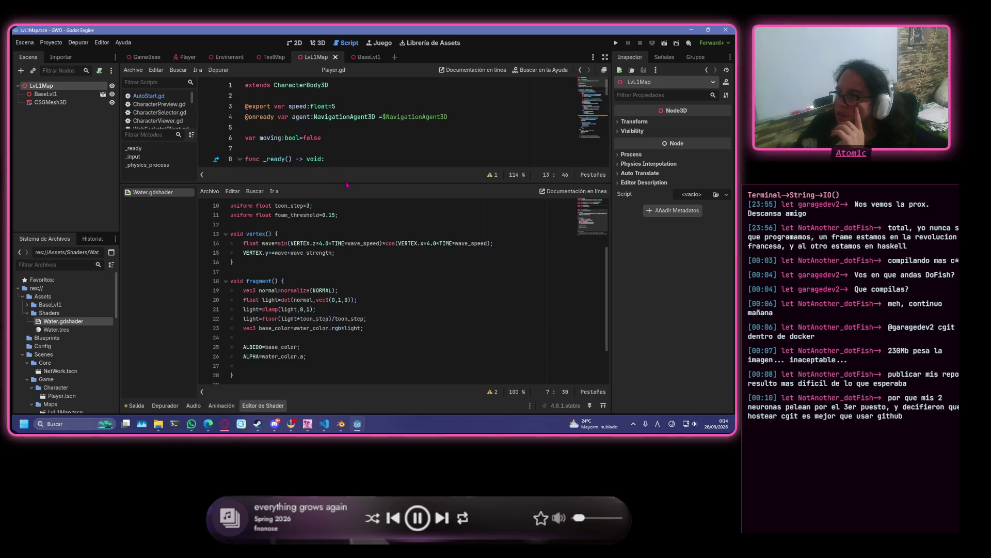
{"action": "left_click_drag", "start_coordinate": [376, 183], "coordinate": [376, 282]}
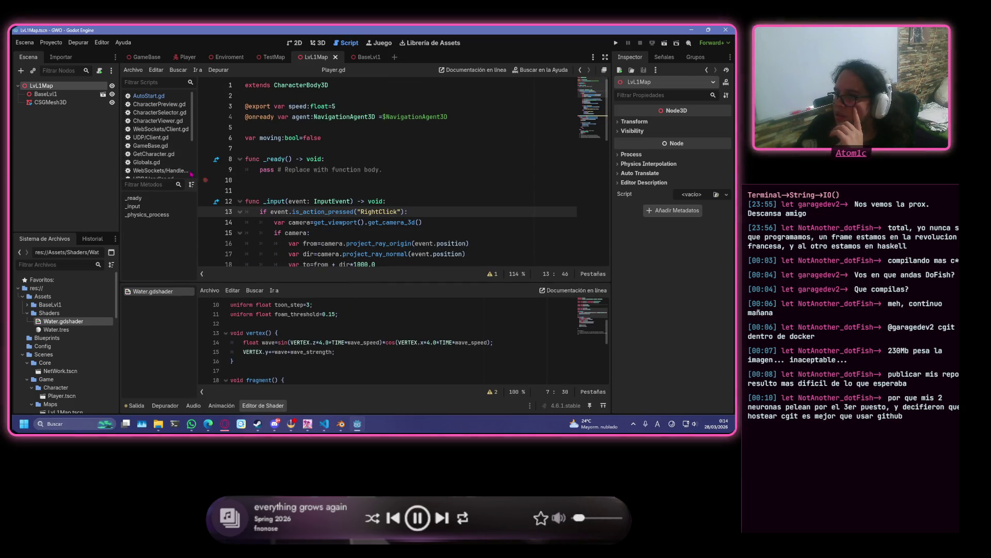
- Select the BaseLvl1 node and scroll through the script code
{"action": "left_click", "coordinate": [63, 97]}
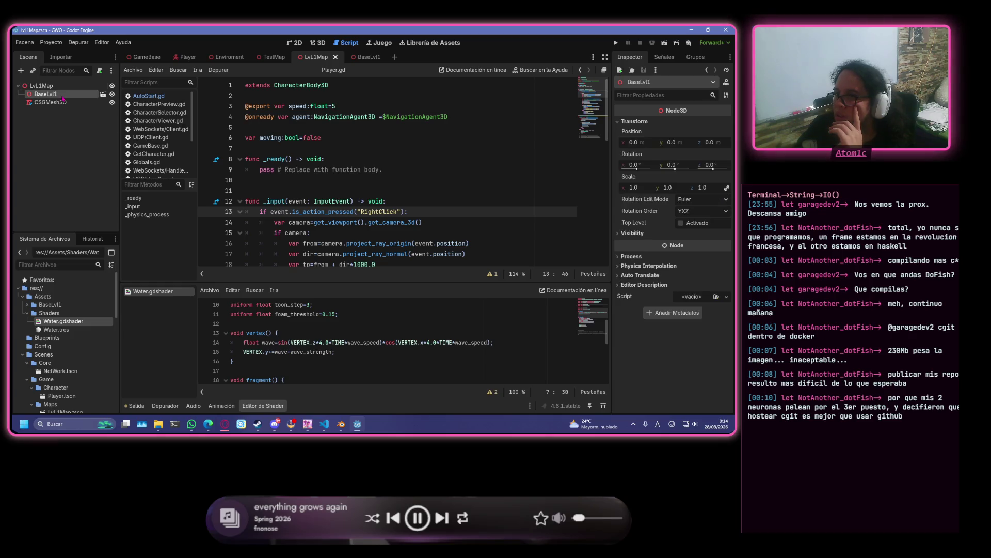
{"action": "left_click", "coordinate": [417, 110]}
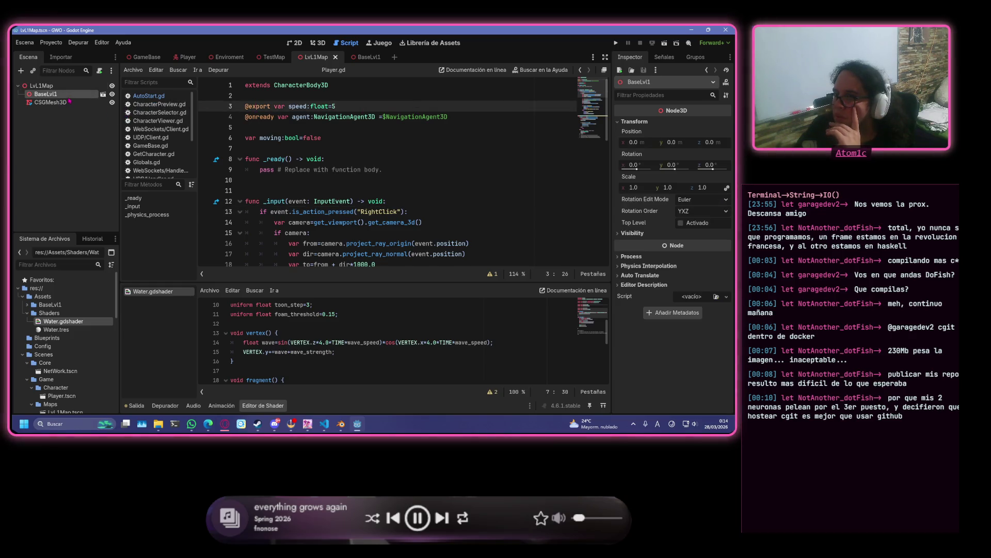
{"action": "scroll", "coordinate": [344, 167], "scroll_direction": "down", "scroll_amount": 12}
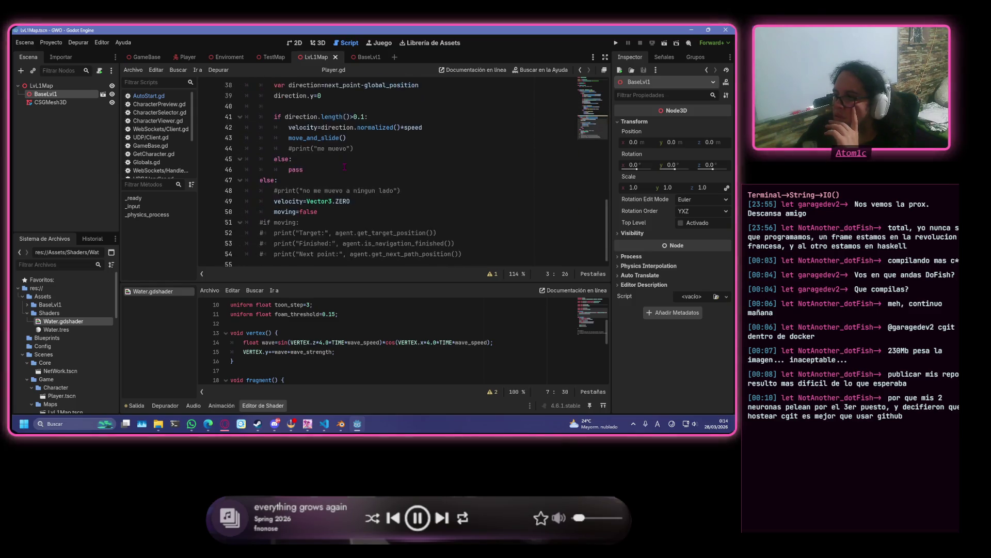
{"action": "scroll", "coordinate": [344, 166], "scroll_direction": "up", "scroll_amount": 4}
{"action": "scroll", "coordinate": [160, 121], "scroll_direction": "down", "scroll_amount": 1}
{"action": "scroll", "coordinate": [159, 120], "scroll_direction": "down", "scroll_amount": 3}
{"action": "scroll", "coordinate": [167, 149], "scroll_direction": "up", "scroll_amount": 3}
- Open GameBase.gd and comment out the TestMap preload line
{"action": "left_click", "coordinate": [151, 122]}
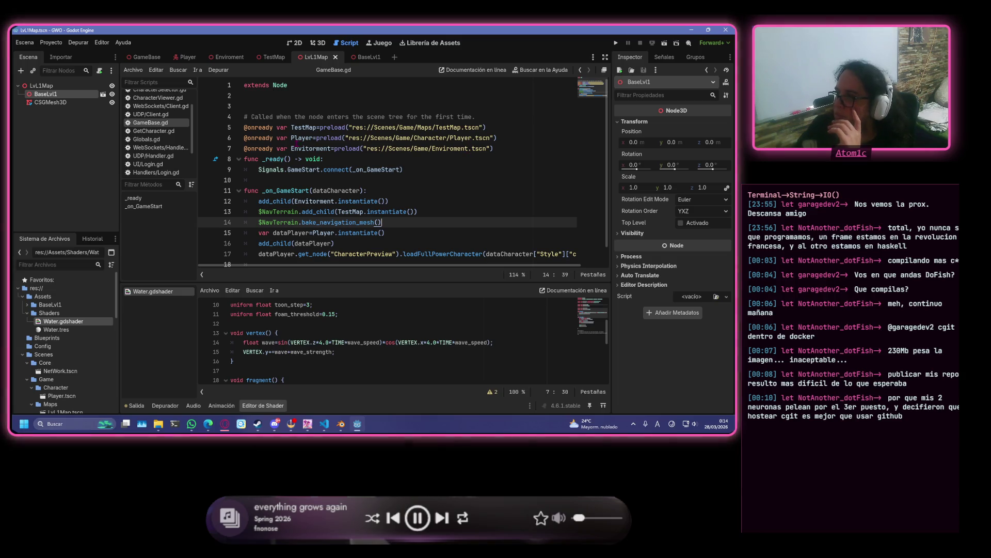
{"action": "left_click", "coordinate": [248, 128]}
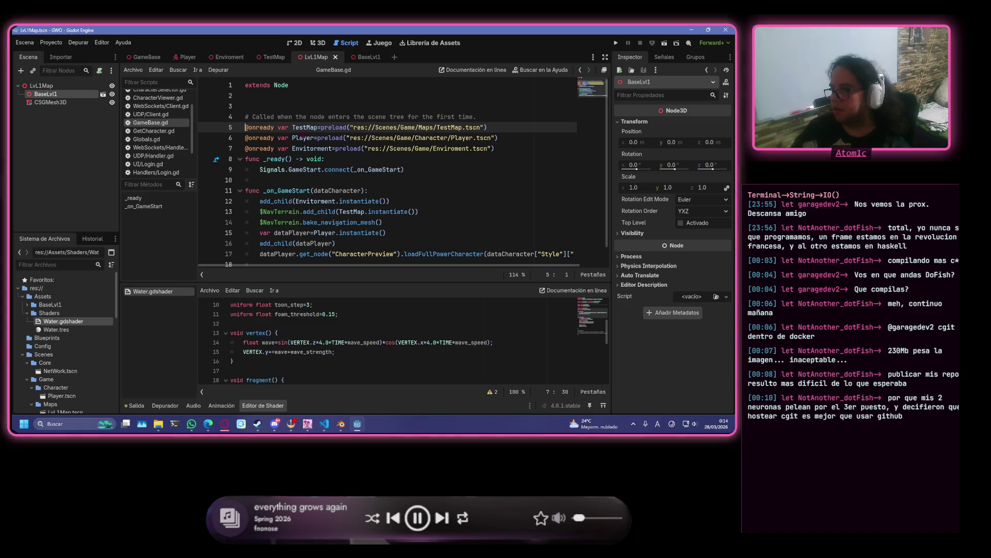
{"action": "type", "text": "#"}
{"action": "left_click", "coordinate": [511, 129]}
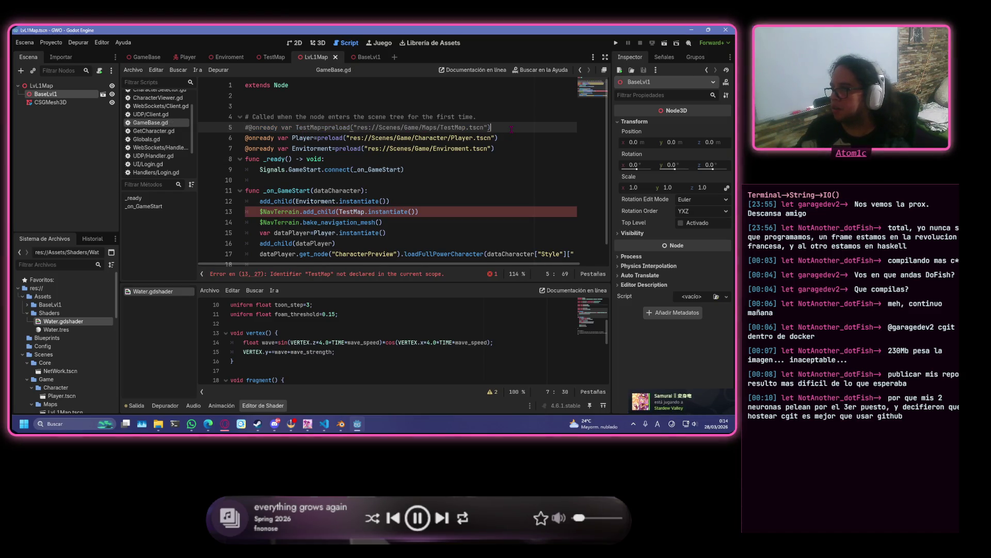
{"action": "key", "text": "Return"}
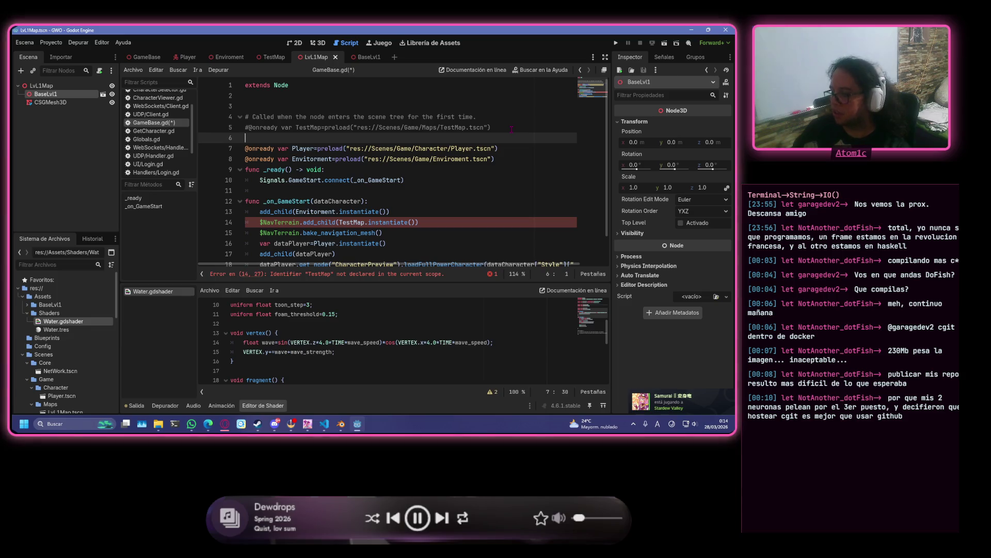
{"action": "type", "text": "@onready f"}
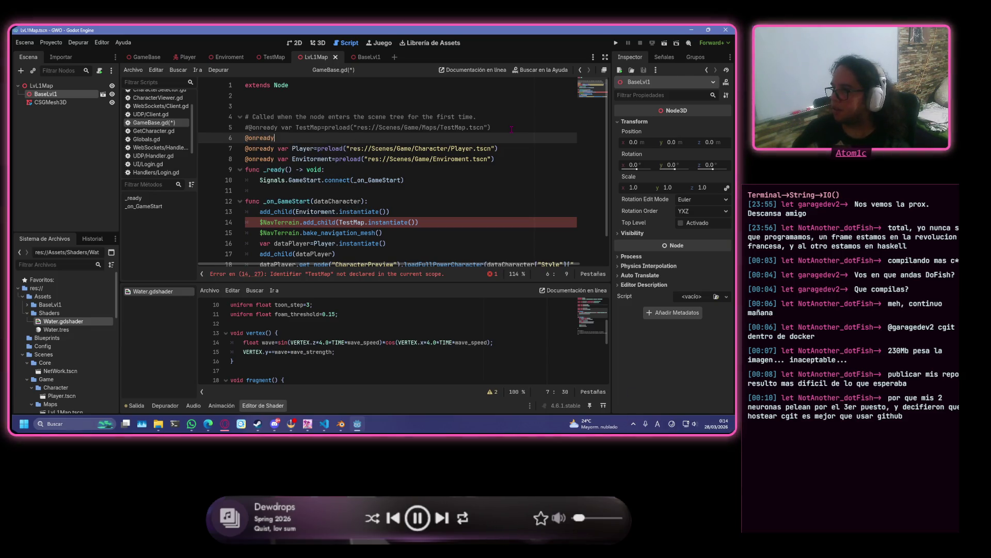
{"action": "key", "text": "BackSpace"}
{"action": "type", "text": "var "}
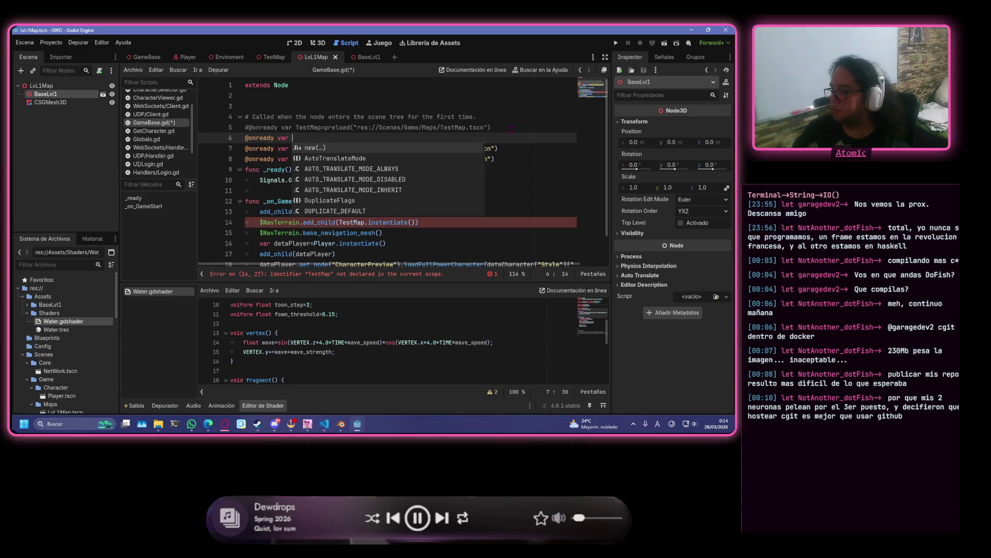
{"action": "type", "text": "Baser"}
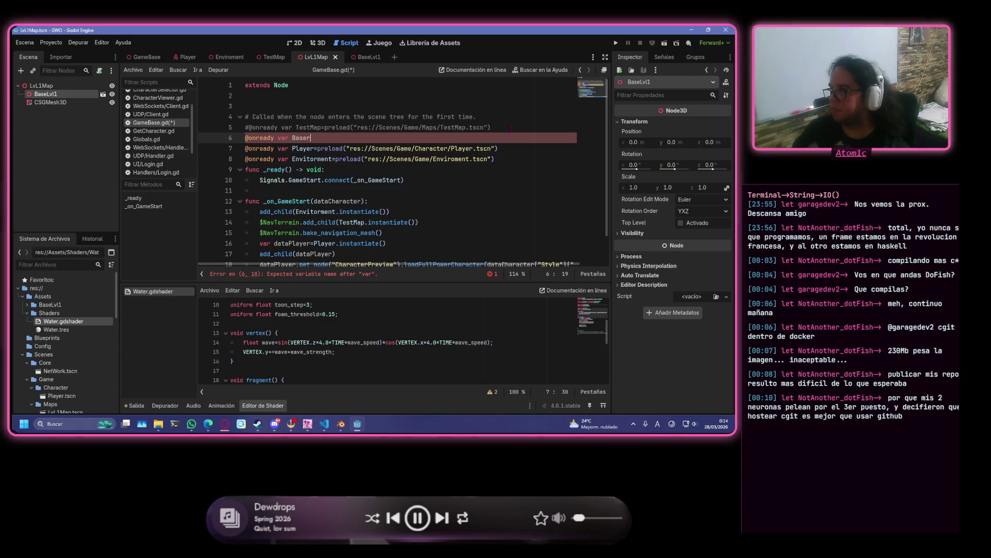
{"action": "key", "text": "BackSpace"}
{"action": "type", "text": "Lvl"}
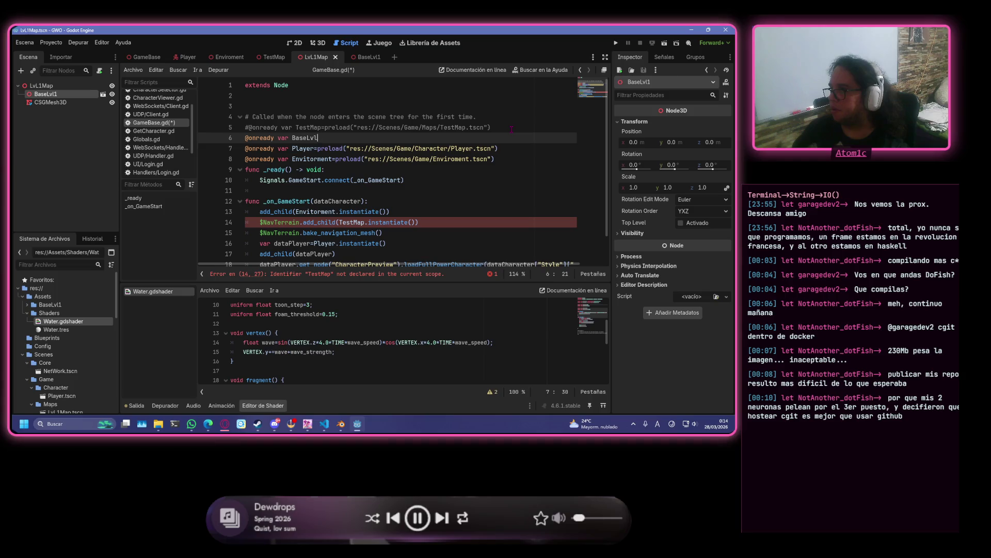
{"action": "type", "text": "1=preload("}
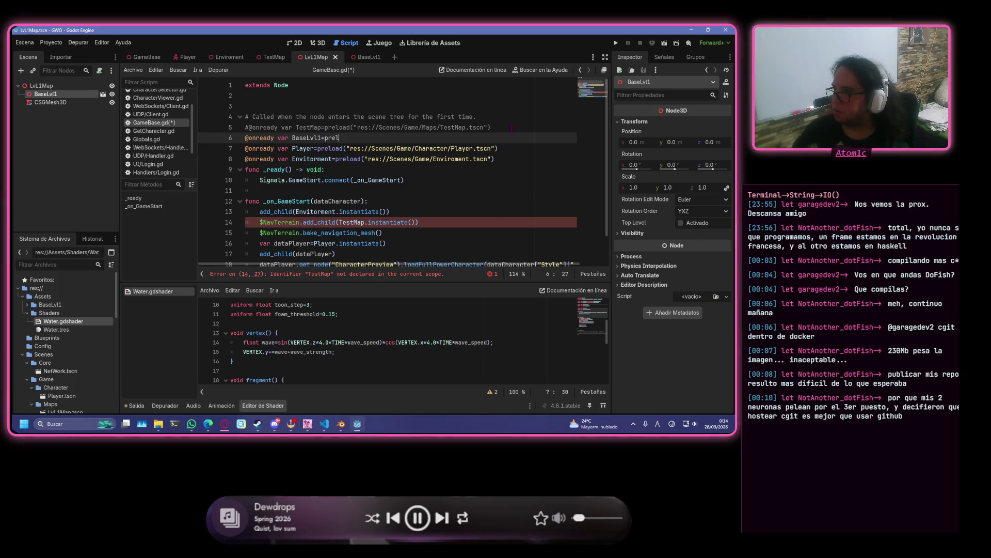
{"action": "key", "text": "Down"}
{"action": "key", "text": "Down"}
{"action": "key", "text": "Down"}
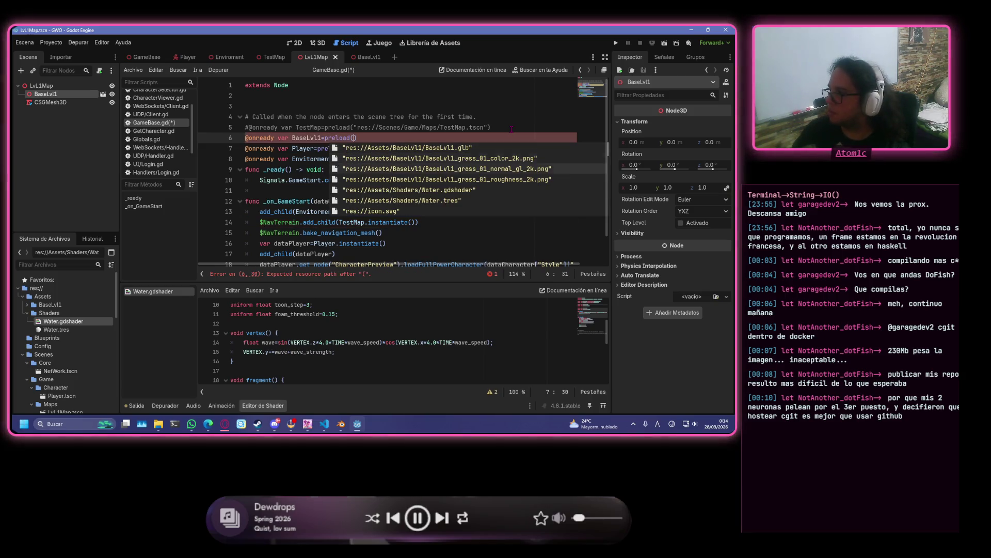
{"action": "key", "text": "Down"}
{"action": "key", "text": "Down"}
{"action": "key", "text": "Down"}
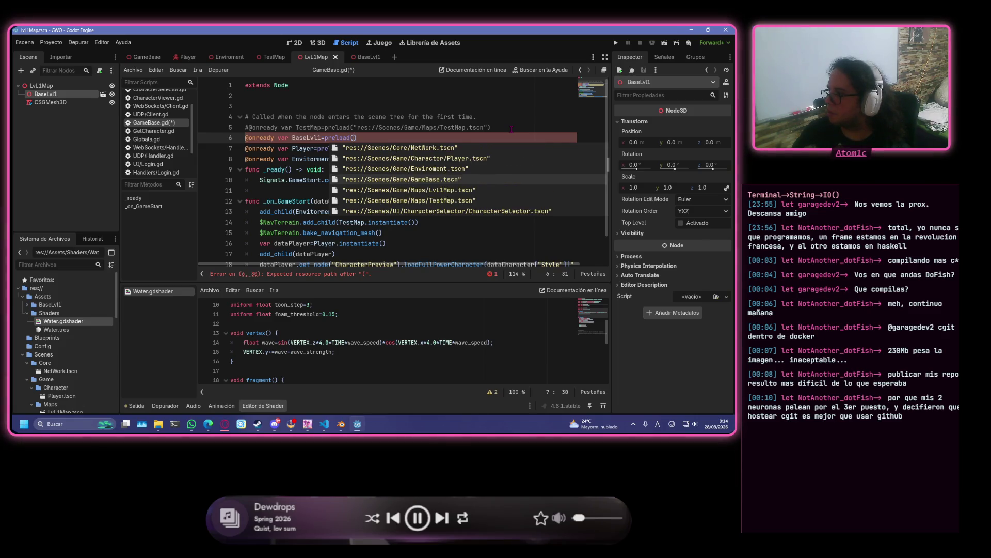
{"action": "key", "text": "Up"}
{"action": "key", "text": "Up"}
{"action": "key", "text": "Up"}
{"action": "key", "text": "Return"}
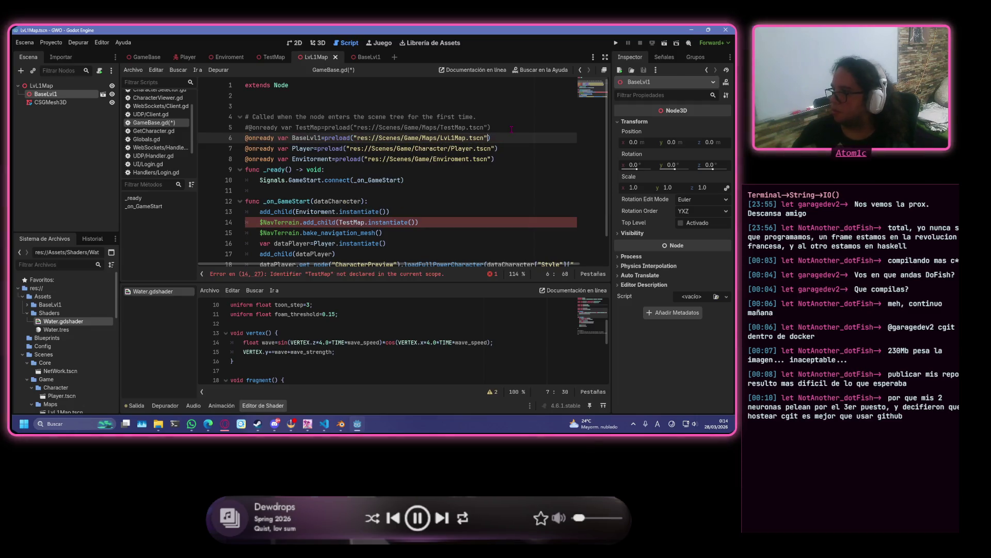
- Replace TestMap with BaseLvl1 in the add_child call and save the script
{"action": "key", "text": "Down"}
{"action": "key", "text": "Down"}
{"action": "key", "text": "Down"}
{"action": "key", "text": "Down"}
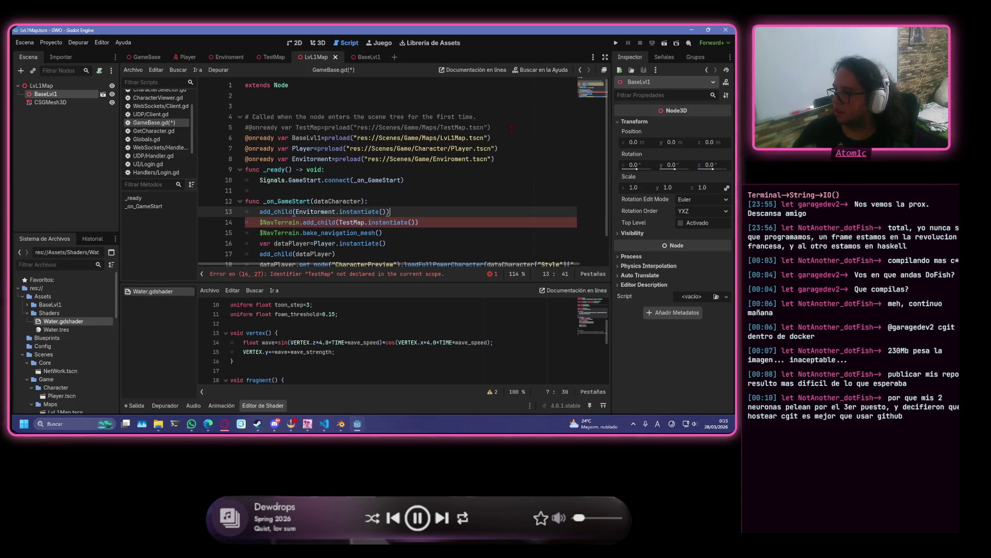
{"action": "key", "text": "Down"}
{"action": "key", "text": "BackSpace"}
{"action": "key", "text": "BackSpace"}
{"action": "type", "text": "Base"}
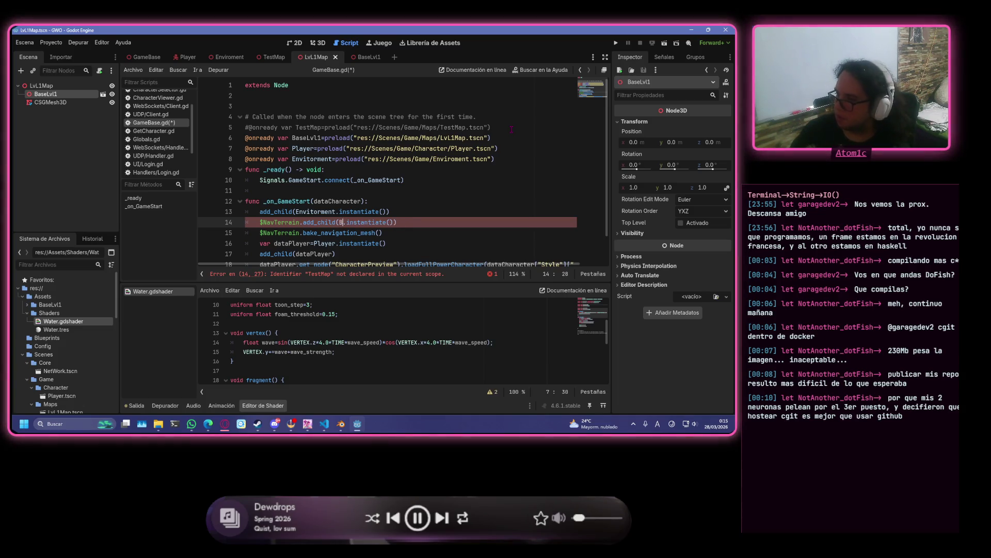
{"action": "type", "text": "Lvl1"}
{"action": "key", "text": "ctrl+s"}
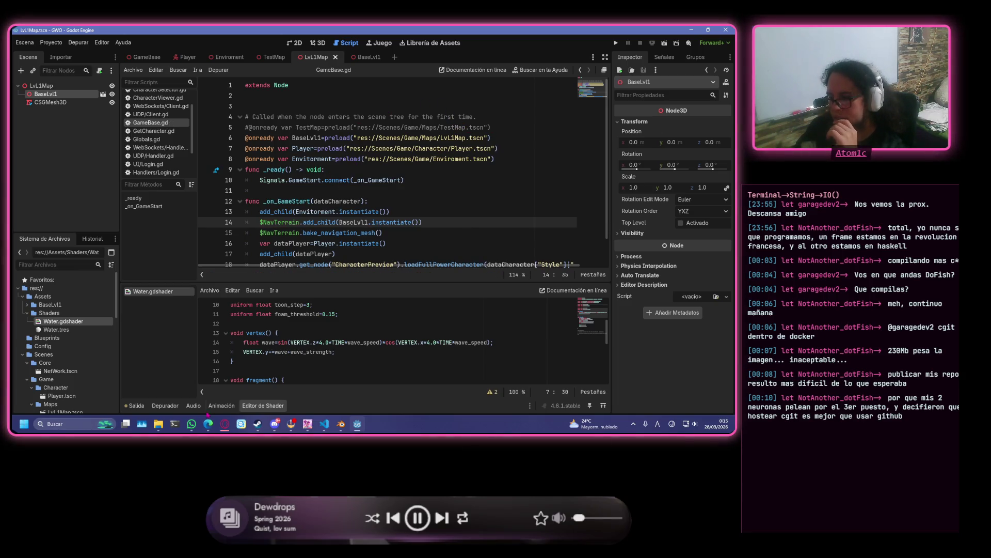
{"action": "left_click", "coordinate": [324, 424]}
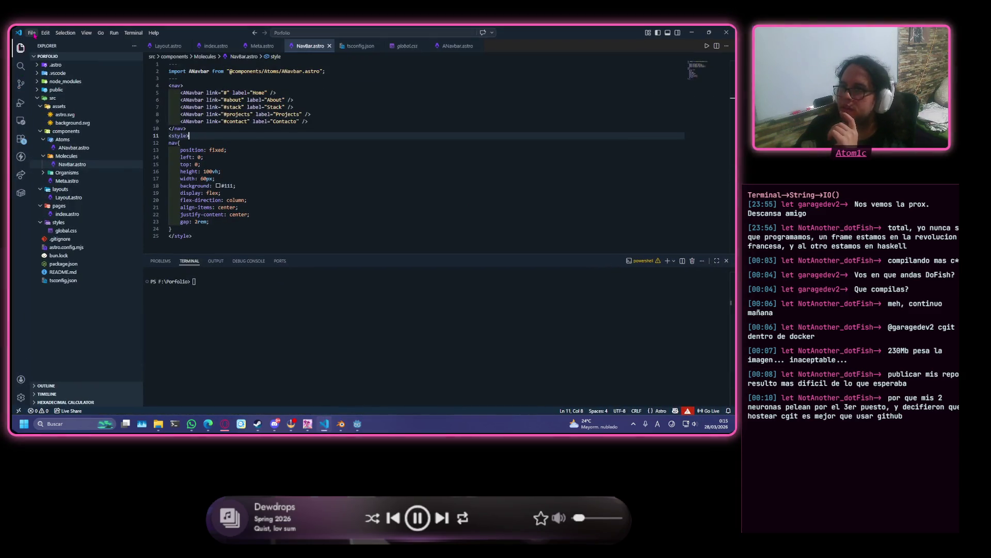
- Open the GWO/Back folder as the VS Code workspace
{"action": "left_click", "coordinate": [31, 32]}
{"action": "left_click", "coordinate": [62, 92]}
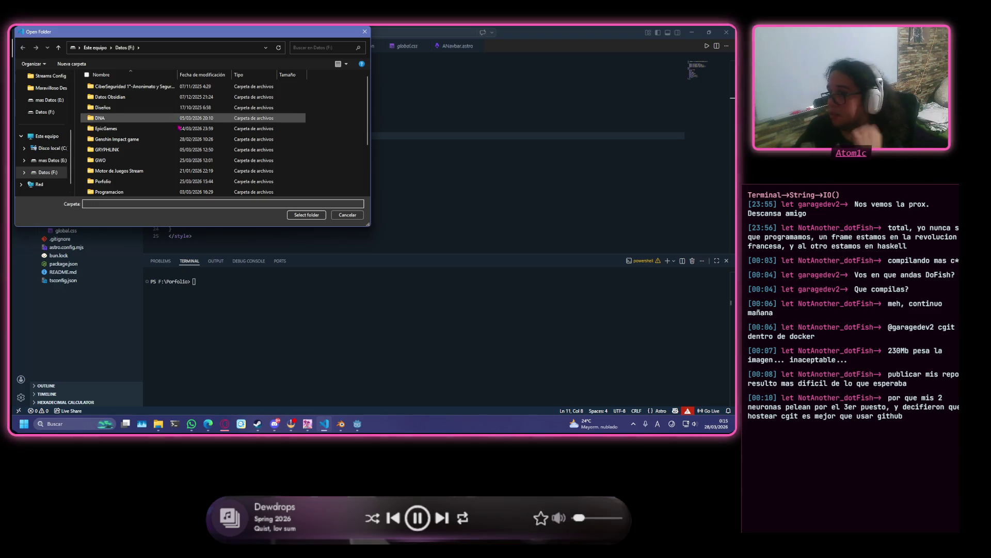
{"action": "left_click", "coordinate": [184, 162]}
{"action": "double_click", "coordinate": [185, 161]}
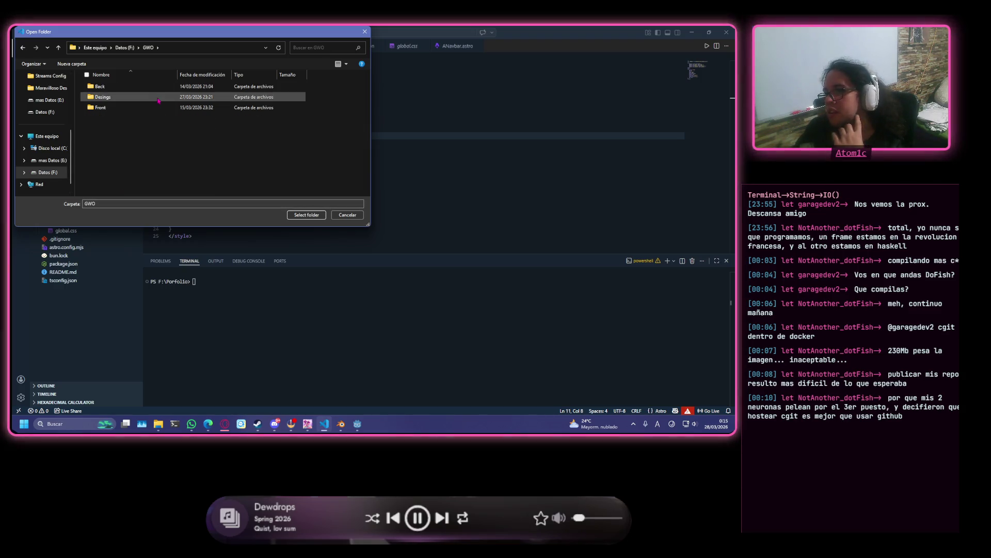
{"action": "double_click", "coordinate": [134, 86]}
{"action": "left_click", "coordinate": [307, 214]}
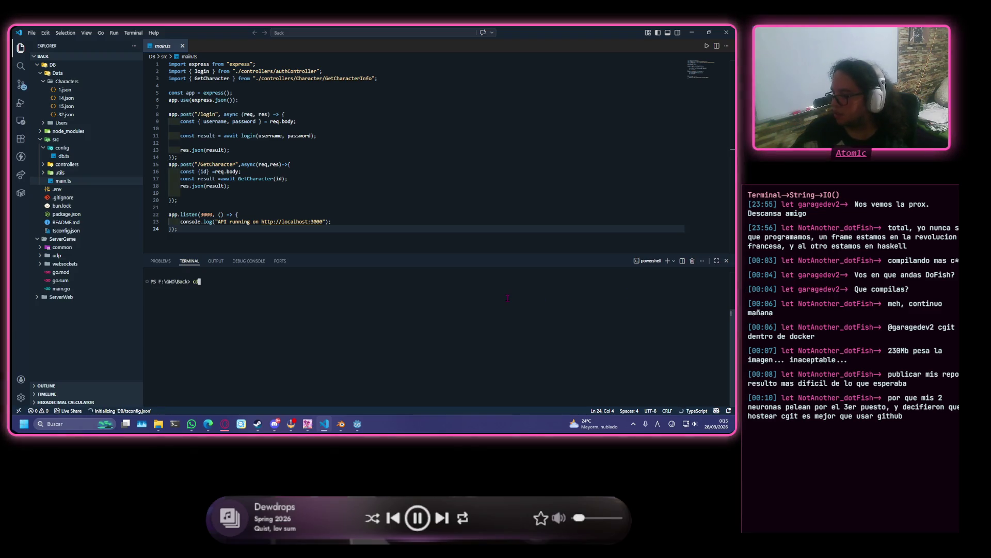
{"action": "type", "text": ".\\DB\\"}
- Enter the DB folder, then start the Go game server from ServerGame in a second terminal
{"action": "key", "text": "Return"}
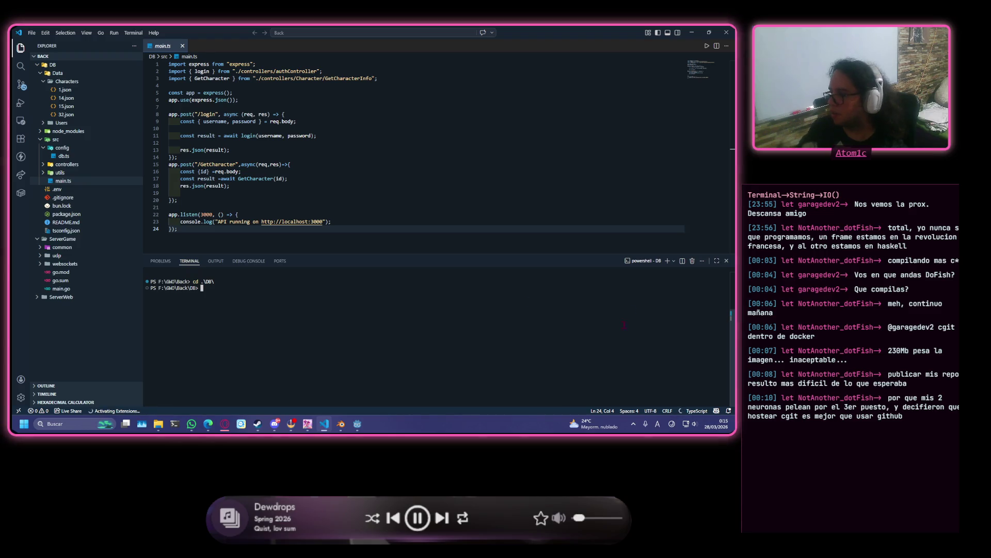
{"action": "left_click", "coordinate": [668, 261]}
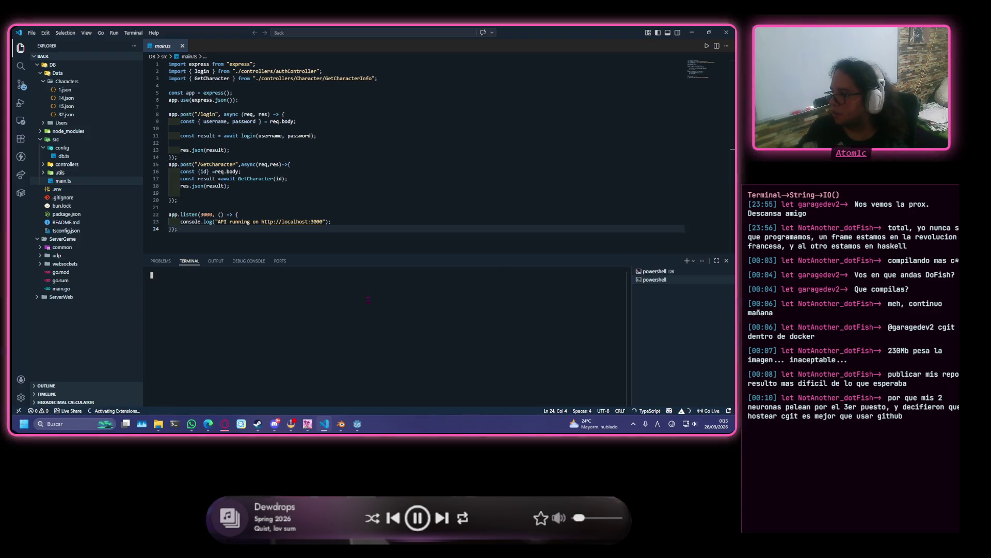
{"action": "type", "text": "cd Ser"}
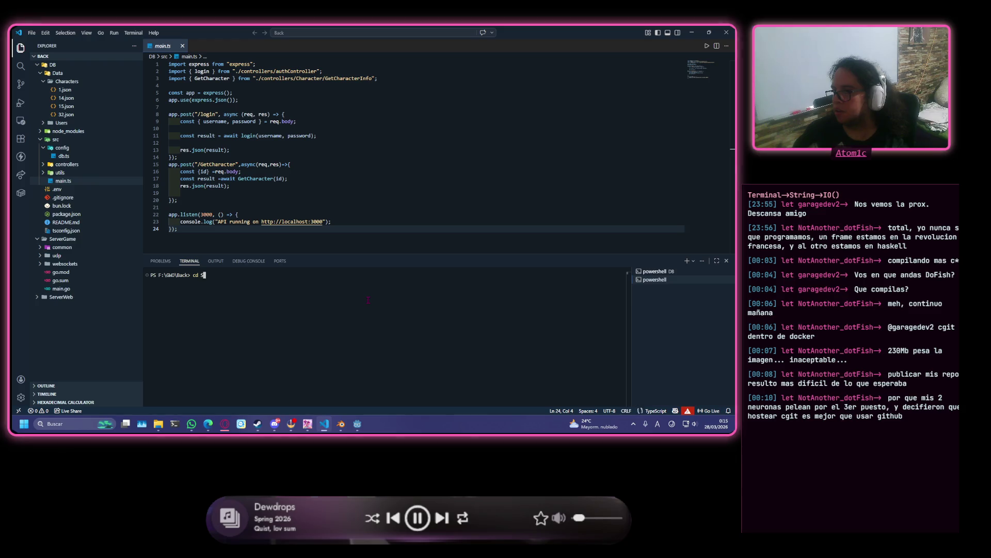
{"action": "key", "text": "Return"}
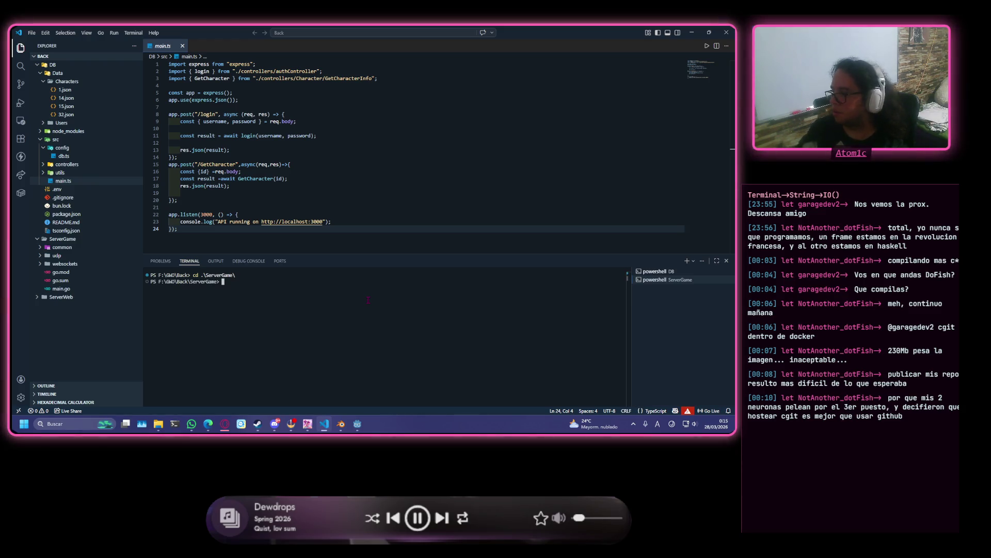
{"action": "type", "text": "go"}
{"action": "key", "text": "BackSpace"}
{"action": "key", "text": "BackSpace"}
{"action": "key", "text": "BackSpace"}
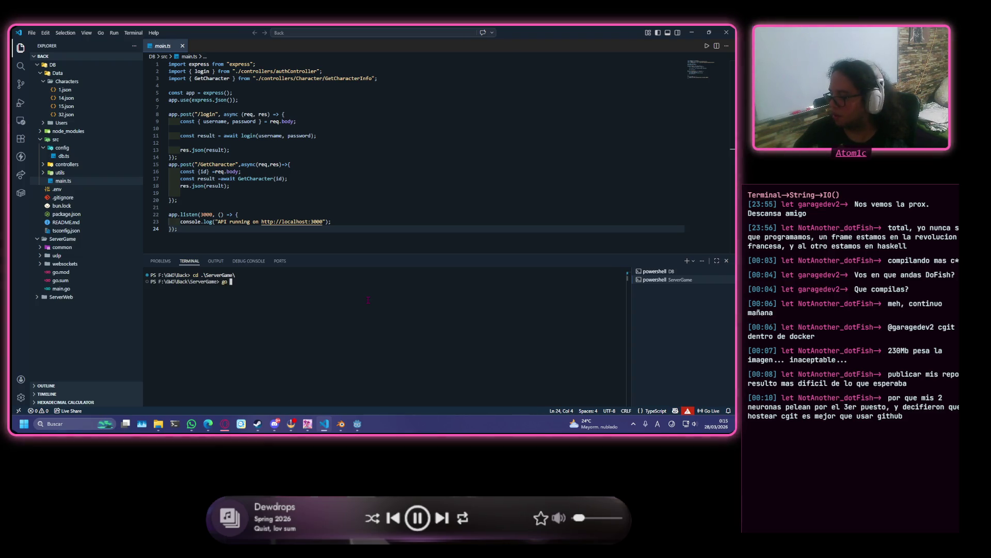
{"action": "type", "text": "run ."}
{"action": "key", "text": "Return"}
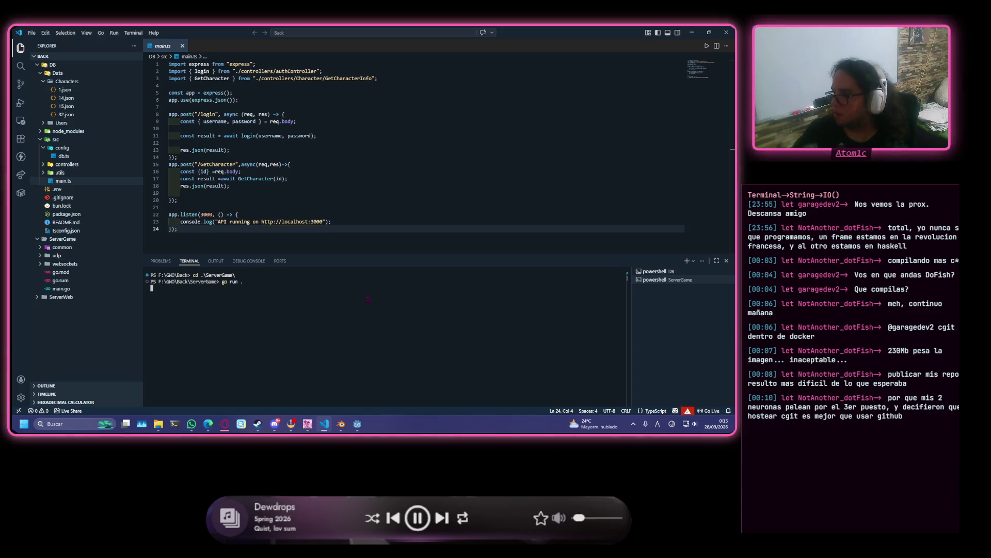
- Start the DB API with bun run dev and check both terminals' output
{"action": "left_click", "coordinate": [655, 271]}
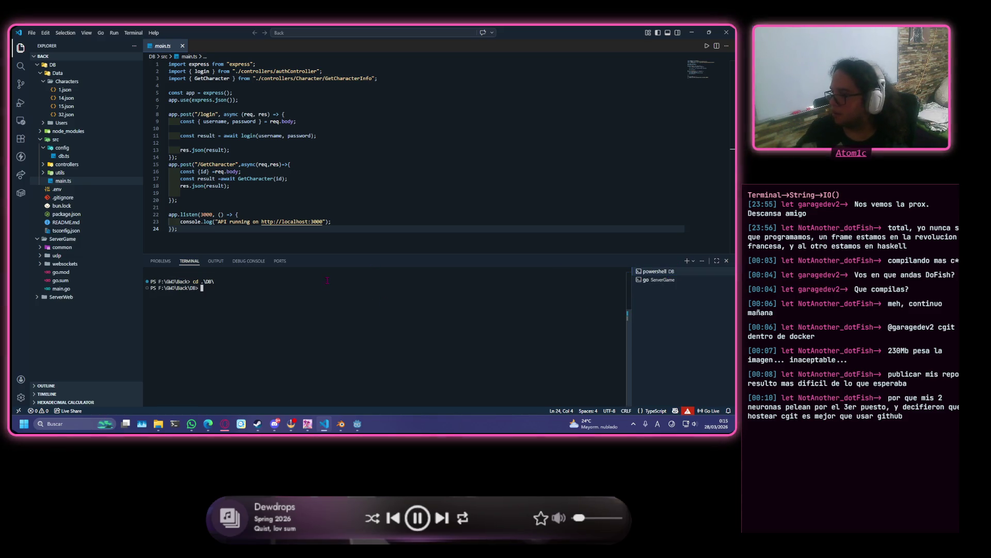
{"action": "type", "text": "bun run dev"}
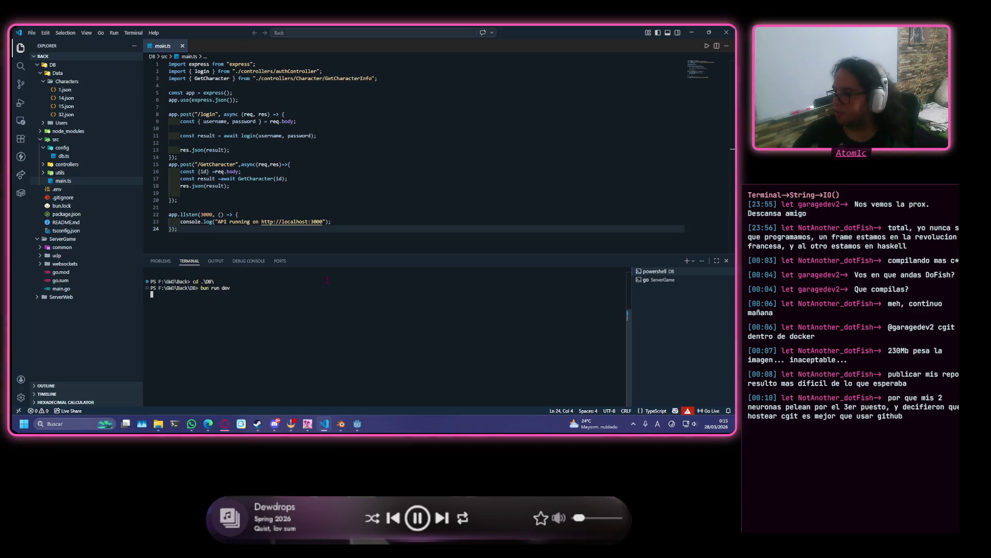
{"action": "left_click", "coordinate": [659, 280]}
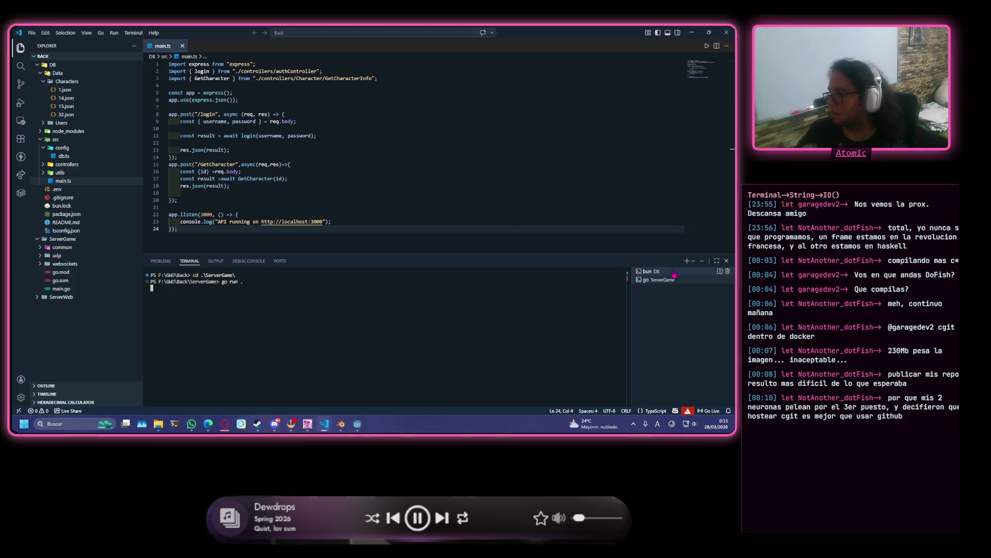
{"action": "left_click", "coordinate": [646, 271]}
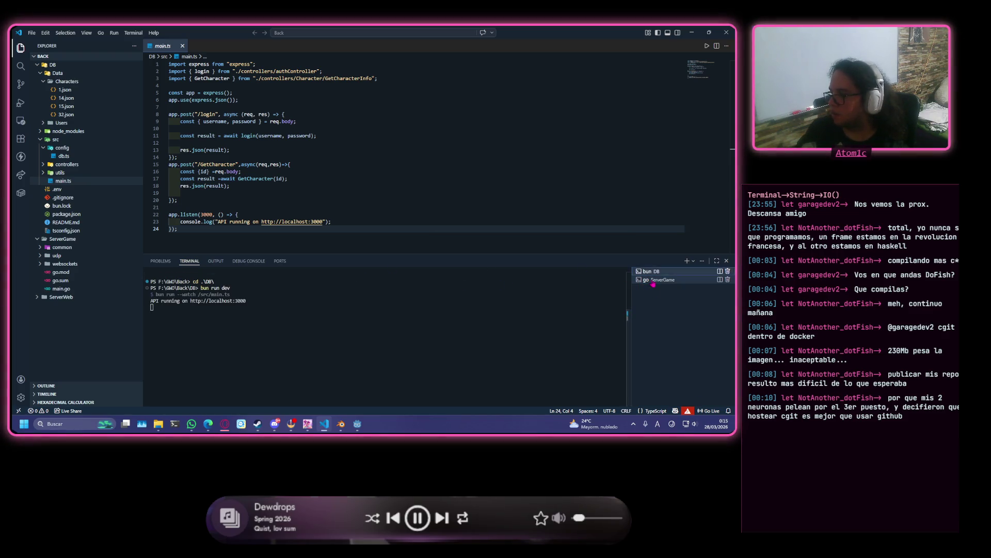
{"action": "left_click", "coordinate": [660, 279]}
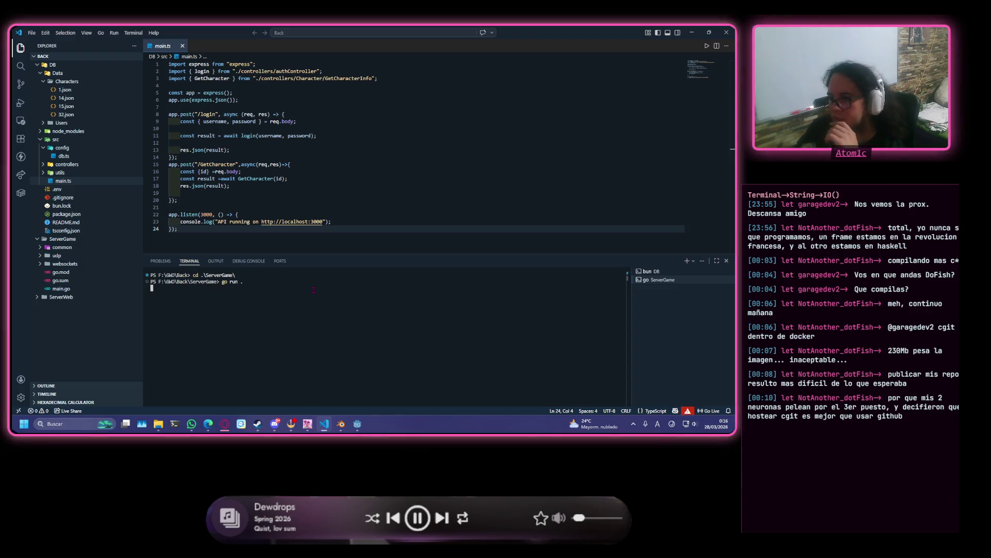
{"action": "left_click", "coordinate": [357, 423]}
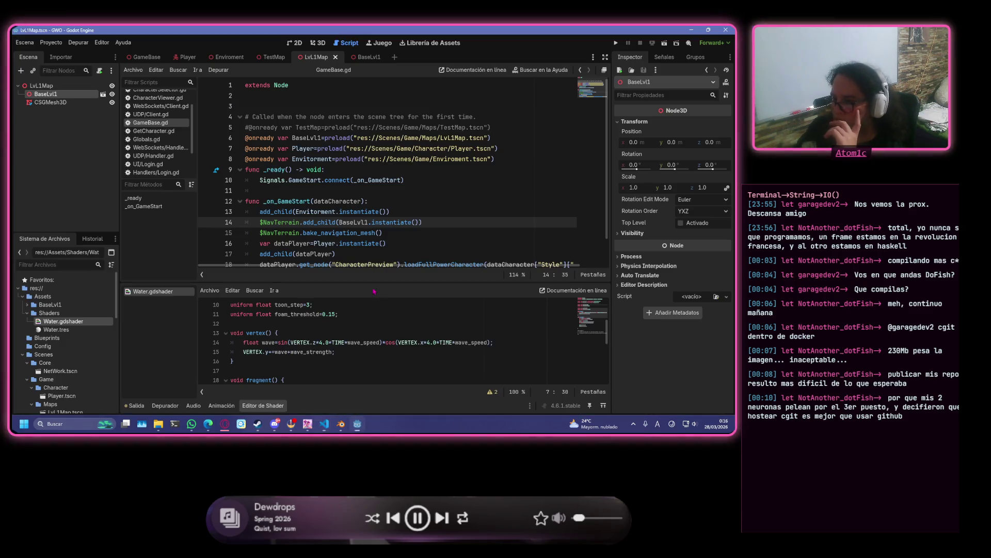
- Run the project and log in with the test username and password
{"action": "left_click", "coordinate": [616, 43]}
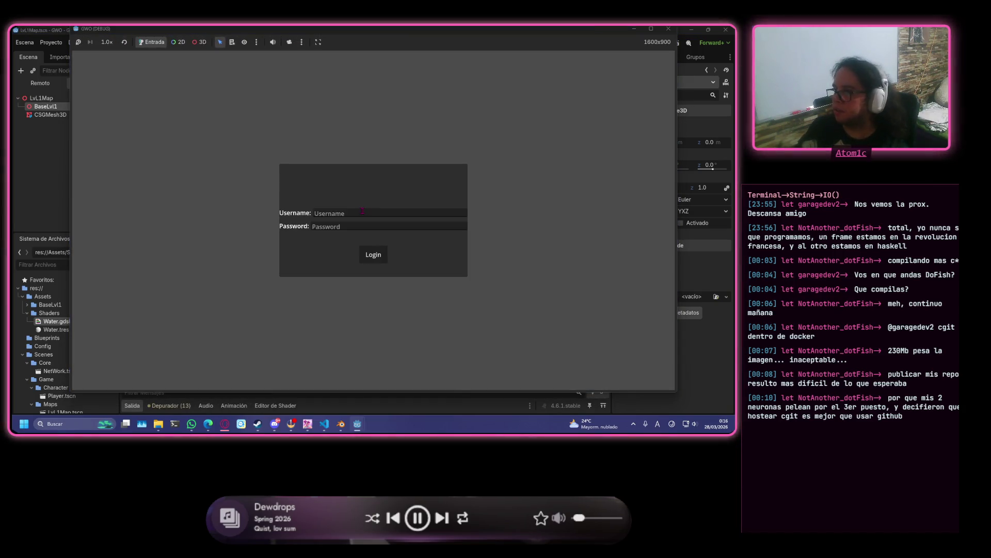
{"action": "left_click", "coordinate": [362, 211]}
{"action": "type", "text": "we"}
{"action": "left_click", "coordinate": [355, 225]}
{"action": "type", "text": "123"}
{"action": "left_click", "coordinate": [373, 254]}
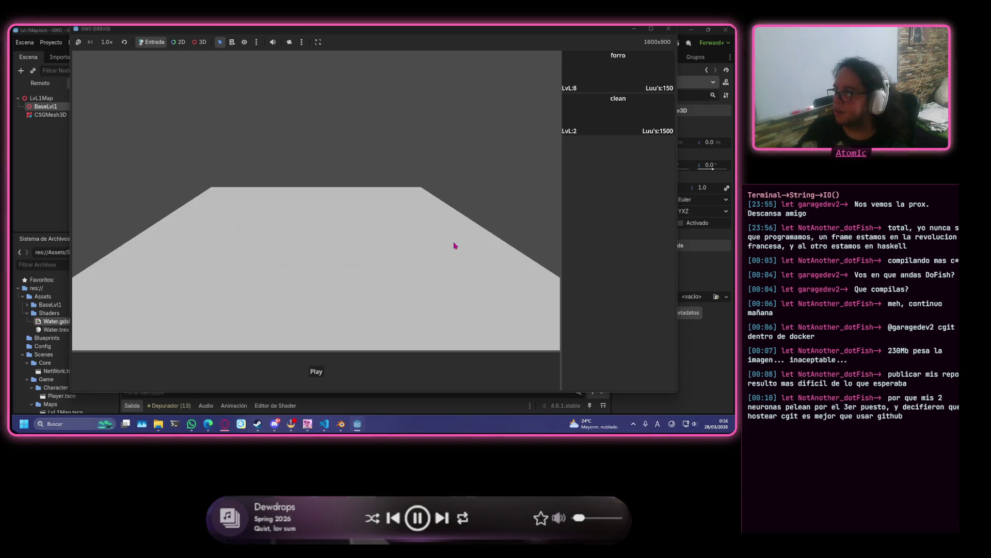
- Pick the forro character, enter the world, then stop the game and view debugger errors
{"action": "left_click", "coordinate": [620, 80]}
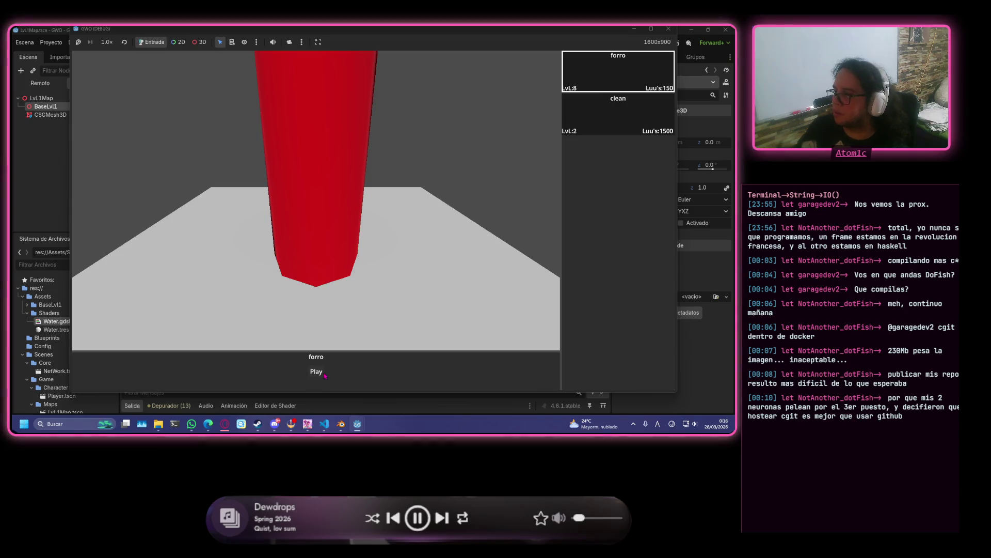
{"action": "left_click", "coordinate": [325, 375]}
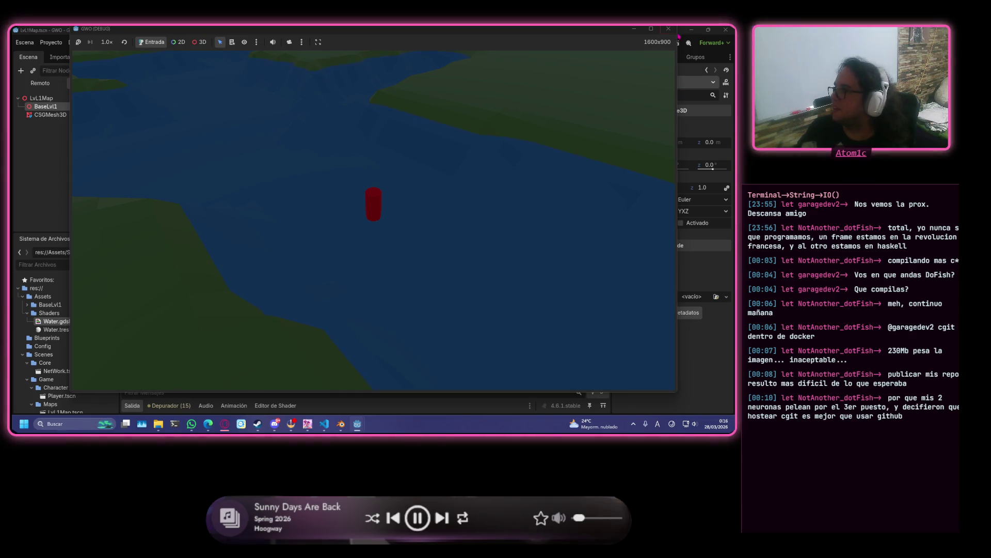
{"action": "left_click", "coordinate": [668, 28]}
{"action": "left_click", "coordinate": [195, 312]}
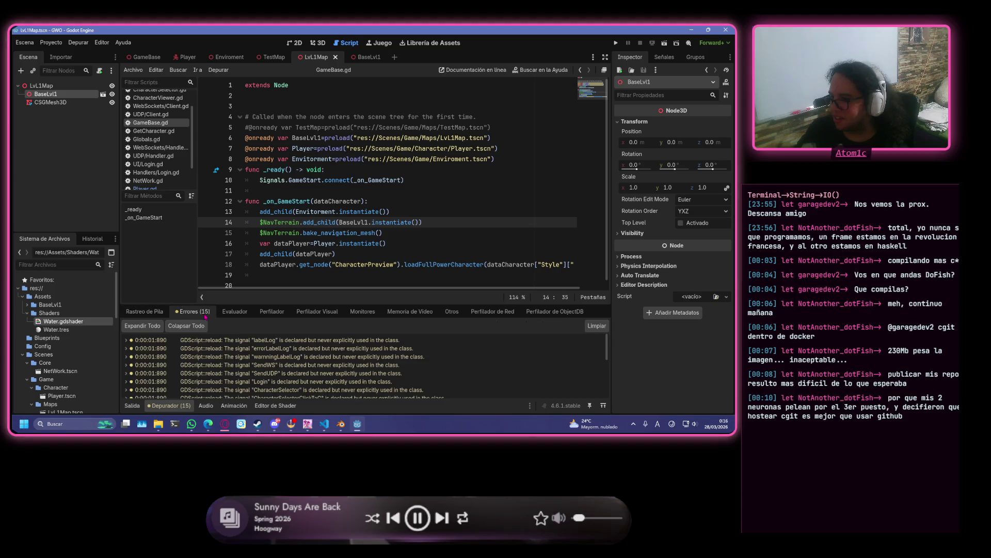
- Scroll through the navigation mesh warnings in the debugger's Errores tab
{"action": "scroll", "coordinate": [438, 379], "scroll_direction": "down", "scroll_amount": 3}
{"action": "scroll", "coordinate": [437, 379], "scroll_direction": "down", "scroll_amount": 2}
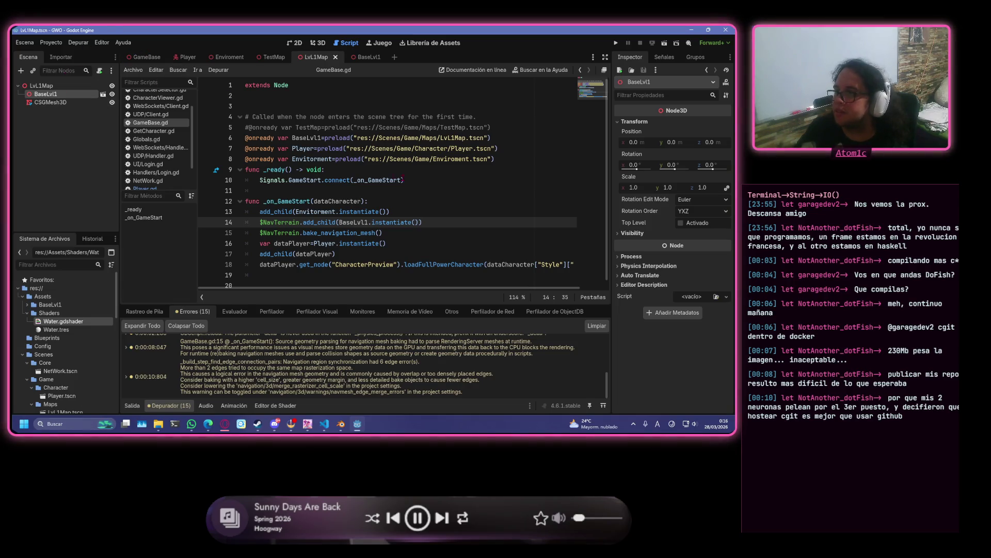
{"action": "scroll", "coordinate": [403, 240], "scroll_direction": "down", "scroll_amount": 1}
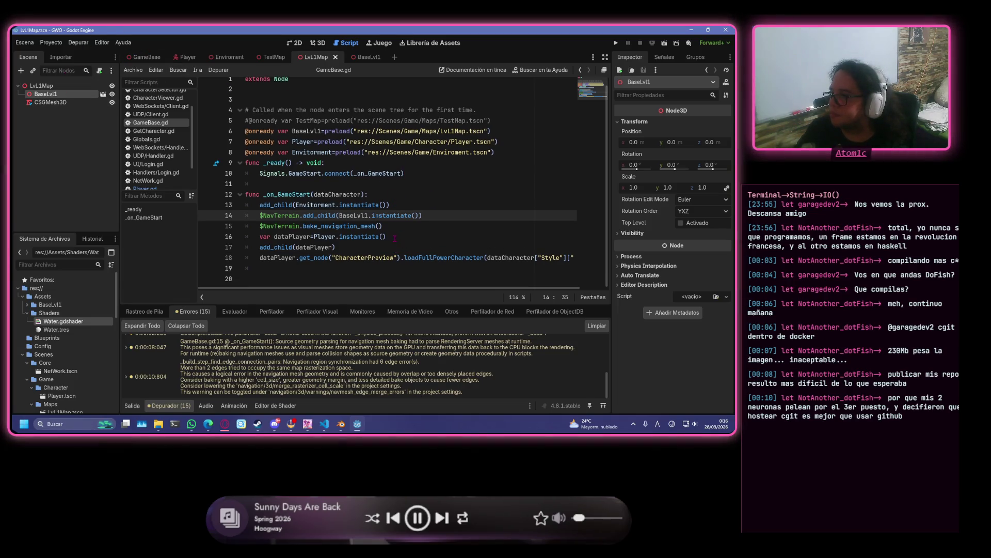
- Add and remove a stray line in GameBase.gd, save it, and run the game again
{"action": "left_click", "coordinate": [409, 227]}
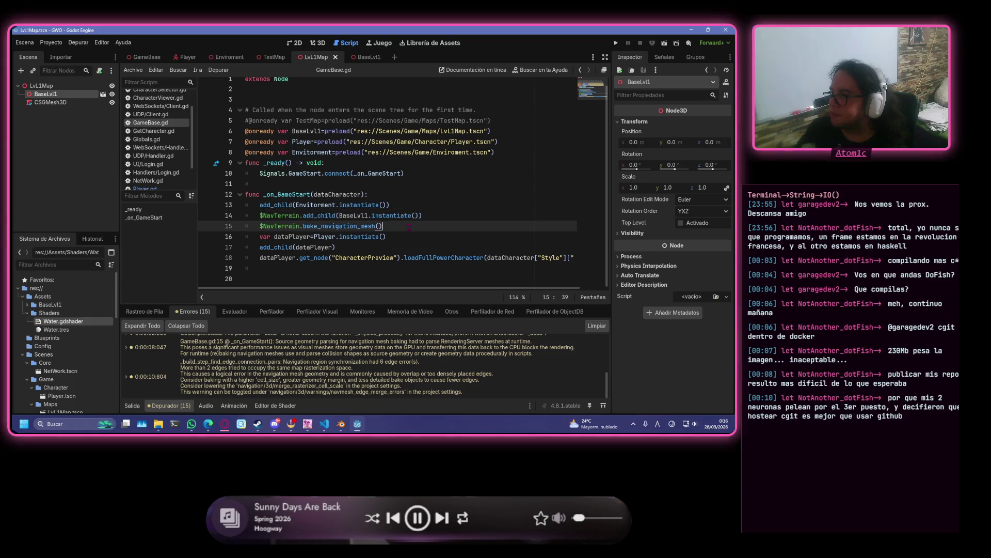
{"action": "left_click", "coordinate": [455, 238]}
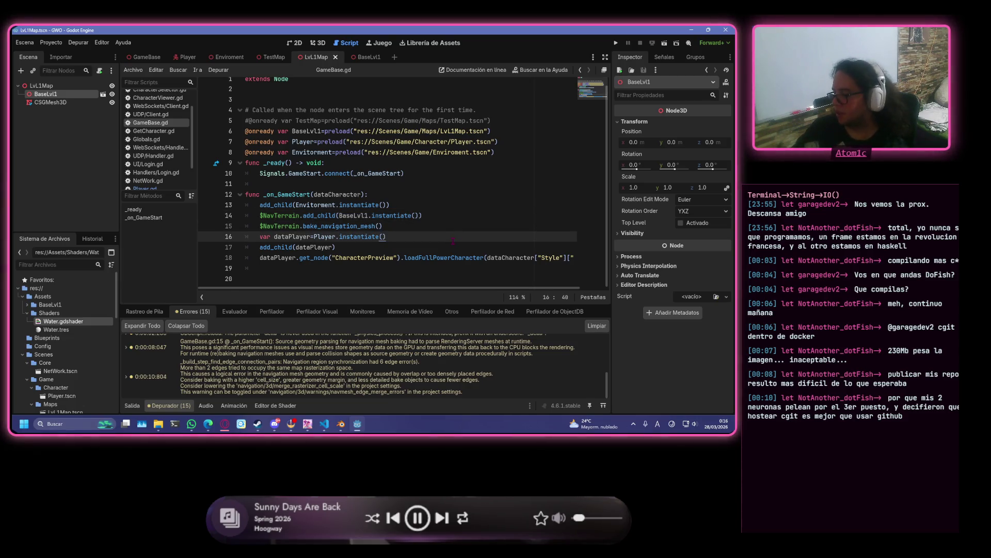
{"action": "key", "text": "Return"}
{"action": "type", "text": "ta"}
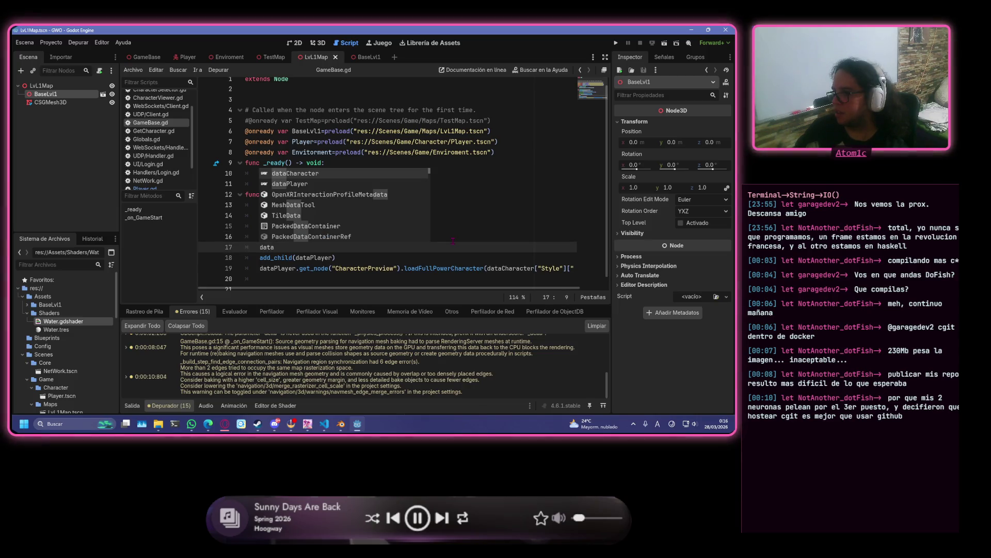
{"action": "key", "text": "BackSpace"}
{"action": "key", "text": "BackSpace"}
{"action": "key", "text": "BackSpace"}
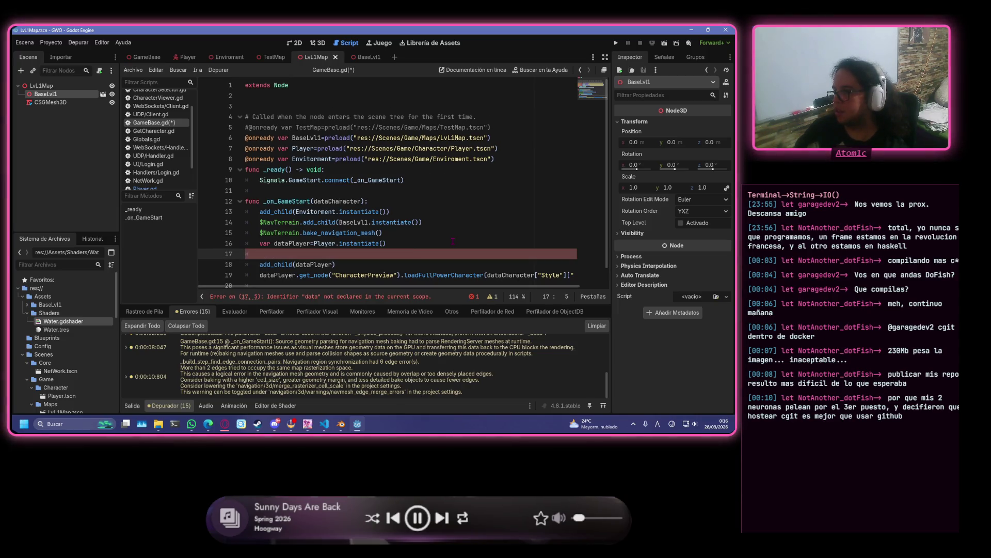
{"action": "key", "text": "ctrl+s"}
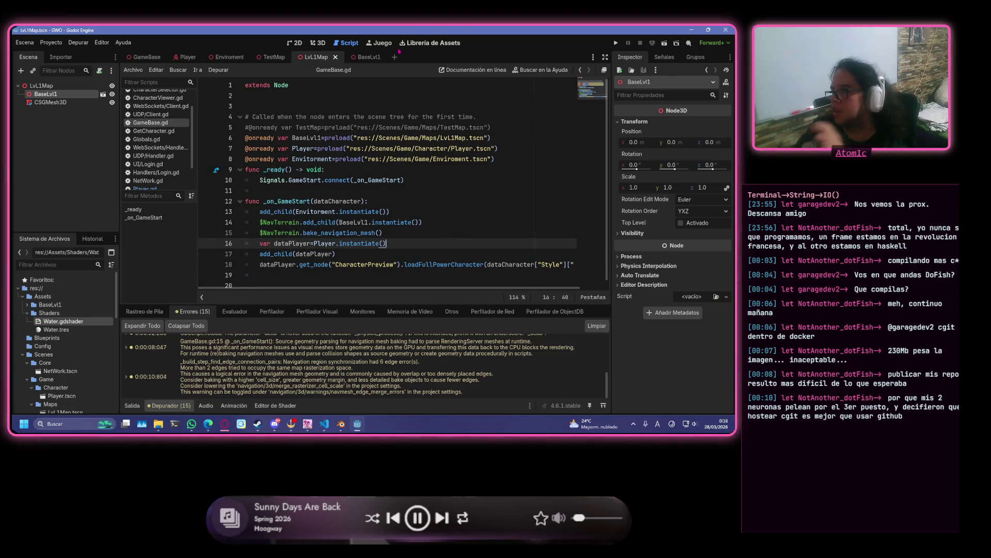
{"action": "left_click", "coordinate": [616, 43]}
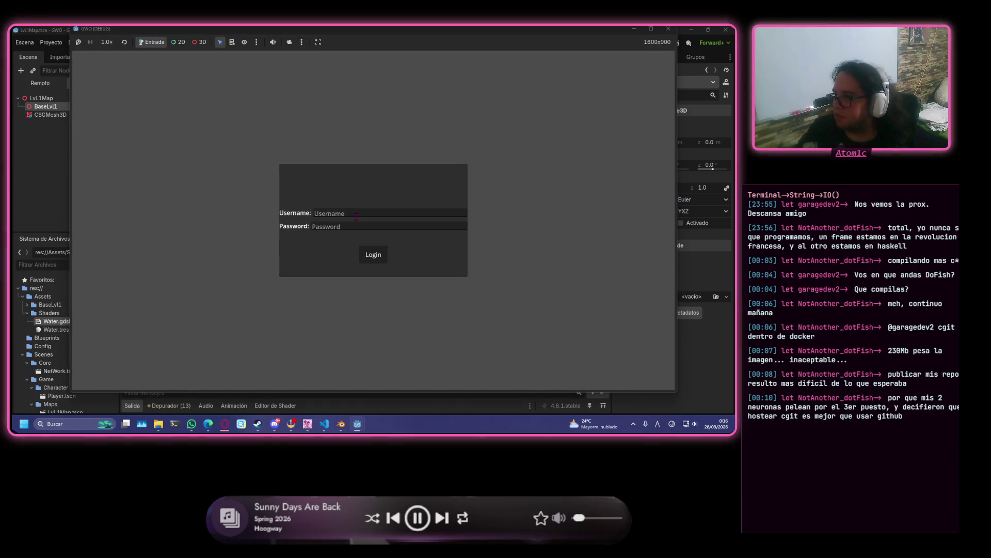
- Log in with the account username and password, click Play, then close the game with Alt+F4
{"action": "left_click", "coordinate": [357, 216]}
{"action": "type", "text": "wea"}
{"action": "key", "text": "Tab"}
{"action": "type", "text": "wea"}
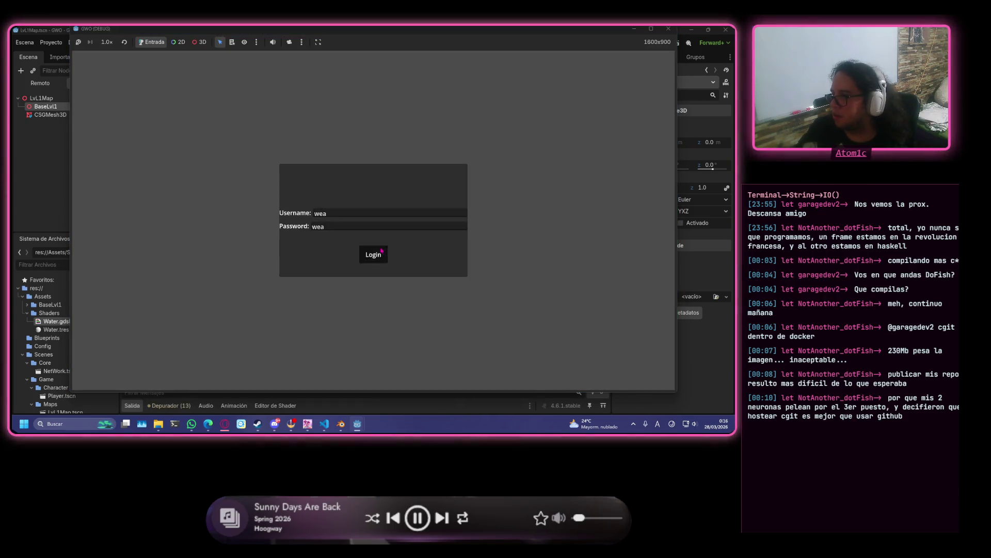
{"action": "left_click", "coordinate": [381, 251]}
{"action": "left_click", "coordinate": [312, 374]}
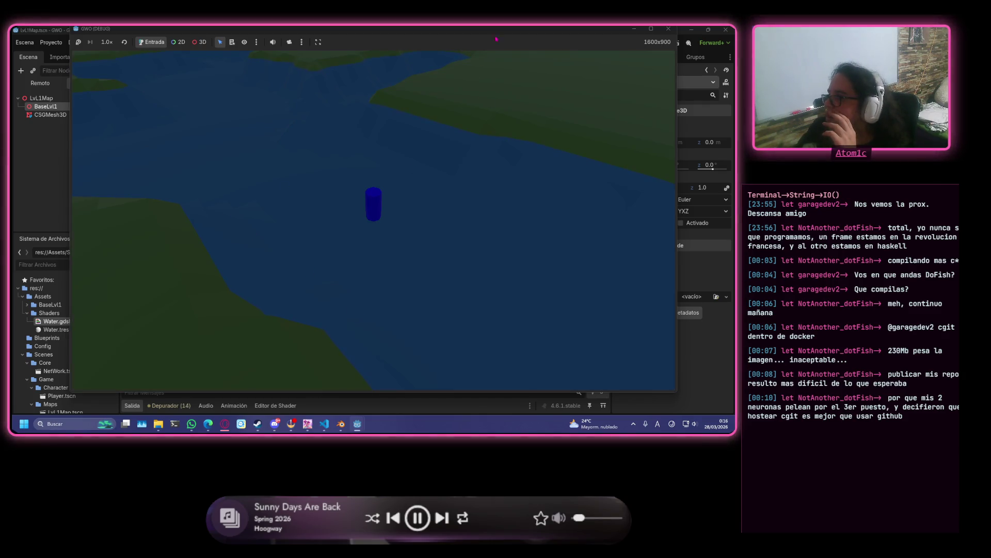
{"action": "key", "text": "alt+F4"}
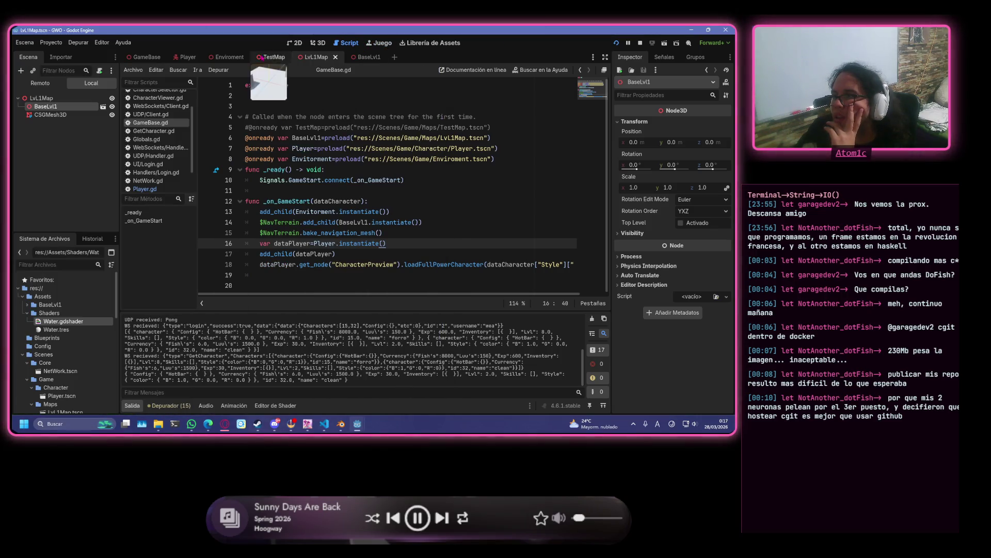
- Expand GameBase > NavTerrain > LvL1Map in the Remote tree and inspect CSGMesh3D
{"action": "left_click", "coordinate": [320, 43]}
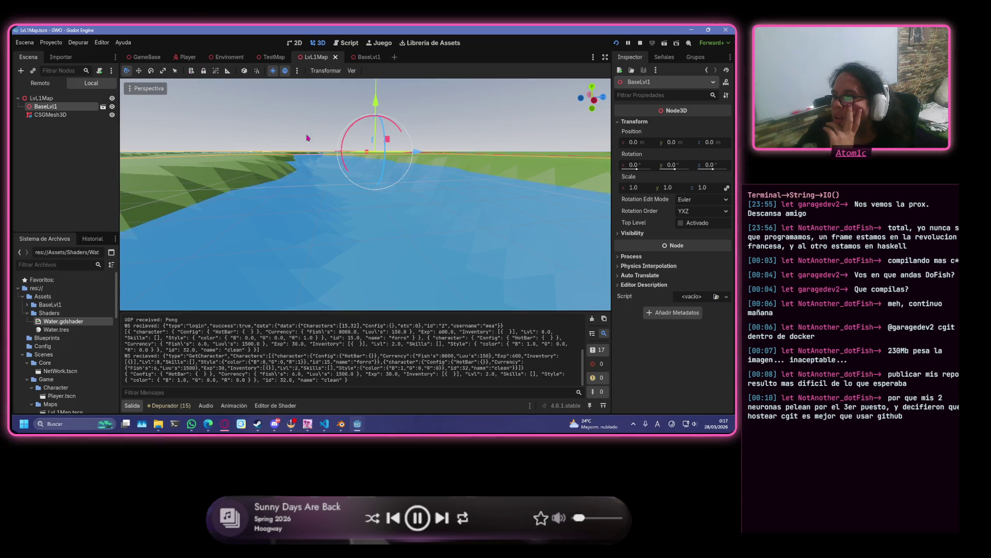
{"action": "scroll", "coordinate": [295, 153], "scroll_direction": "up", "scroll_amount": 3}
{"action": "scroll", "coordinate": [294, 153], "scroll_direction": "down", "scroll_amount": 5}
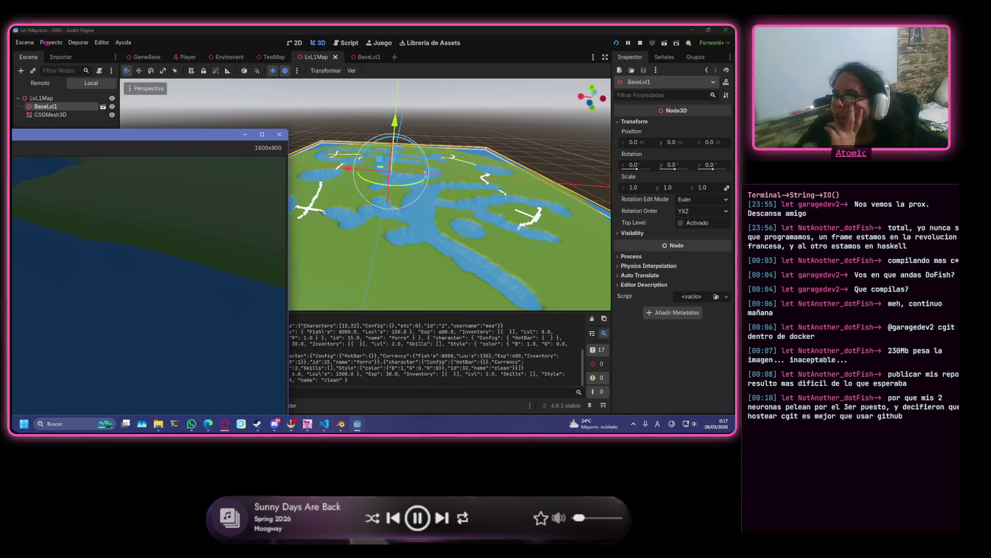
{"action": "left_click", "coordinate": [159, 38]}
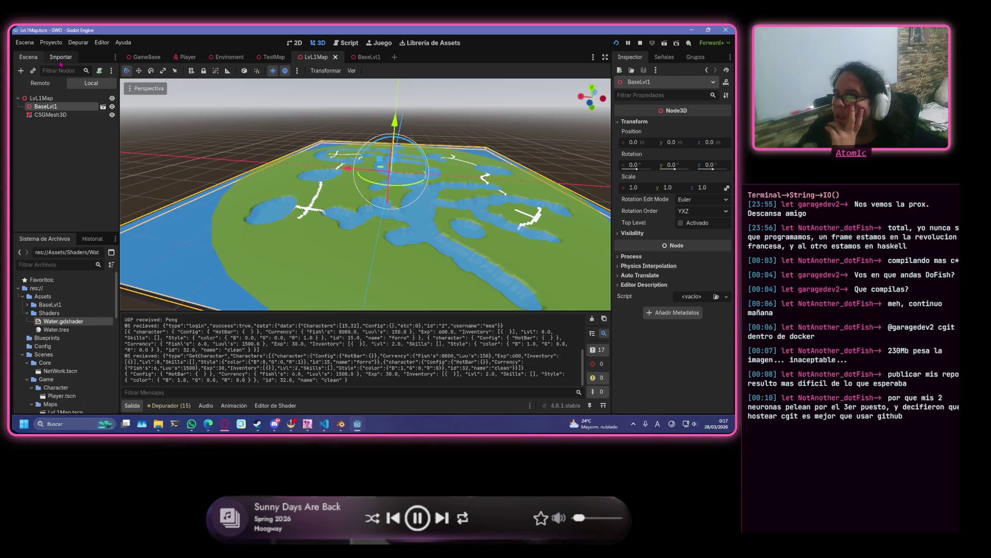
{"action": "left_click", "coordinate": [40, 83]}
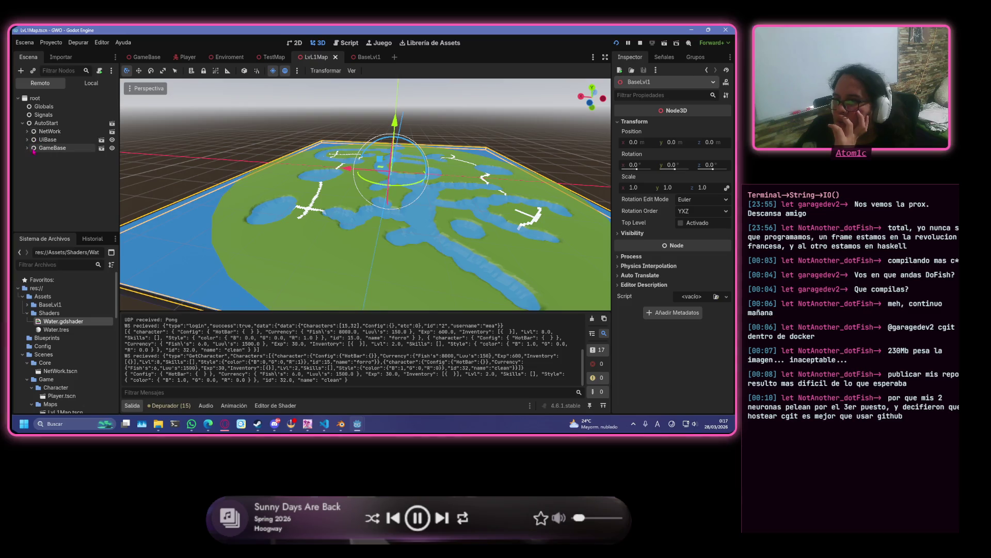
{"action": "left_click", "coordinate": [33, 149]}
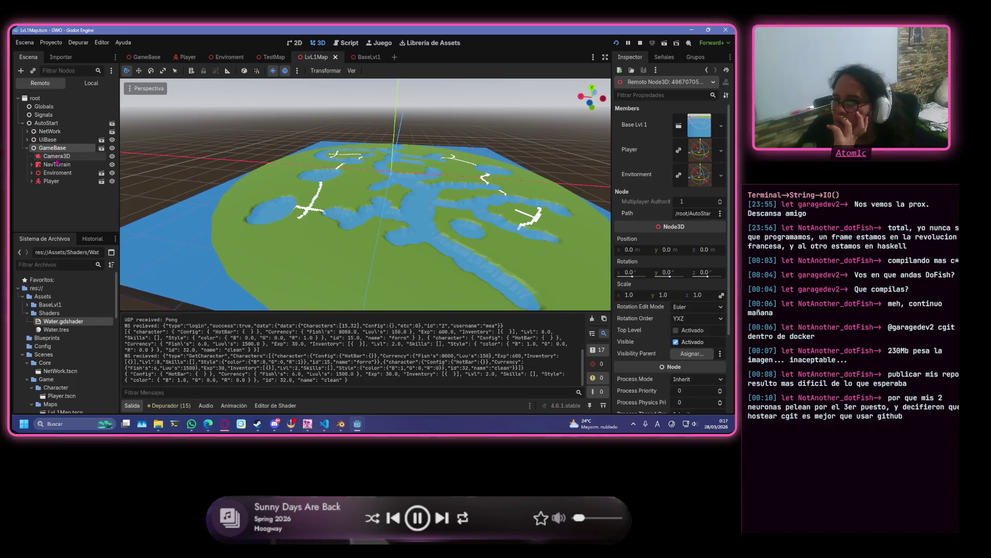
{"action": "left_click", "coordinate": [57, 164]}
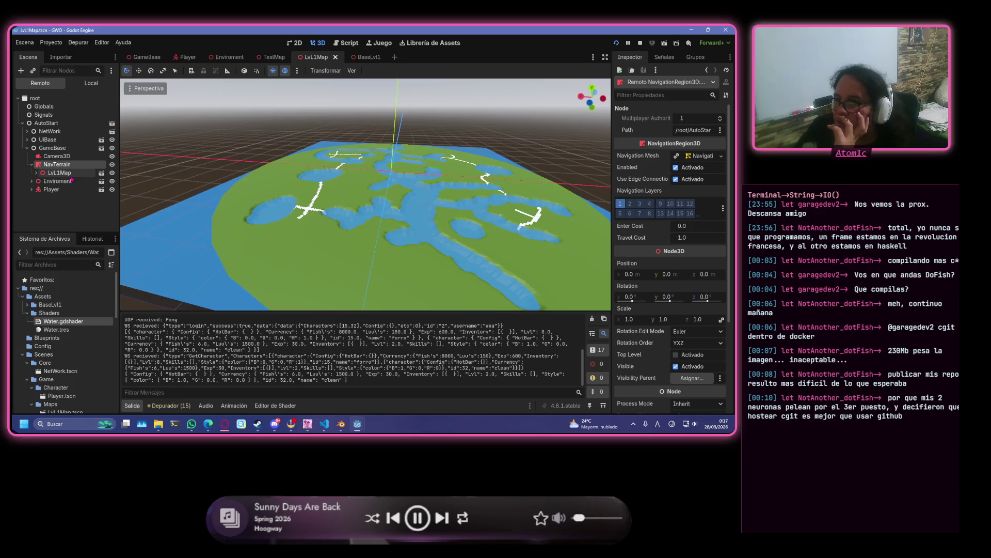
{"action": "left_click", "coordinate": [72, 179]}
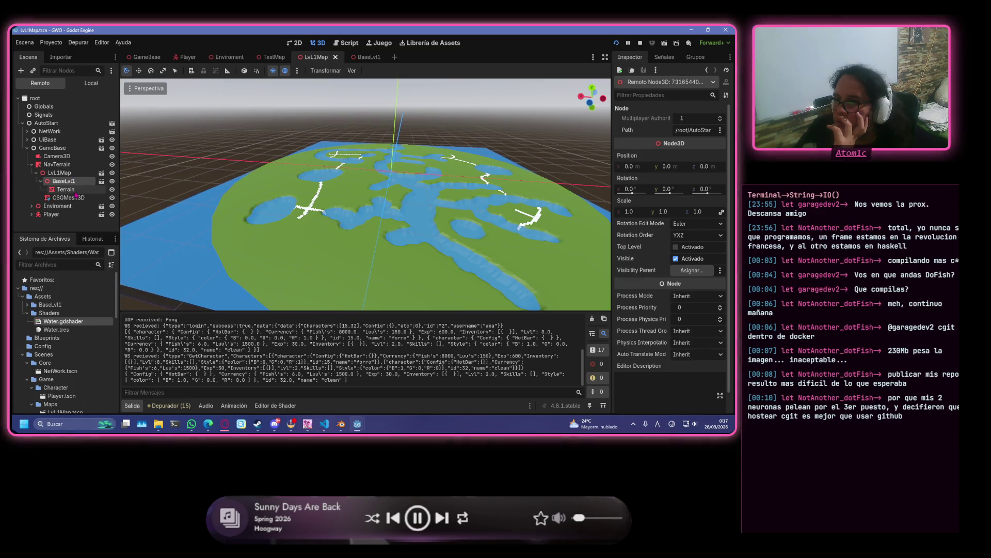
{"action": "left_click", "coordinate": [78, 197]}
- Inspect the BaseLvl1, CSGMesh3D and LvL1Map nodes while viewing the running game
{"action": "scroll", "coordinate": [305, 172], "scroll_direction": "up", "scroll_amount": 5}
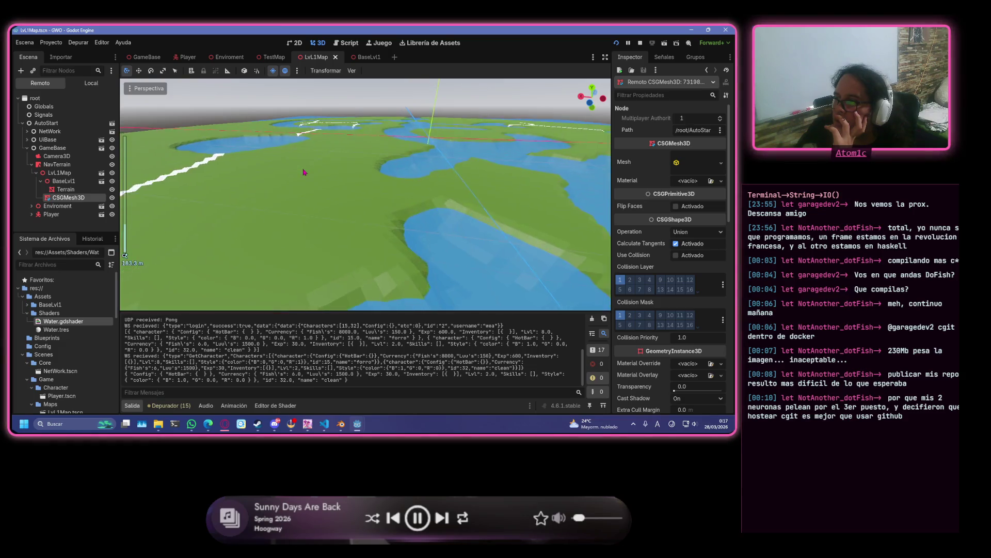
{"action": "mouse_move", "coordinate": [305, 172]}
{"action": "left_mouse_down"}
{"action": "mouse_move", "coordinate": [389, 170]}
{"action": "mouse_move", "coordinate": [129, 197]}
{"action": "left_mouse_up"}
{"action": "left_click", "coordinate": [88, 189]}
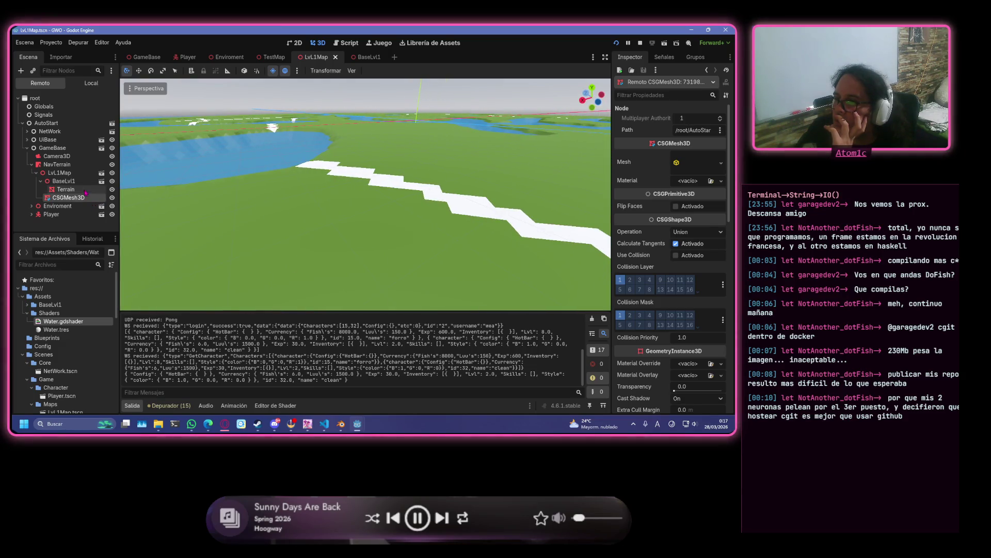
{"action": "left_click", "coordinate": [85, 182]}
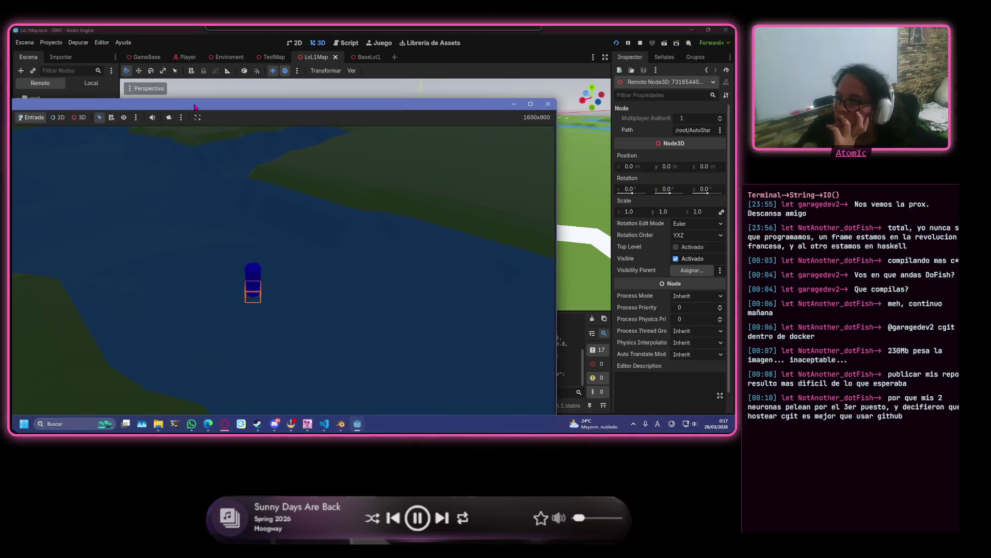
{"action": "mouse_move", "coordinate": [122, 187]}
{"action": "left_mouse_down"}
{"action": "mouse_move", "coordinate": [210, 186]}
{"action": "mouse_move", "coordinate": [196, 186]}
{"action": "left_mouse_up"}
{"action": "left_click", "coordinate": [78, 190]}
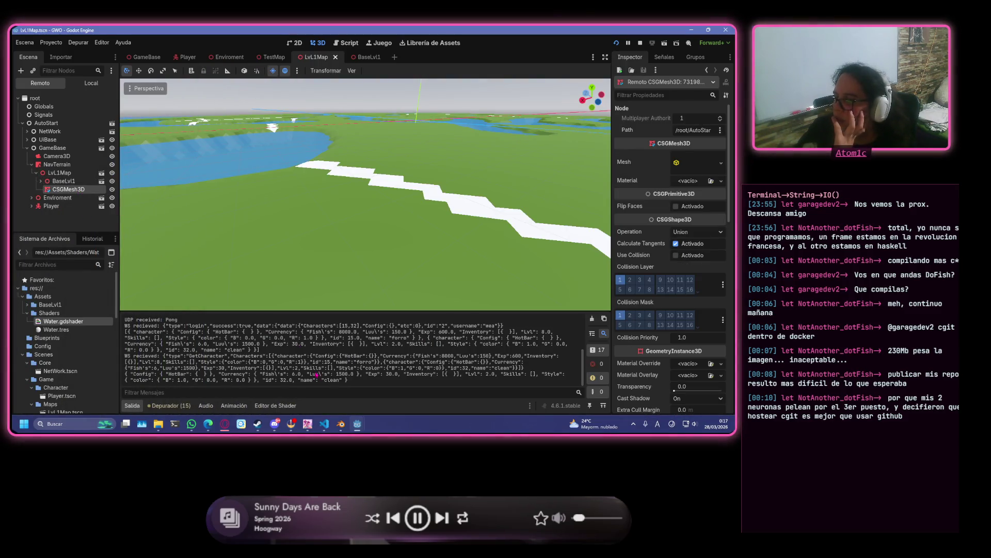
{"action": "left_click", "coordinate": [363, 427]}
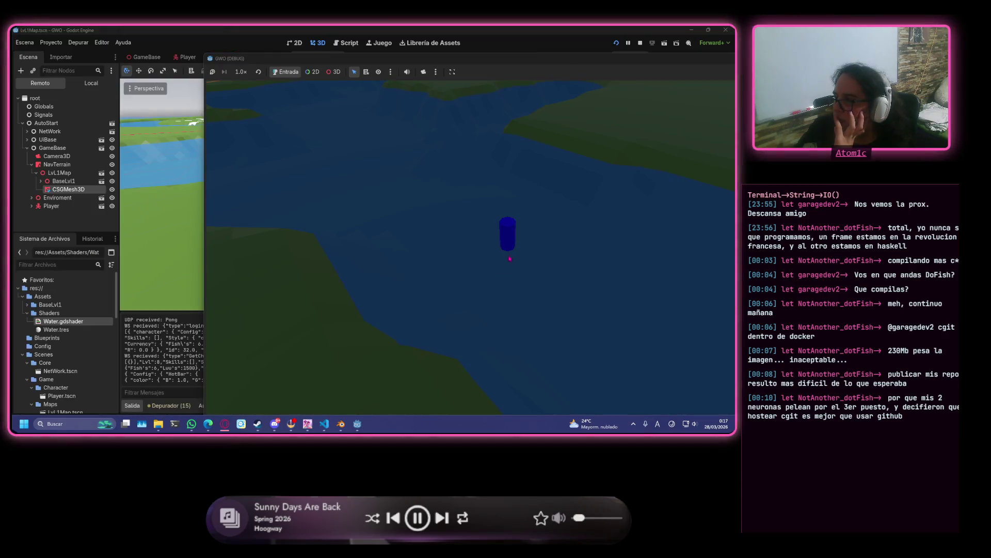
{"action": "left_click", "coordinate": [72, 174]}
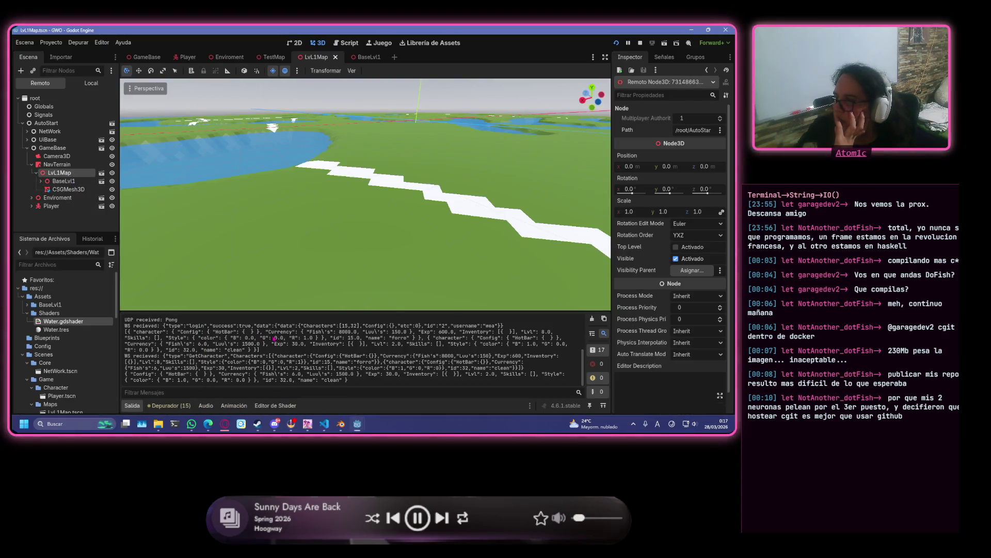
- Stop the running game and select the CSGMesh3D water plane in LvL1Map
{"action": "mouse_move", "coordinate": [358, 424]}
{"action": "left_click", "coordinate": [396, 408]}
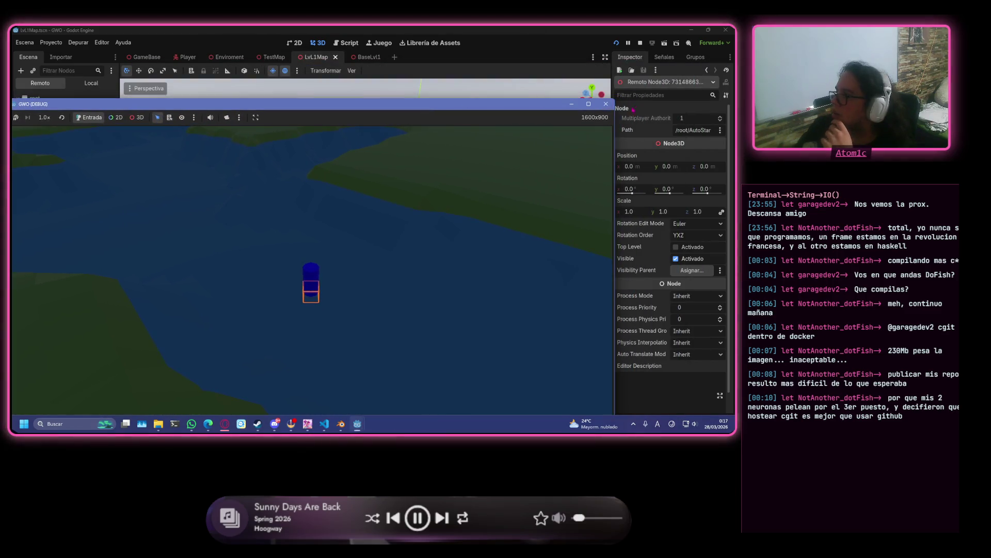
{"action": "left_click", "coordinate": [598, 95]}
{"action": "left_click", "coordinate": [60, 102]}
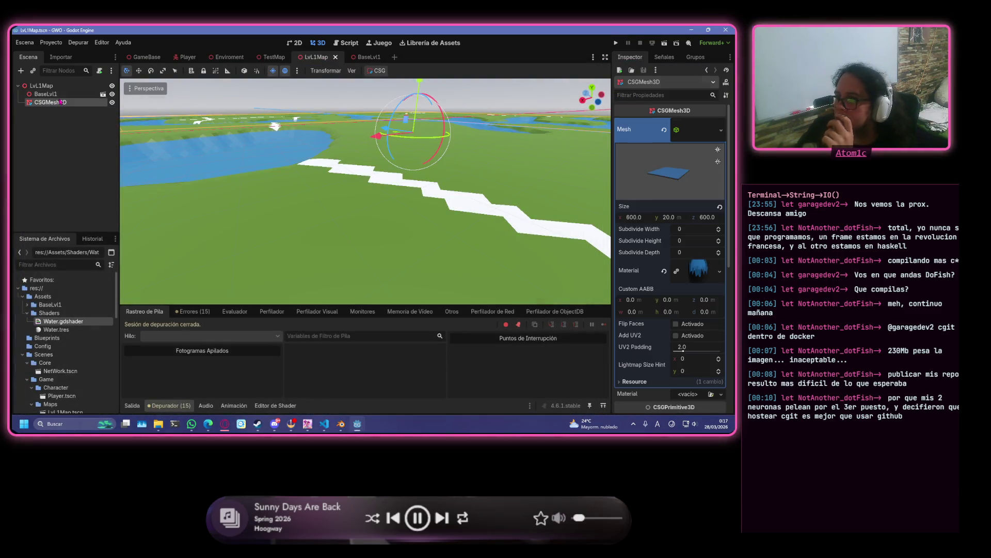
- Open the BaseLvl1 scene in the editor and expand the Terrain's Geometry settings
{"action": "left_click", "coordinate": [71, 94]}
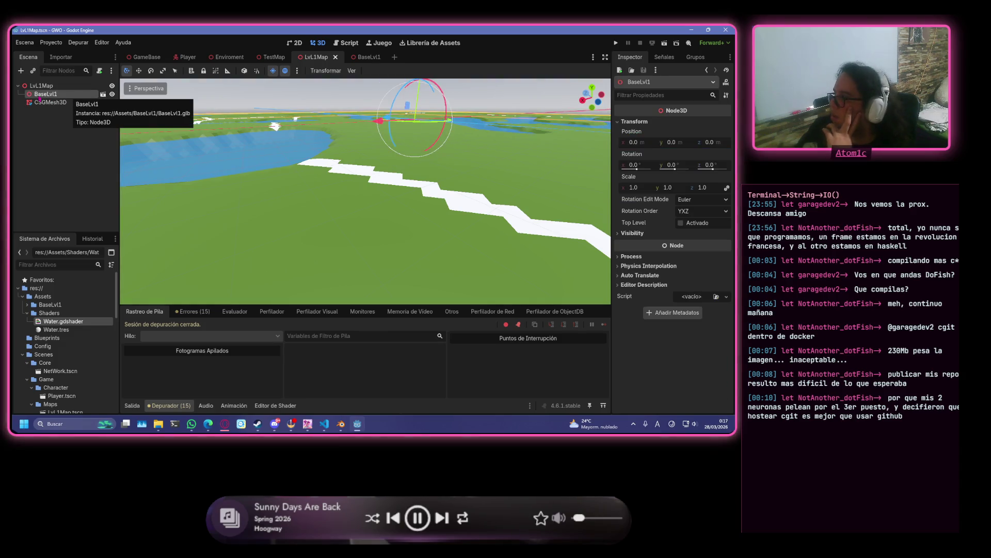
{"action": "left_click", "coordinate": [103, 94]}
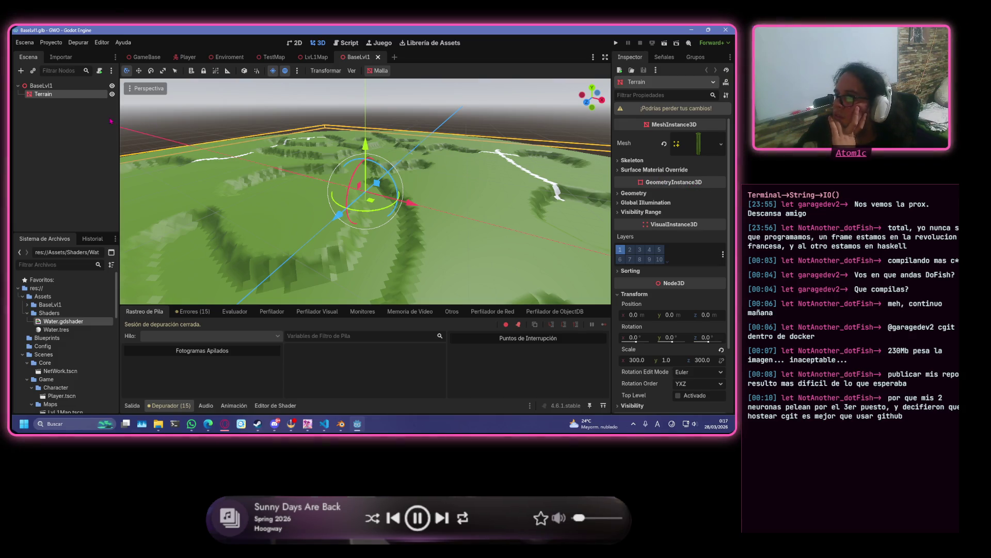
{"action": "left_click", "coordinate": [634, 194]}
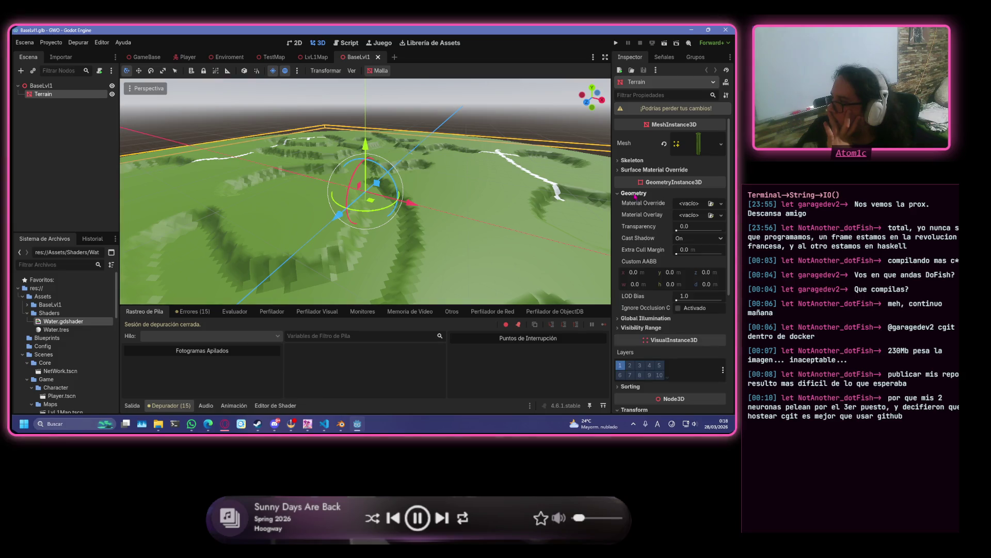
{"action": "scroll", "coordinate": [651, 217], "scroll_direction": "down", "scroll_amount": 10}
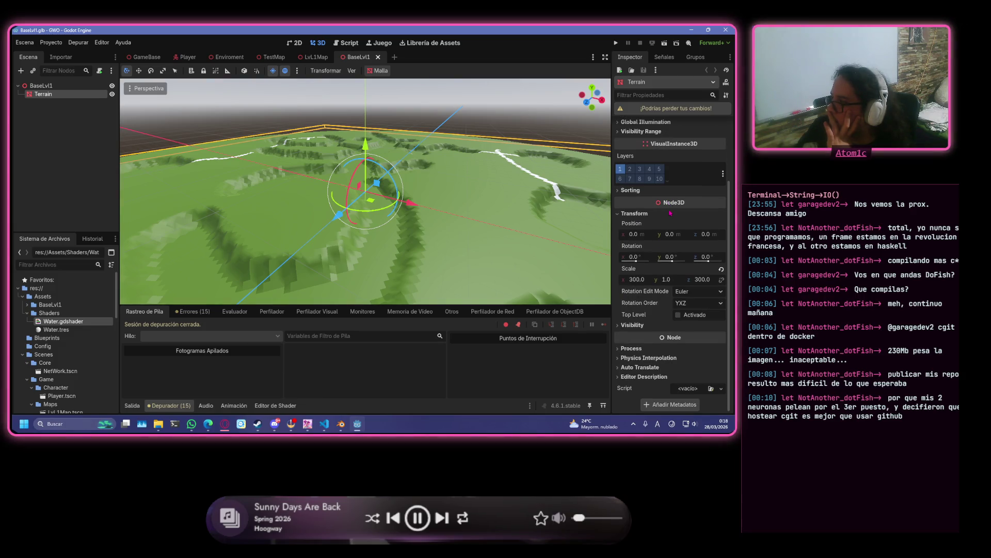
{"action": "scroll", "coordinate": [674, 261], "scroll_direction": "up", "scroll_amount": 3}
- Expand and collapse the Terrain's Skeleton, Geometry and Visibility Range sections in the Inspector
{"action": "left_click", "coordinate": [640, 193]}
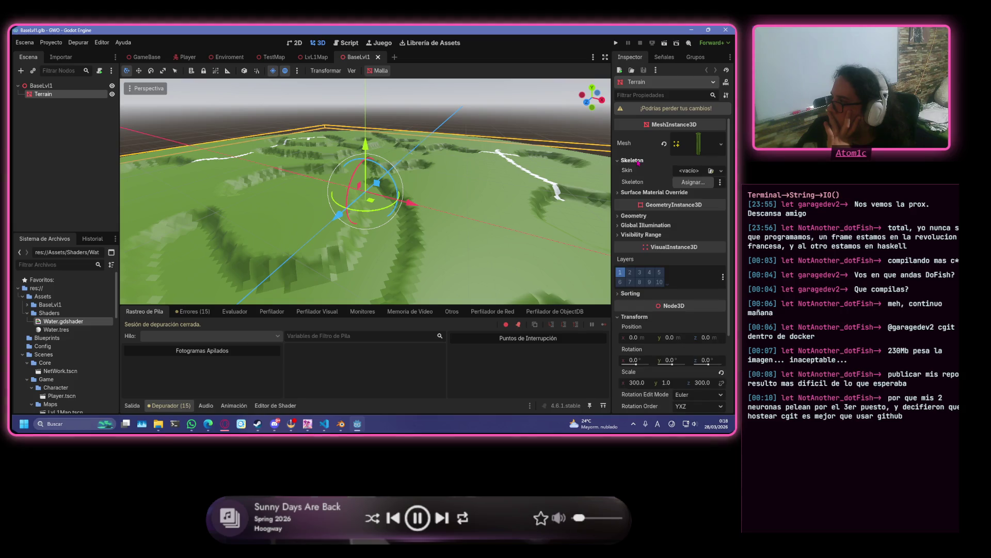
{"action": "left_click", "coordinate": [640, 193]}
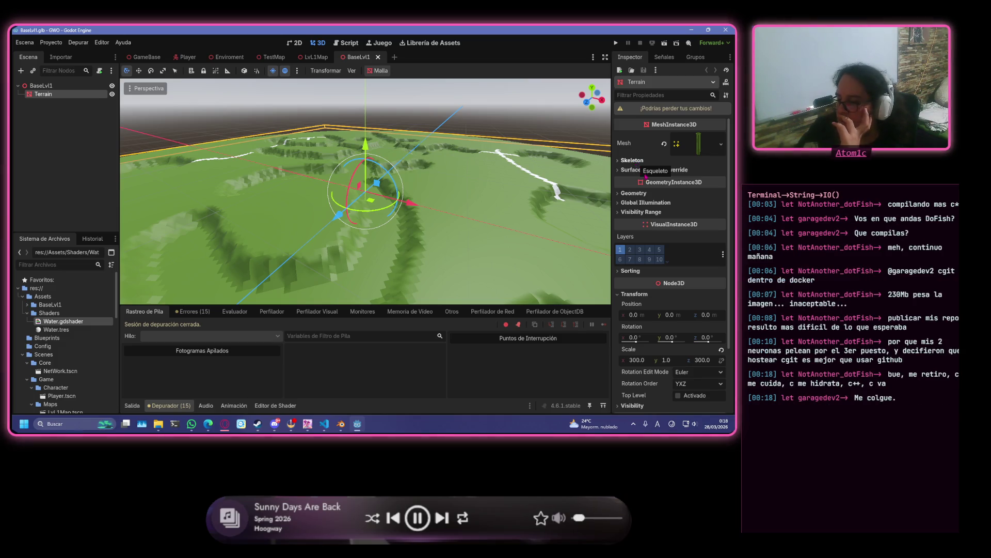
{"action": "scroll", "coordinate": [648, 229], "scroll_direction": "down", "scroll_amount": 2}
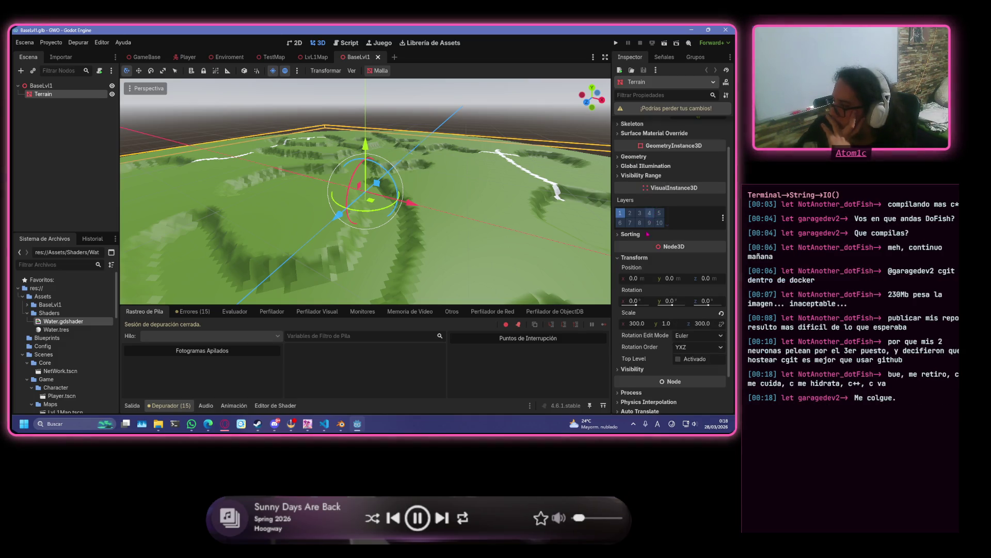
{"action": "scroll", "coordinate": [648, 230], "scroll_direction": "up", "scroll_amount": 2}
{"action": "left_click", "coordinate": [634, 193]}
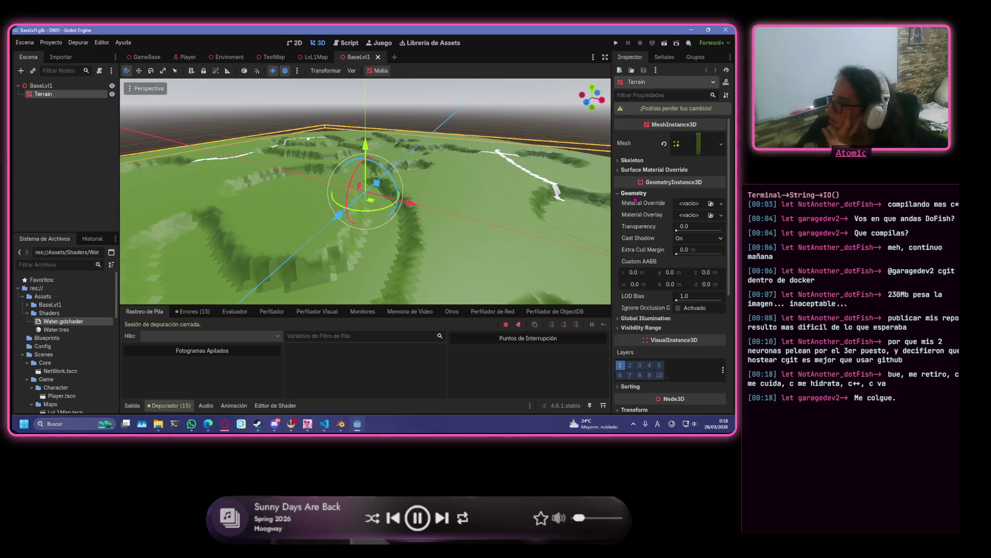
{"action": "left_click", "coordinate": [634, 193]}
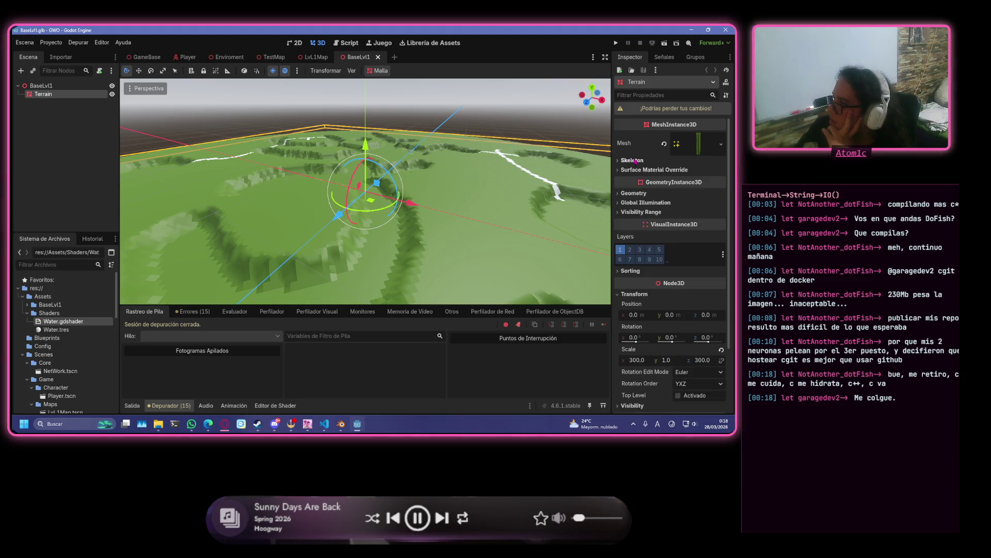
{"action": "left_click", "coordinate": [634, 161]}
{"action": "left_click", "coordinate": [633, 160]}
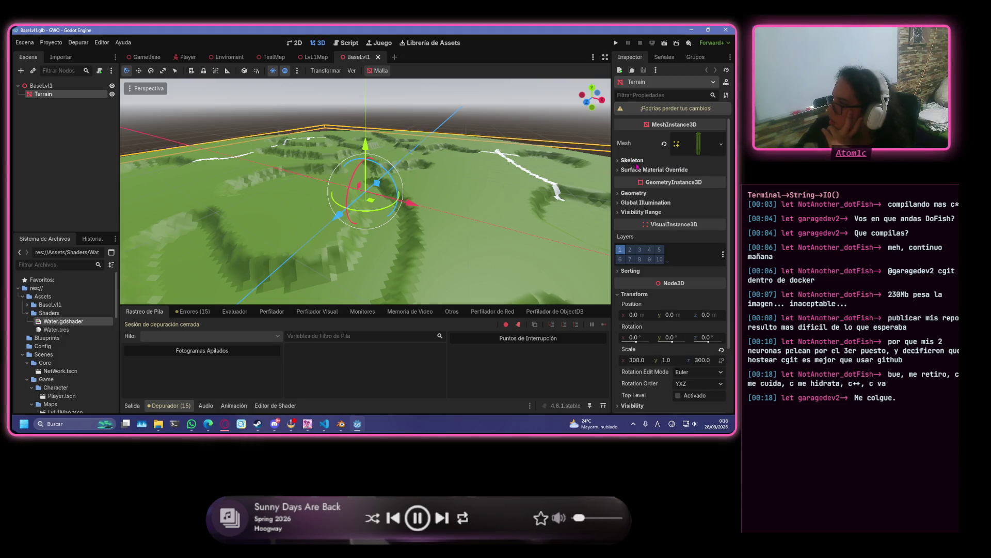
{"action": "left_click", "coordinate": [645, 203]}
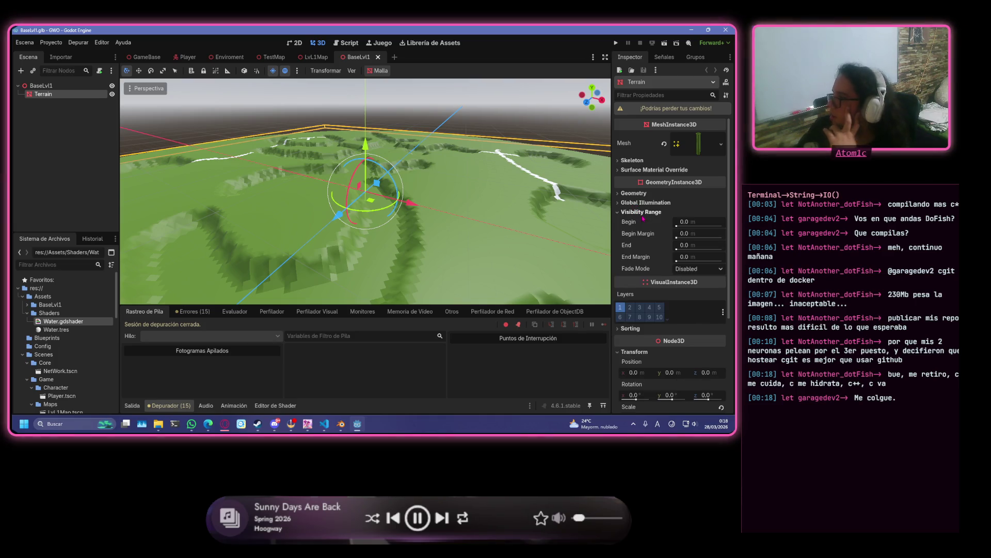
{"action": "left_click", "coordinate": [645, 203]}
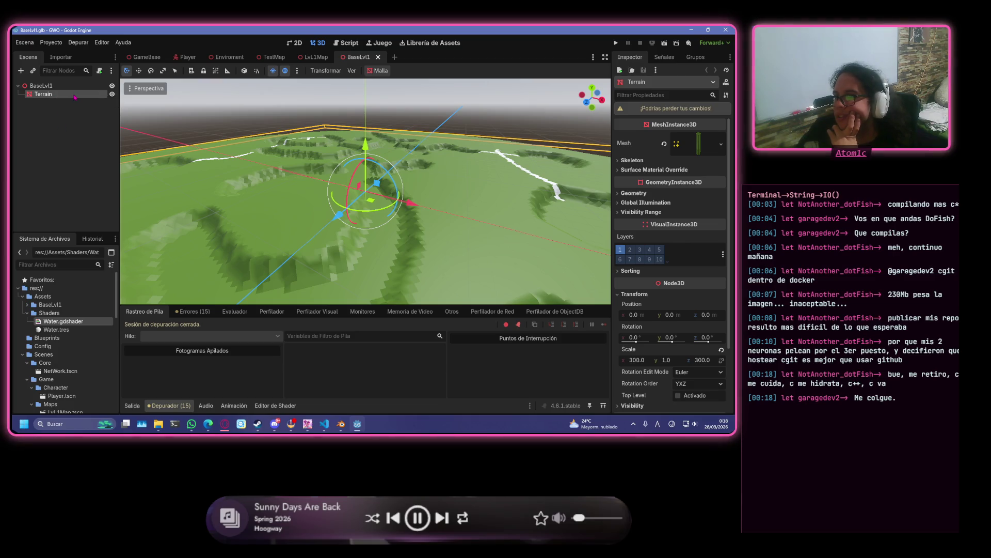
{"action": "right_click", "coordinate": [75, 97]}
- Add a CollisionShape3D child under Terrain, found by searching 'colli'
{"action": "left_click", "coordinate": [63, 110]}
{"action": "mouse_move", "coordinate": [314, 64]}
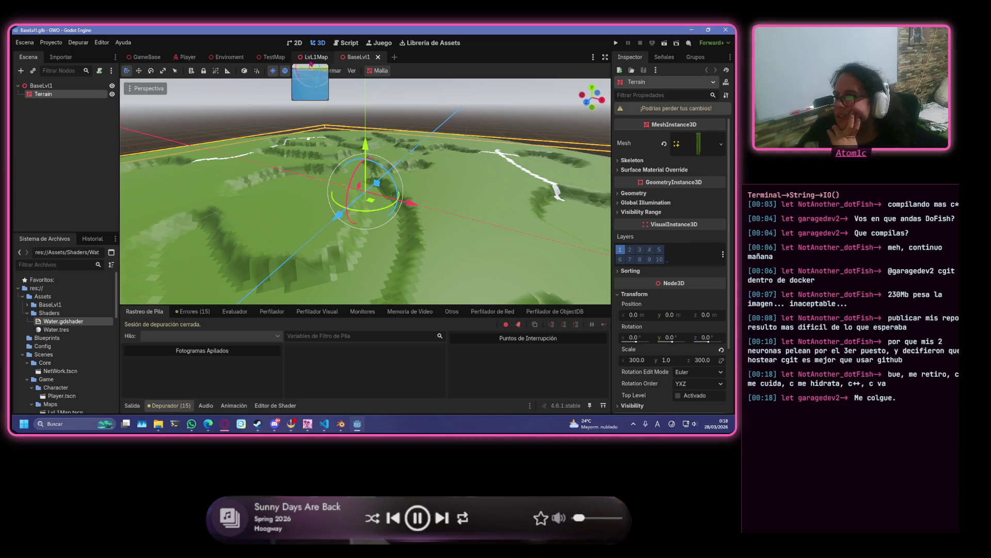
{"action": "right_click", "coordinate": [98, 99]}
{"action": "mouse_move", "coordinate": [228, 103]}
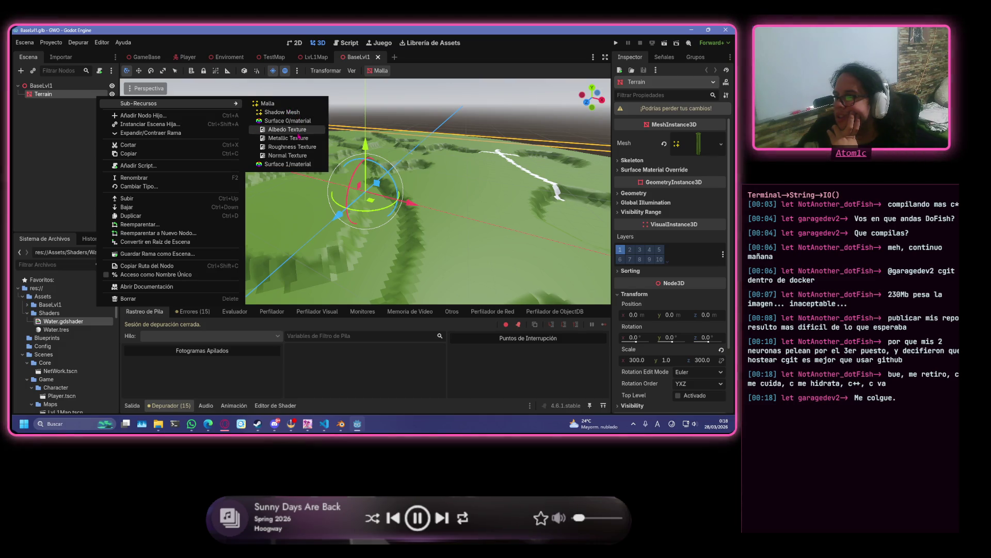
{"action": "left_click", "coordinate": [176, 115]}
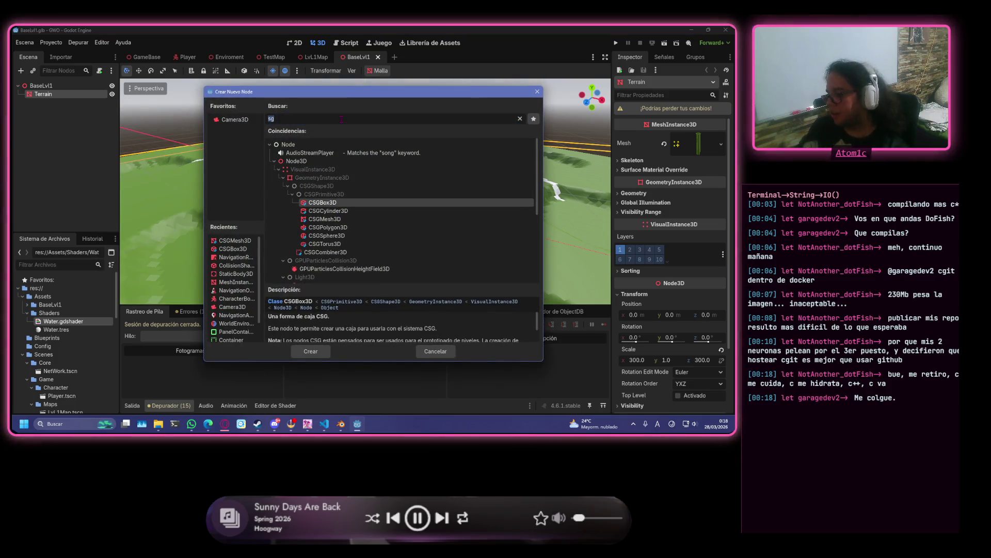
{"action": "type", "text": "col"}
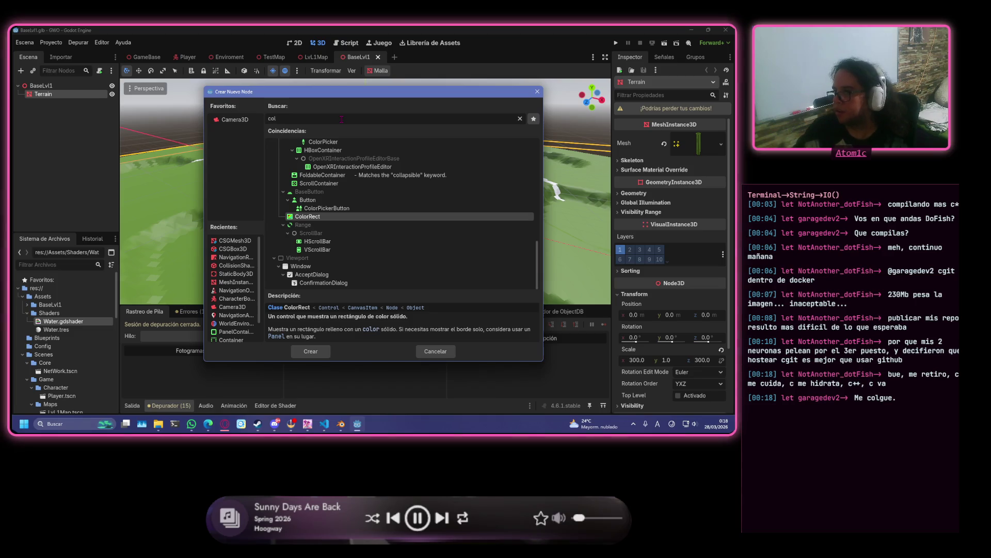
{"action": "type", "text": "li"}
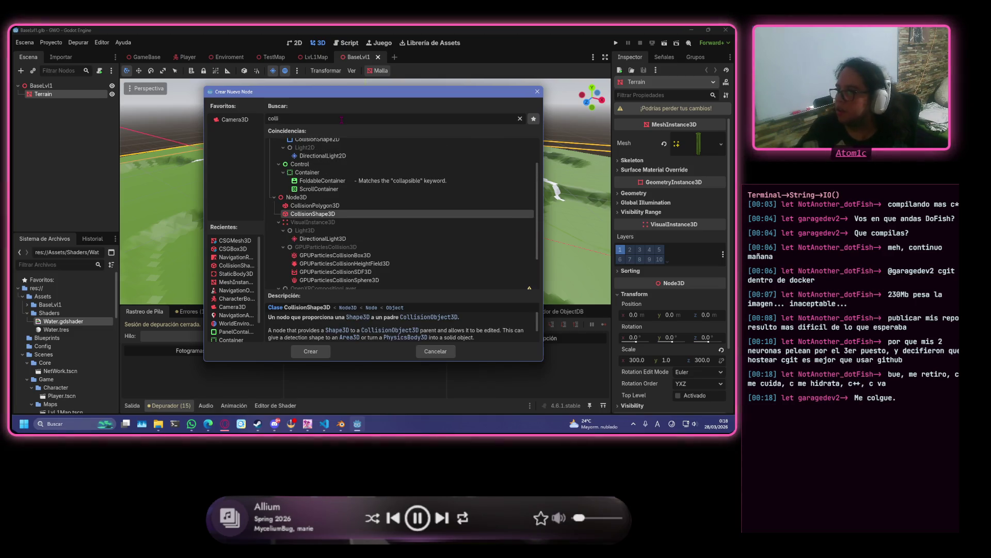
{"action": "left_click", "coordinate": [326, 353]}
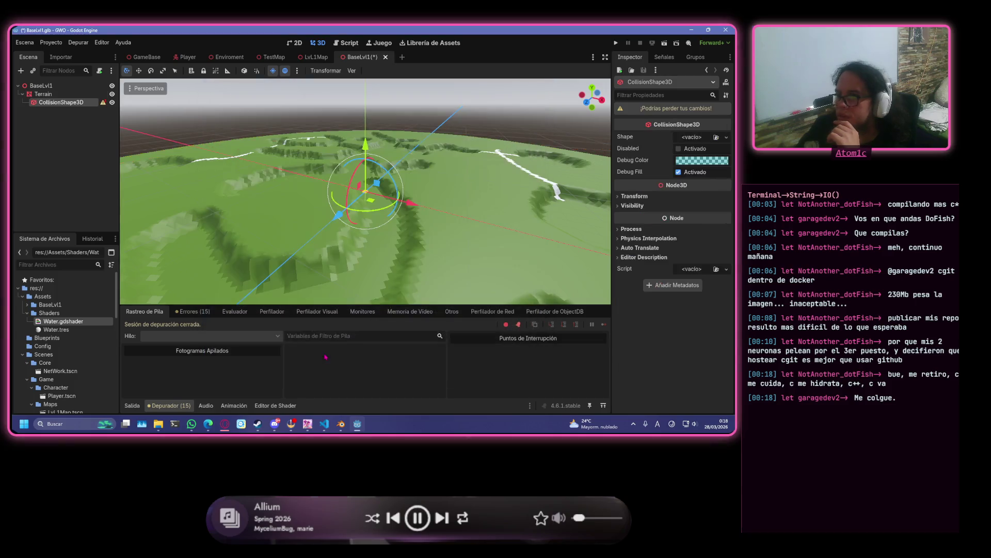
- Zoom the viewport in and out to check the new collision shape
{"action": "mouse_move", "coordinate": [106, 106]}
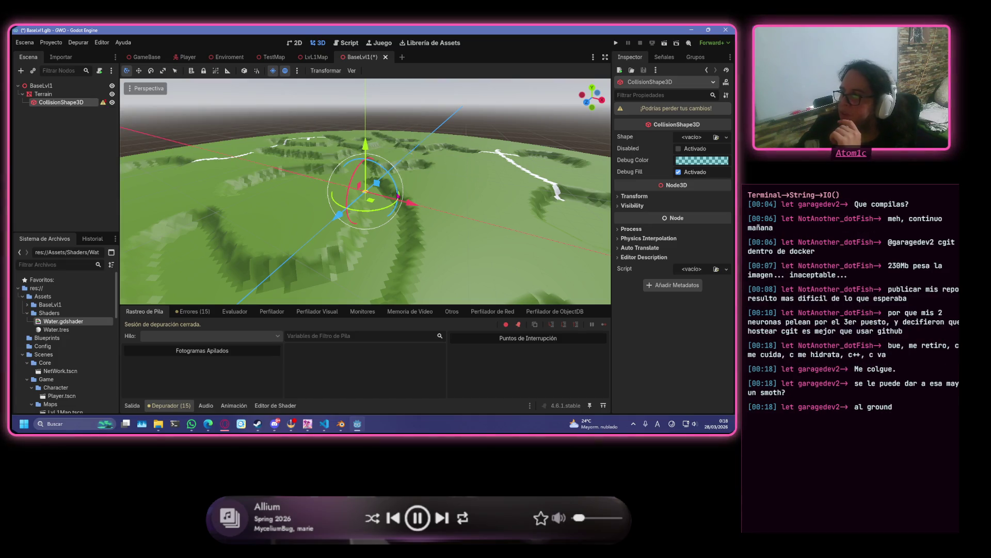
{"action": "scroll", "coordinate": [439, 232], "scroll_direction": "up", "scroll_amount": 5}
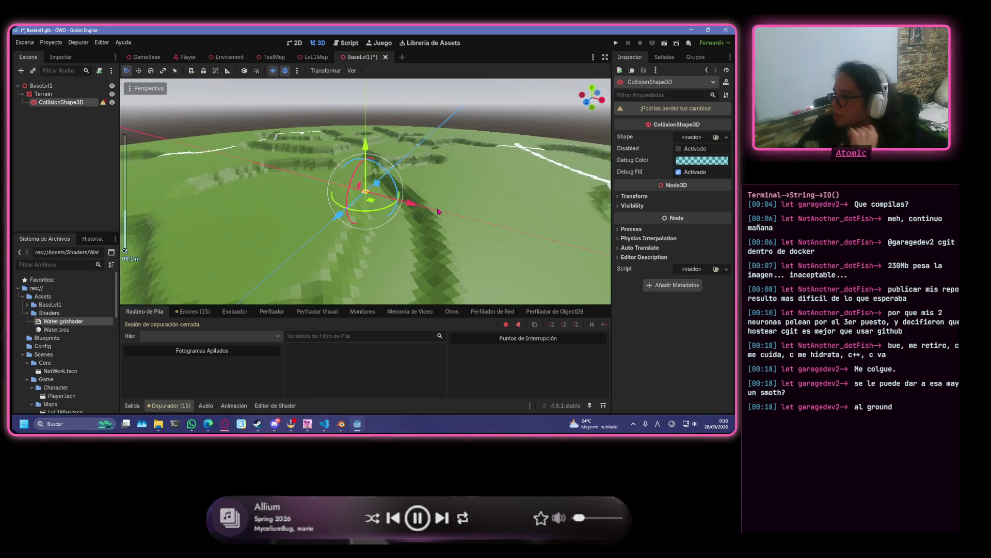
{"action": "scroll", "coordinate": [418, 211], "scroll_direction": "up", "scroll_amount": 5}
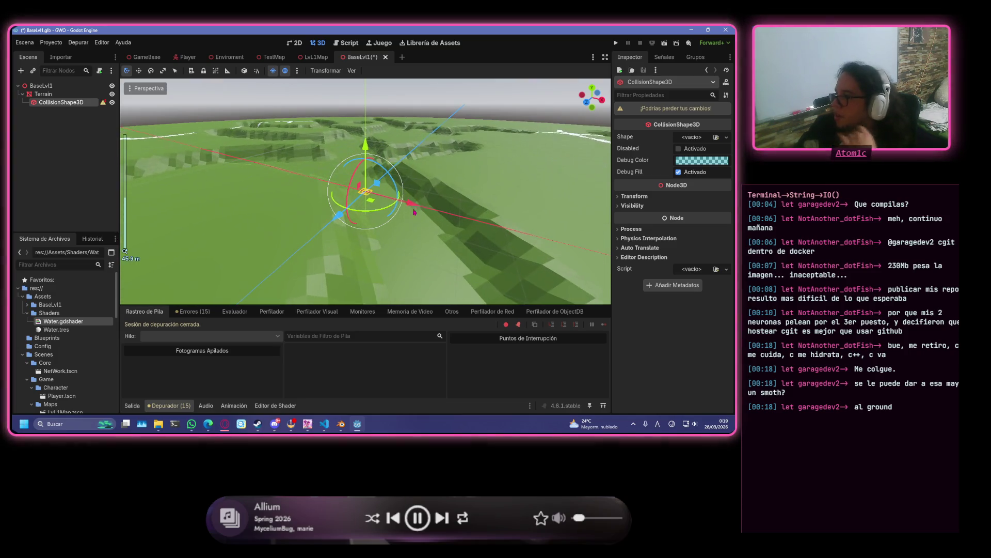
{"action": "scroll", "coordinate": [443, 178], "scroll_direction": "down", "scroll_amount": 8}
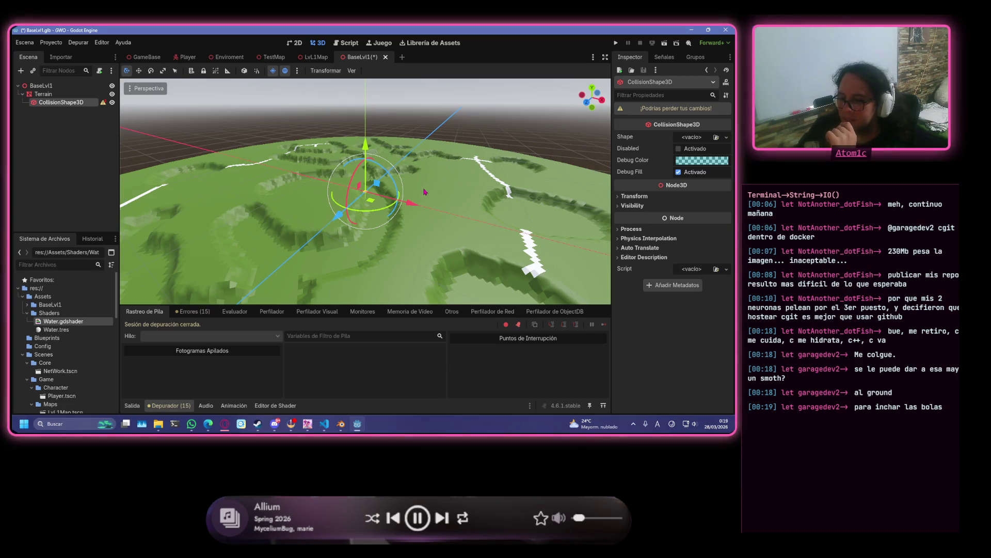
{"action": "scroll", "coordinate": [425, 191], "scroll_direction": "up", "scroll_amount": 8}
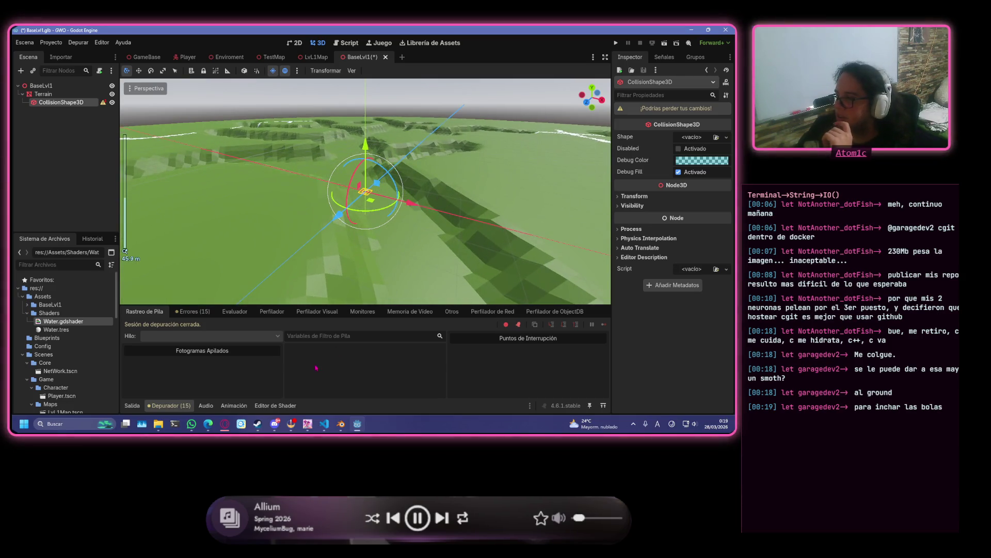
{"action": "key", "text": "alt+Tab"}
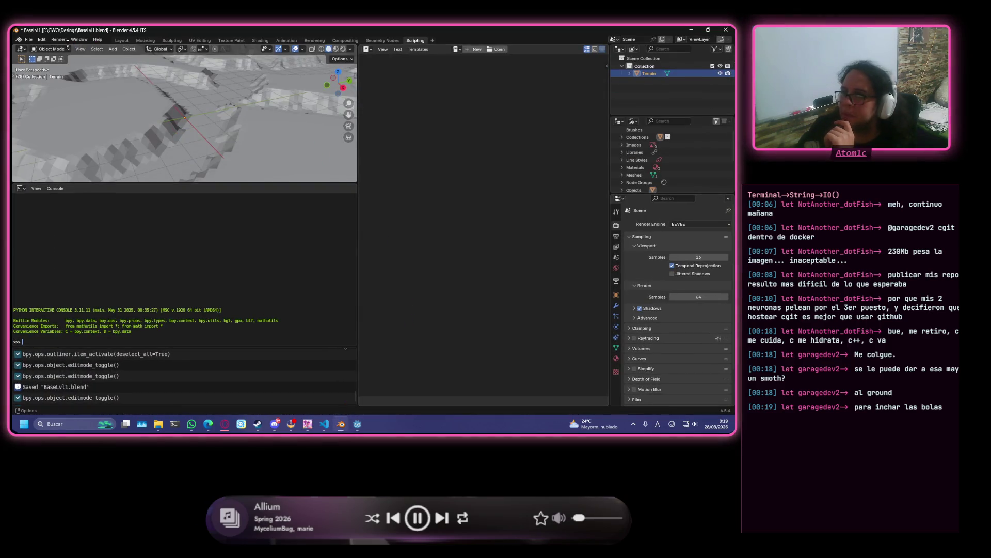
- Switch Blender's viewport to Solid shading and apply Shade Smooth to the terrain mesh
{"action": "left_click", "coordinate": [122, 41]}
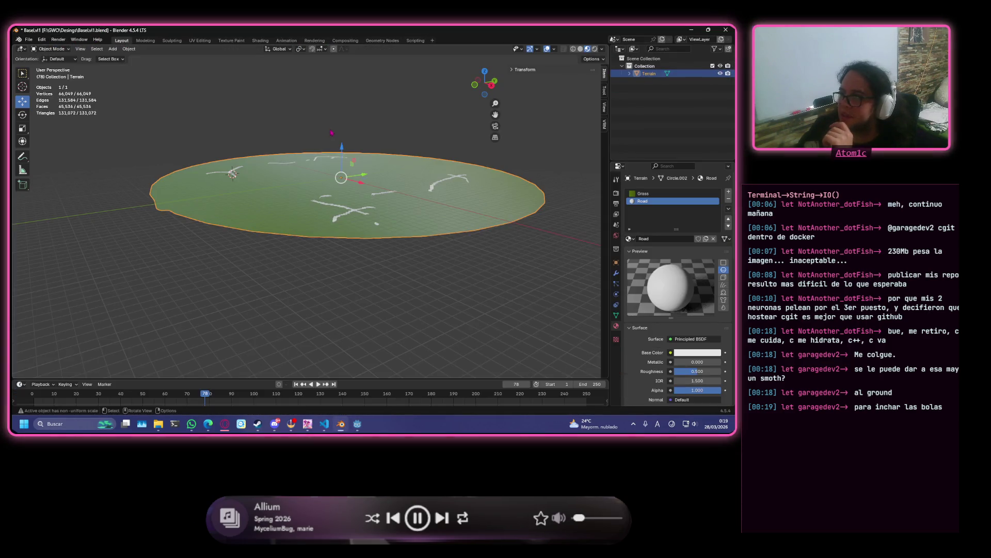
{"action": "scroll", "coordinate": [426, 205], "scroll_direction": "up", "scroll_amount": 3}
{"action": "left_click_drag", "start_coordinate": [434, 205], "coordinate": [356, 209]}
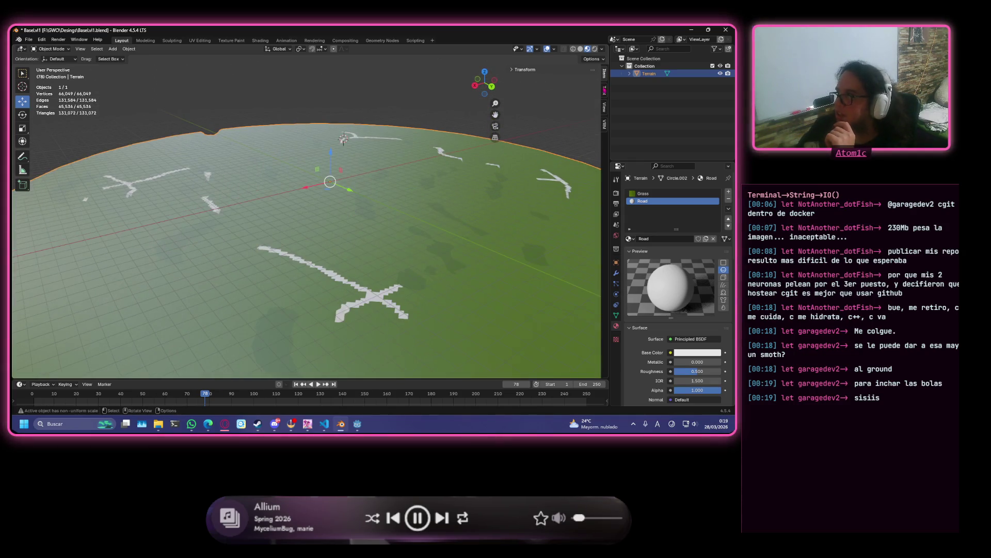
{"action": "left_click", "coordinate": [580, 49]}
{"action": "right_click", "coordinate": [341, 262]}
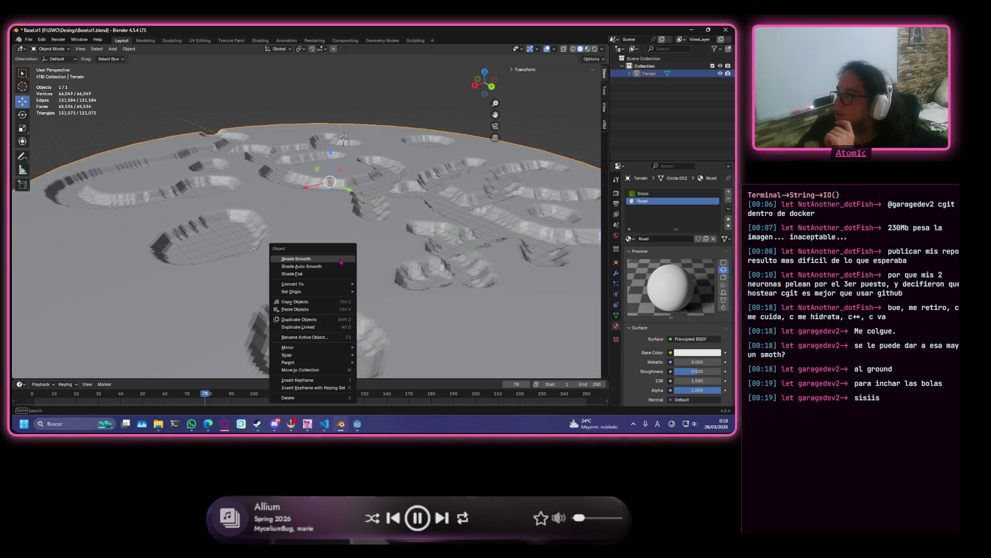
{"action": "left_click", "coordinate": [340, 259]}
{"action": "scroll", "coordinate": [343, 248], "scroll_direction": "up", "scroll_amount": 2}
{"action": "mouse_move", "coordinate": [341, 223]}
{"action": "left_mouse_down"}
{"action": "mouse_move", "coordinate": [584, 221]}
{"action": "mouse_move", "coordinate": [454, 227]}
{"action": "left_mouse_up"}
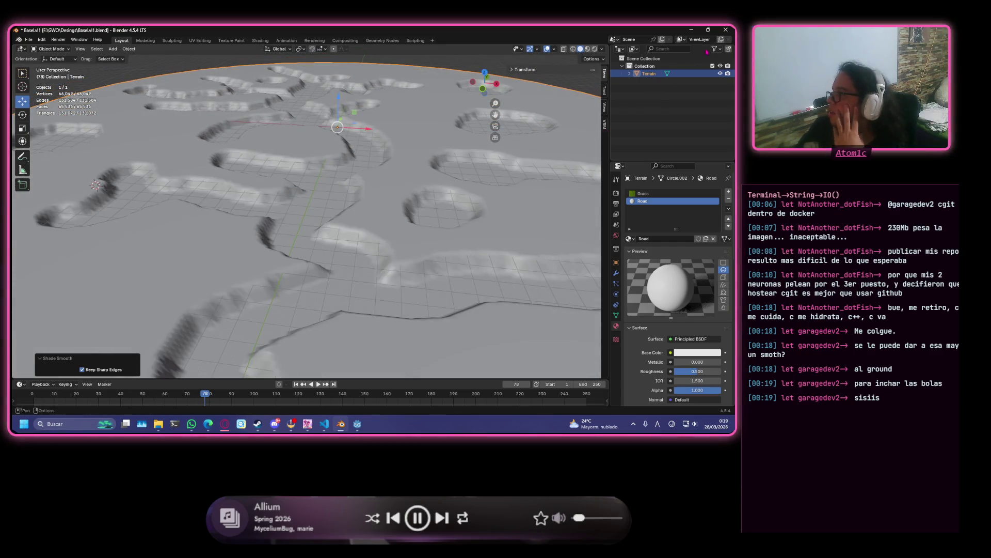
{"action": "left_click", "coordinate": [695, 30]}
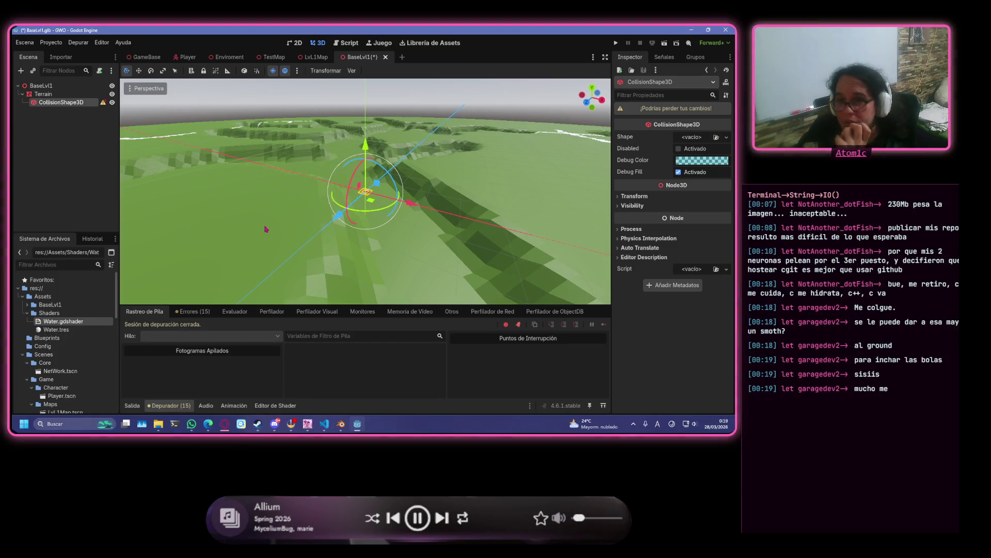
- Change the node type to StaticBody3D with Terrain beneath it, and add a CollisionShape3D child
{"action": "key", "text": "ctrl+a"}
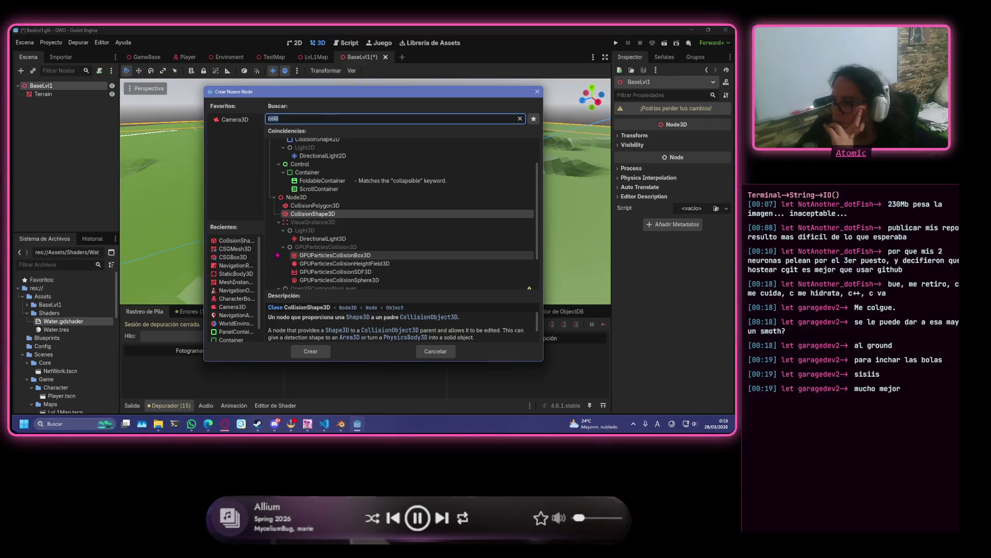
{"action": "double_click", "coordinate": [253, 272]}
{"action": "left_click_drag", "start_coordinate": [42, 94], "coordinate": [52, 102]}
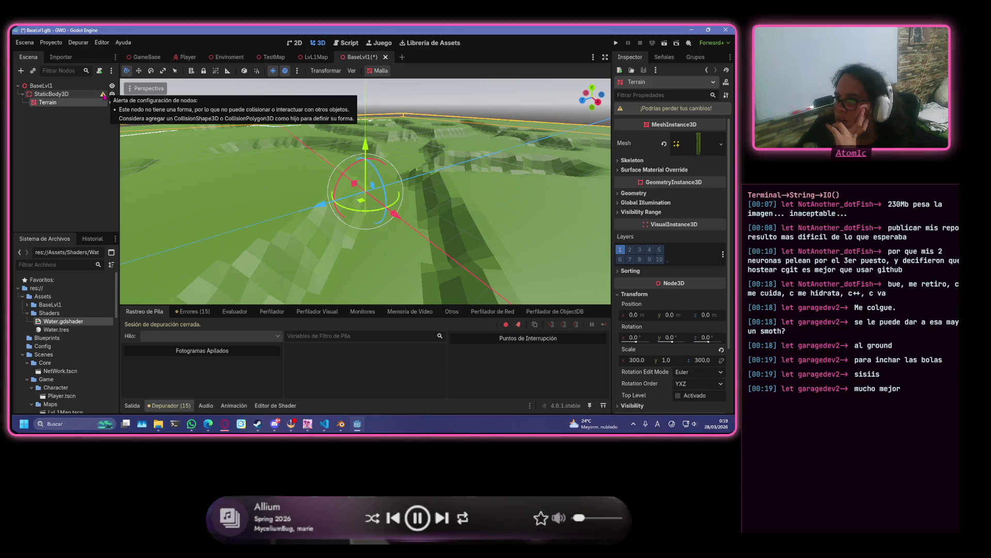
{"action": "right_click", "coordinate": [89, 96]}
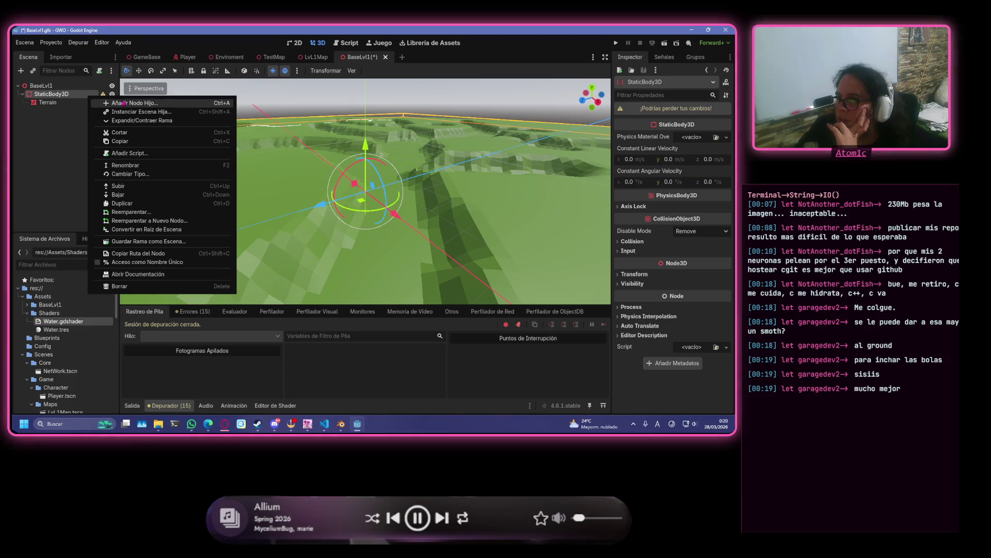
{"action": "left_click", "coordinate": [124, 104]}
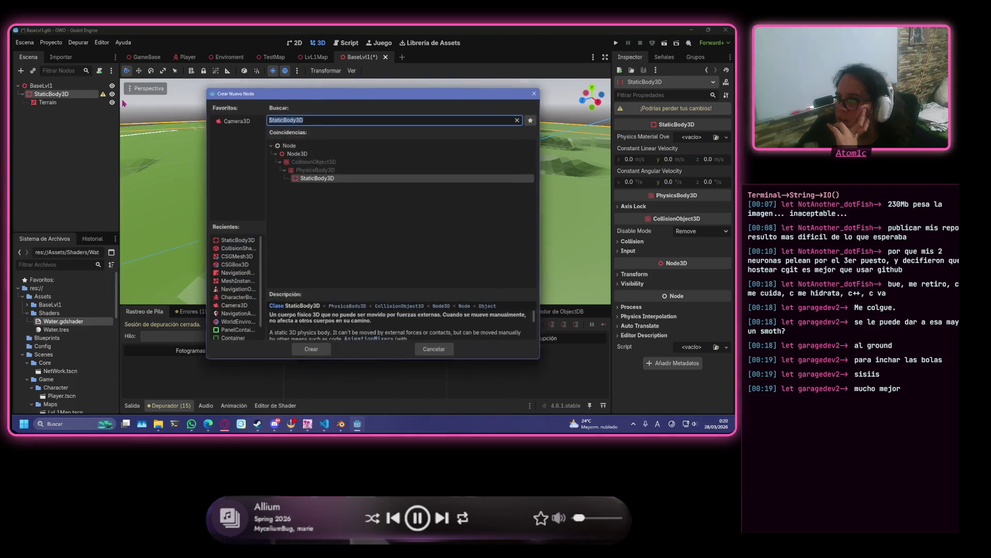
{"action": "left_click", "coordinate": [341, 161]}
{"action": "left_click", "coordinate": [325, 116]}
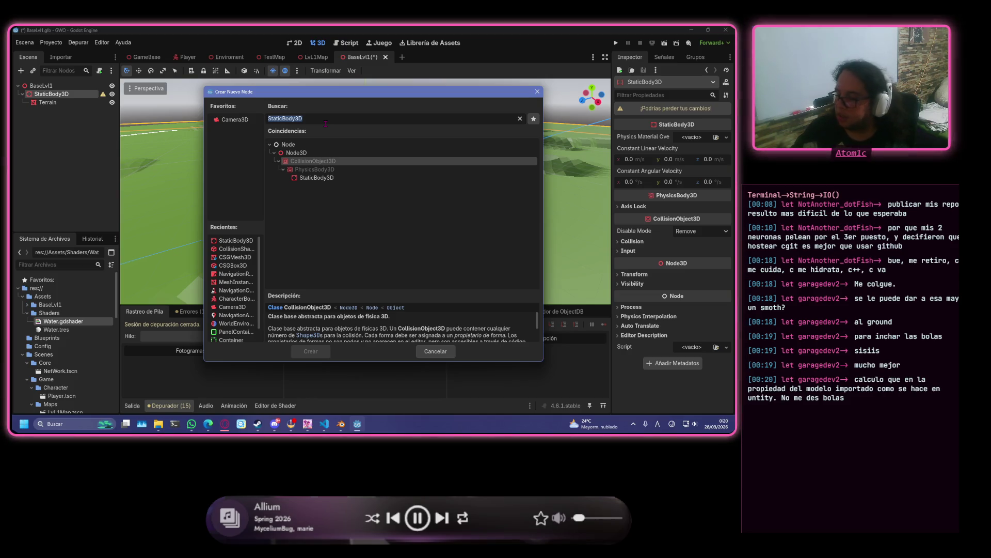
{"action": "type", "text": "co"}
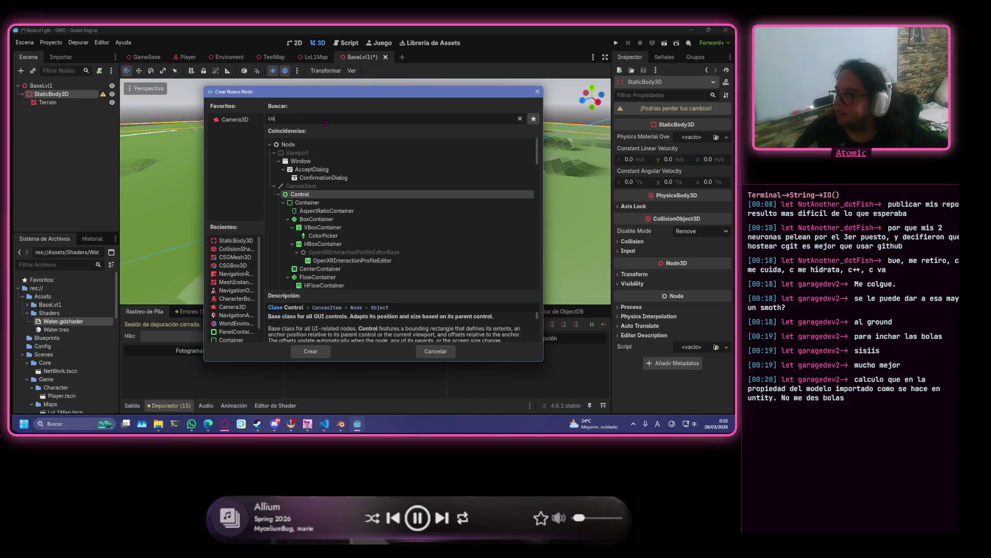
{"action": "type", "text": "ll"}
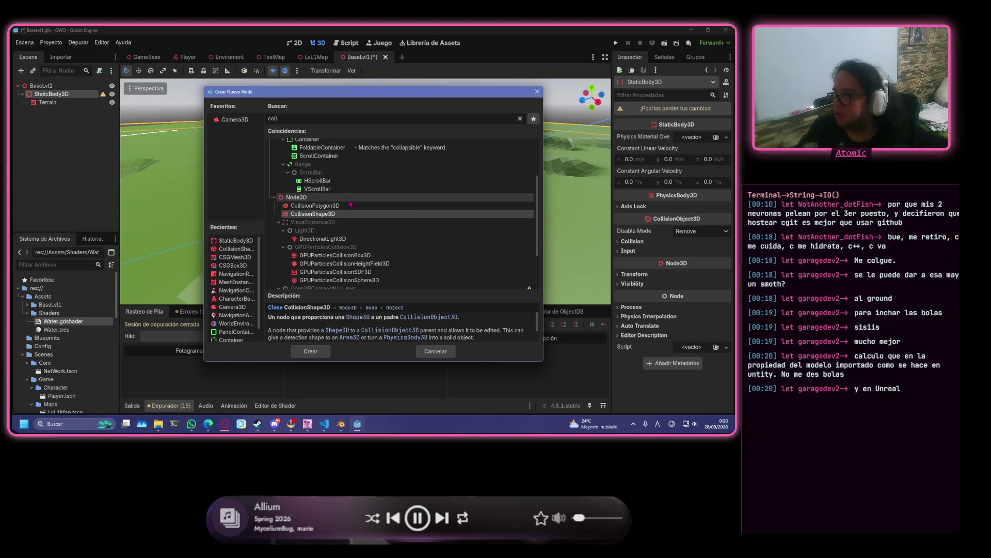
{"action": "double_click", "coordinate": [330, 213]}
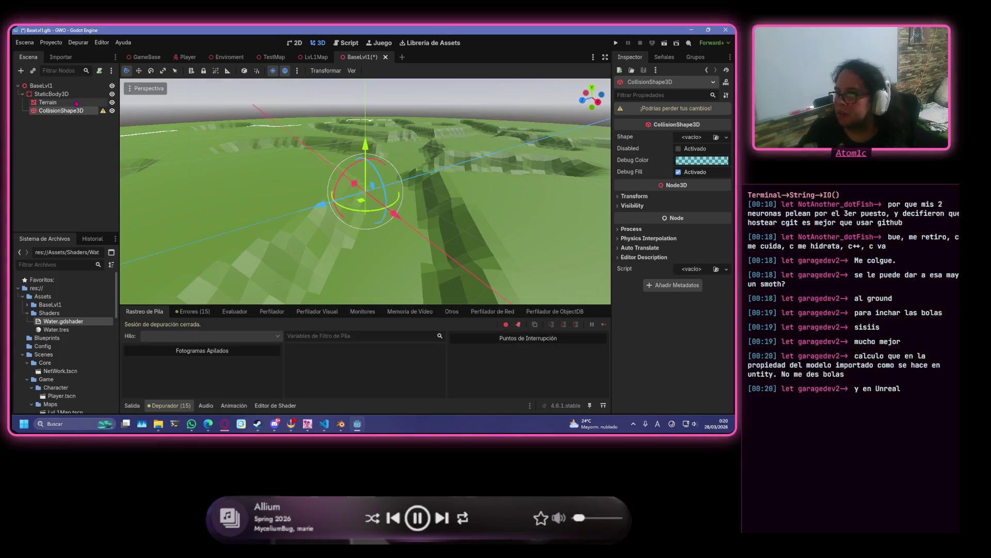
- Move Terrain under the CollisionShape3D and set its Shape to a new WorldBoundaryShape3D
{"action": "left_click_drag", "start_coordinate": [67, 104], "coordinate": [102, 107]}
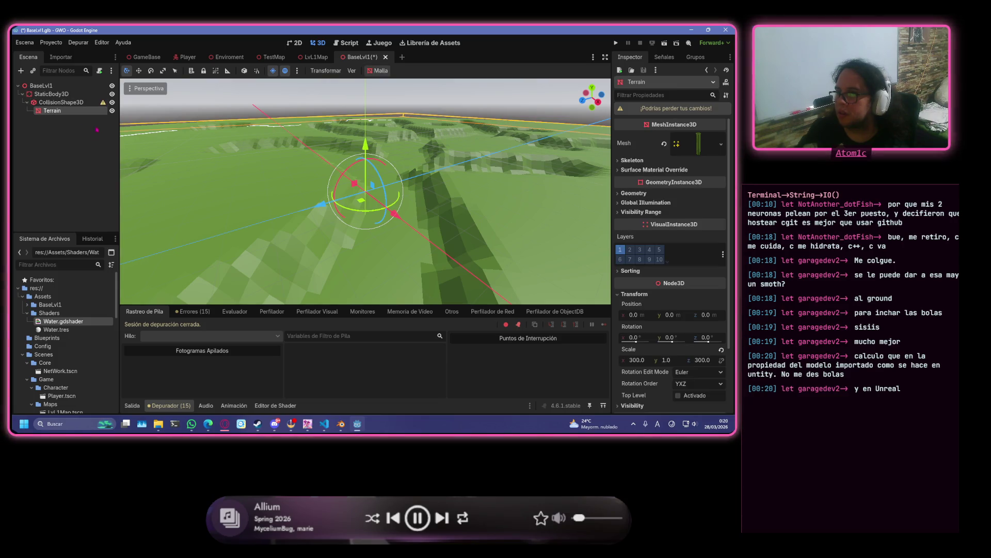
{"action": "left_click", "coordinate": [103, 103]}
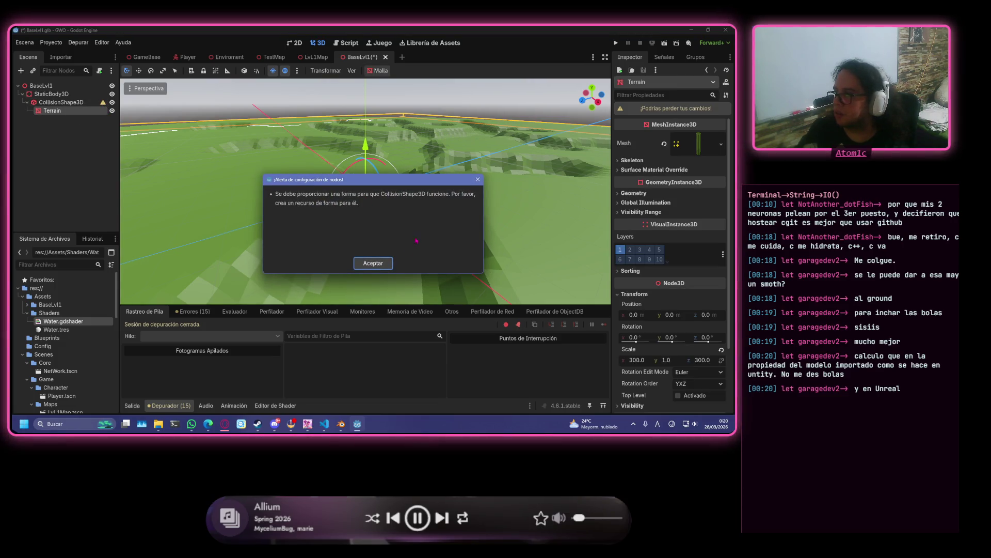
{"action": "left_click", "coordinate": [387, 262]}
{"action": "left_click", "coordinate": [72, 102]}
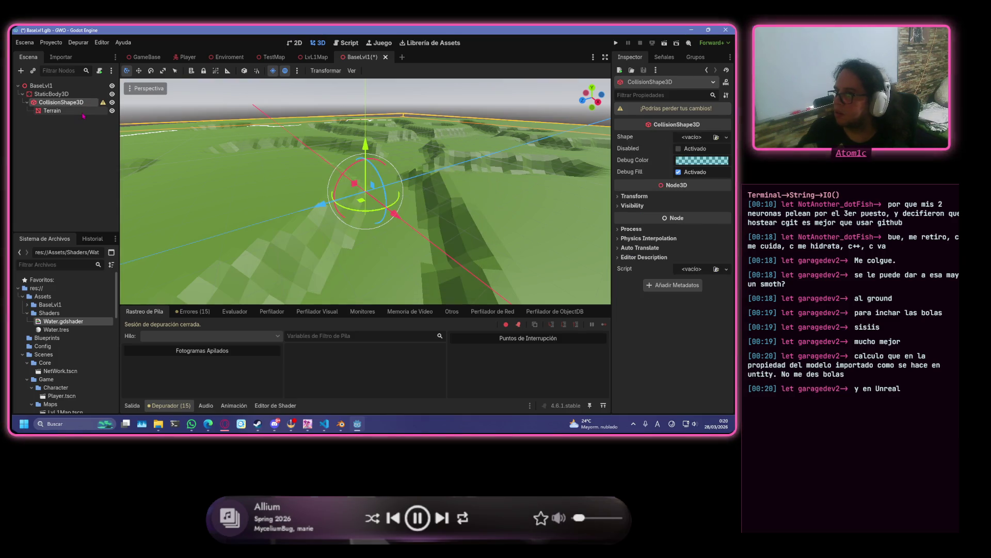
{"action": "left_click", "coordinate": [727, 138]}
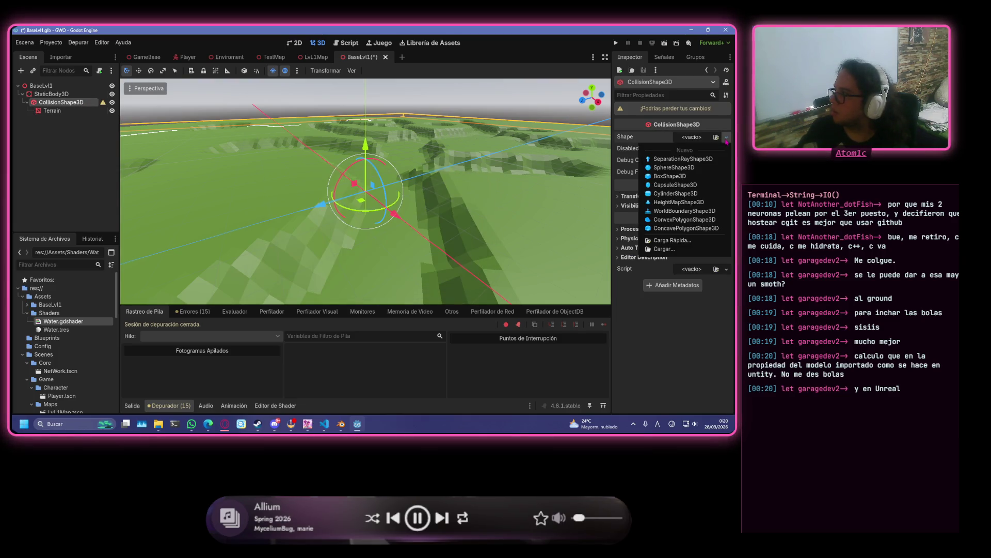
{"action": "left_click", "coordinate": [667, 139]}
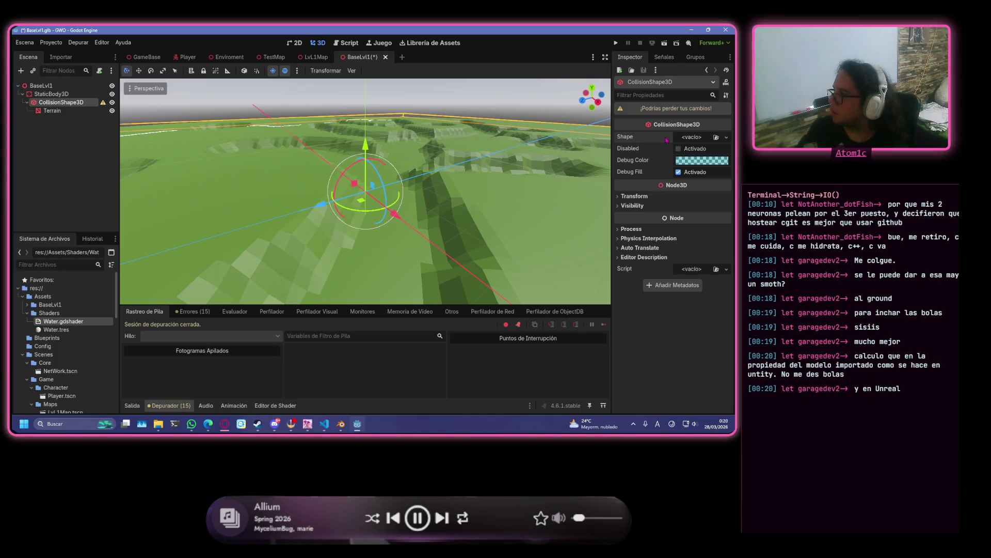
{"action": "mouse_move", "coordinate": [52, 111]}
{"action": "left_mouse_down"}
{"action": "mouse_move", "coordinate": [630, 145]}
{"action": "mouse_move", "coordinate": [716, 137]}
{"action": "left_mouse_up"}
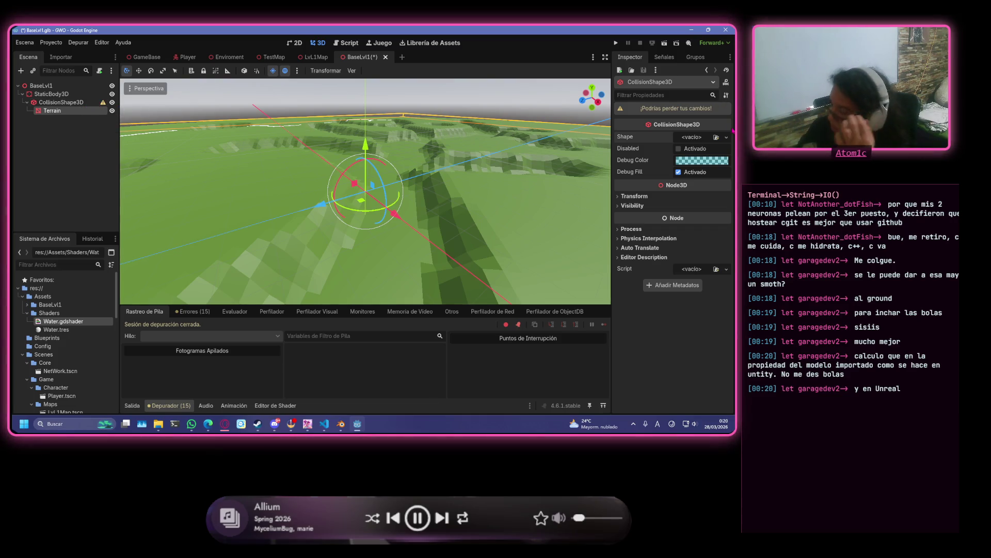
{"action": "left_click", "coordinate": [727, 137]}
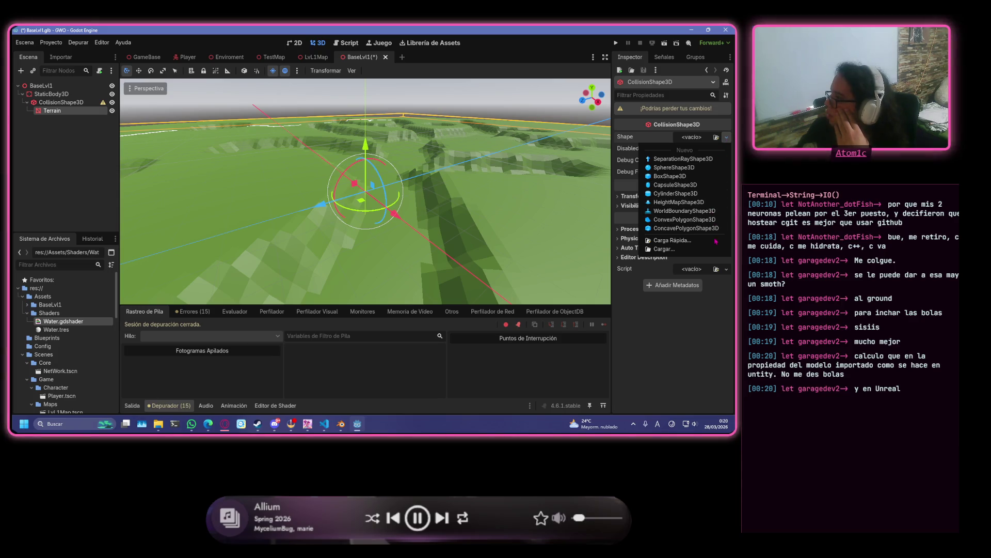
{"action": "left_click", "coordinate": [715, 242]}
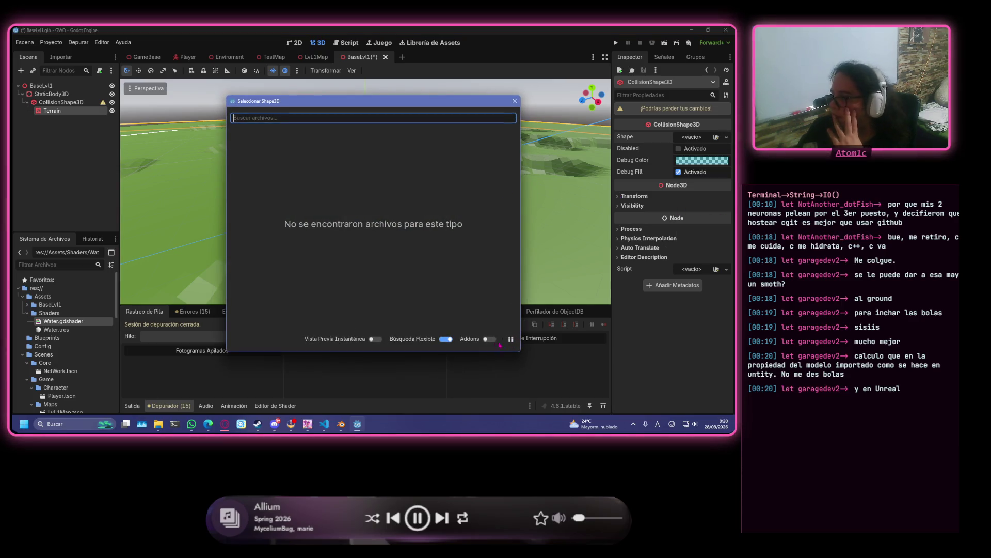
{"action": "left_click", "coordinate": [515, 101]}
{"action": "left_click", "coordinate": [726, 137]}
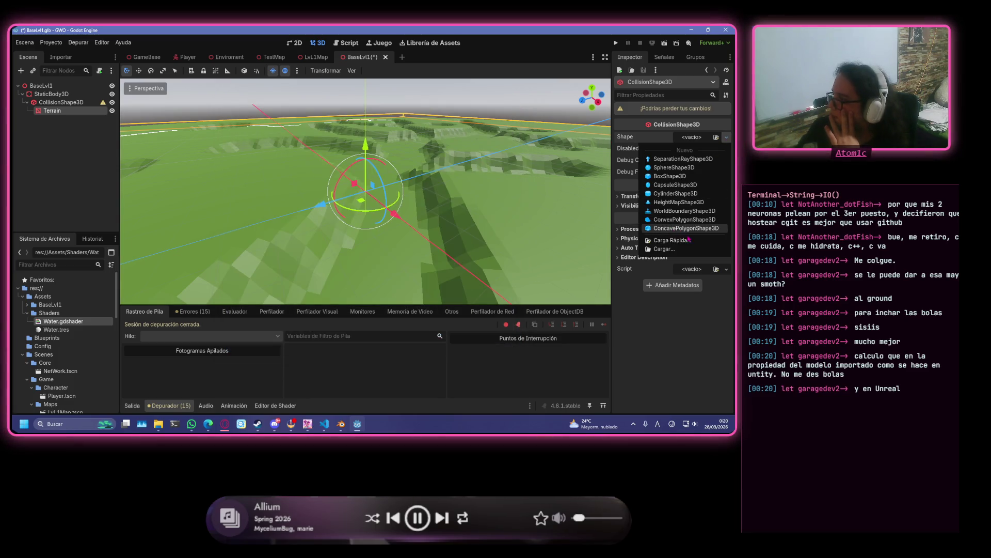
{"action": "left_click", "coordinate": [709, 210]}
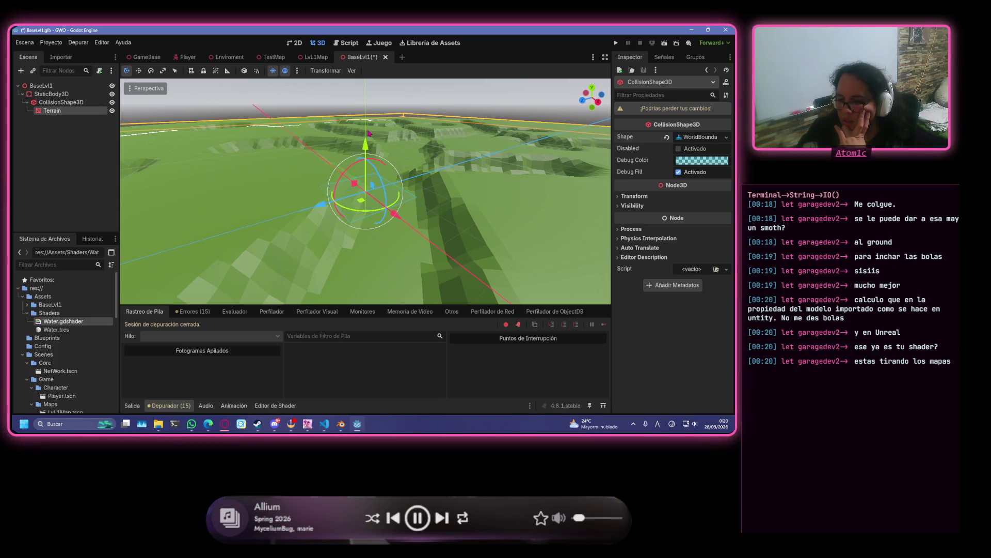
- Look over the collision shape settings, then switch to the LvL1Map scene
{"action": "scroll", "coordinate": [369, 133], "scroll_direction": "down", "scroll_amount": 4}
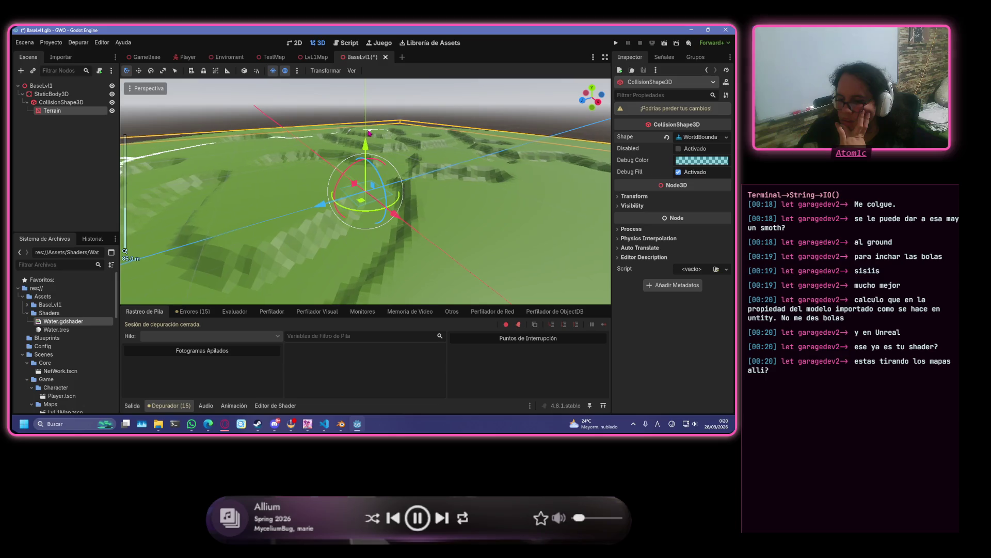
{"action": "scroll", "coordinate": [368, 134], "scroll_direction": "down", "scroll_amount": 8}
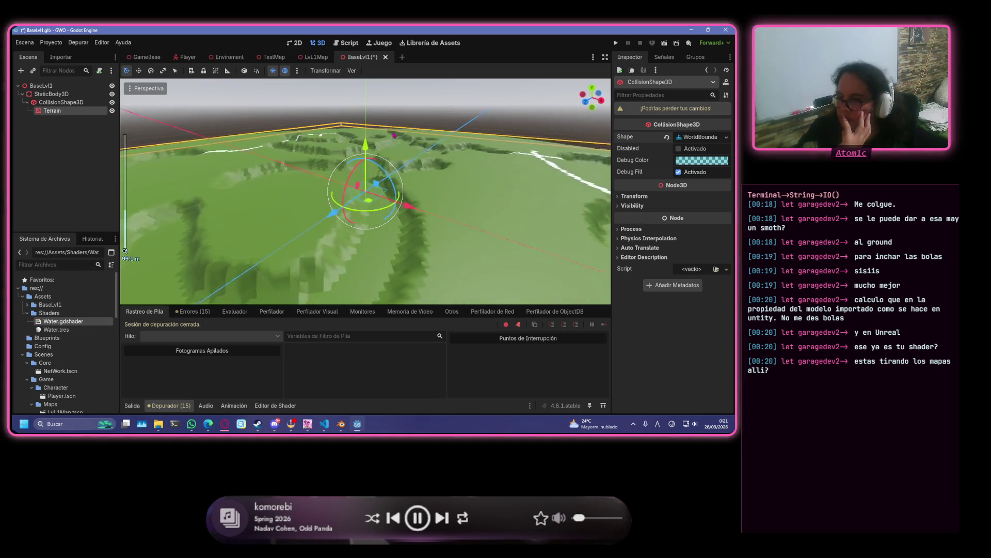
{"action": "scroll", "coordinate": [501, 132], "scroll_direction": "up", "scroll_amount": 3}
{"action": "scroll", "coordinate": [501, 132], "scroll_direction": "down", "scroll_amount": 2}
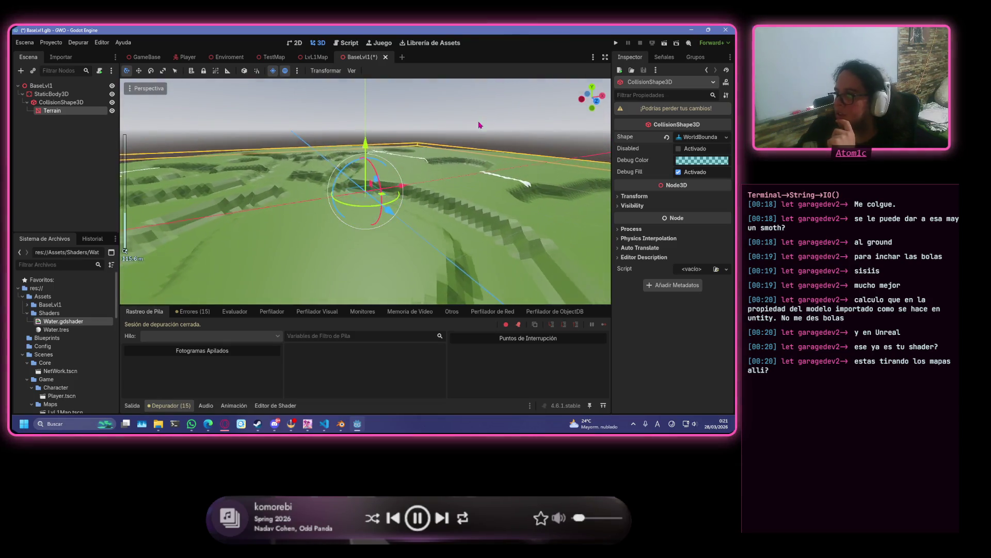
{"action": "scroll", "coordinate": [407, 178], "scroll_direction": "down", "scroll_amount": 20}
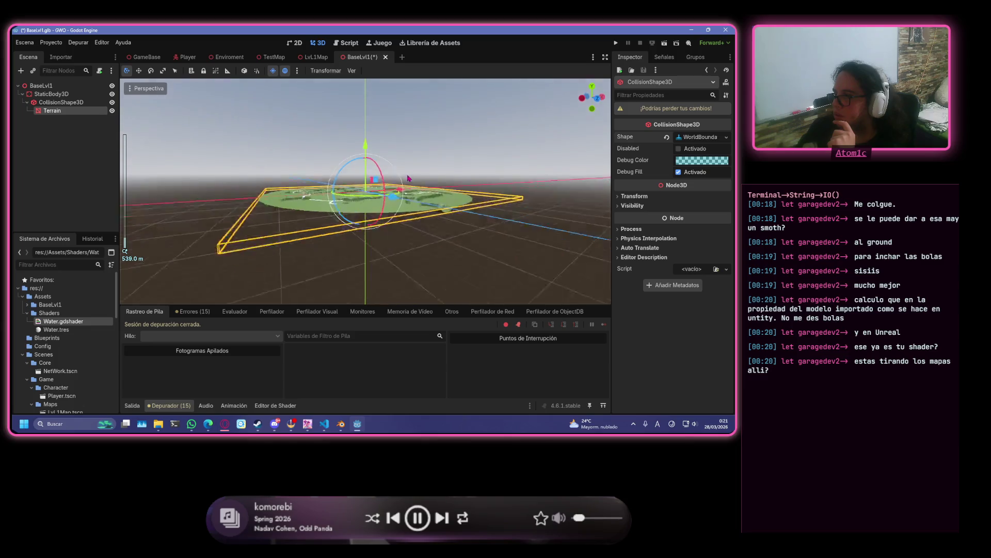
{"action": "scroll", "coordinate": [407, 178], "scroll_direction": "up", "scroll_amount": 20}
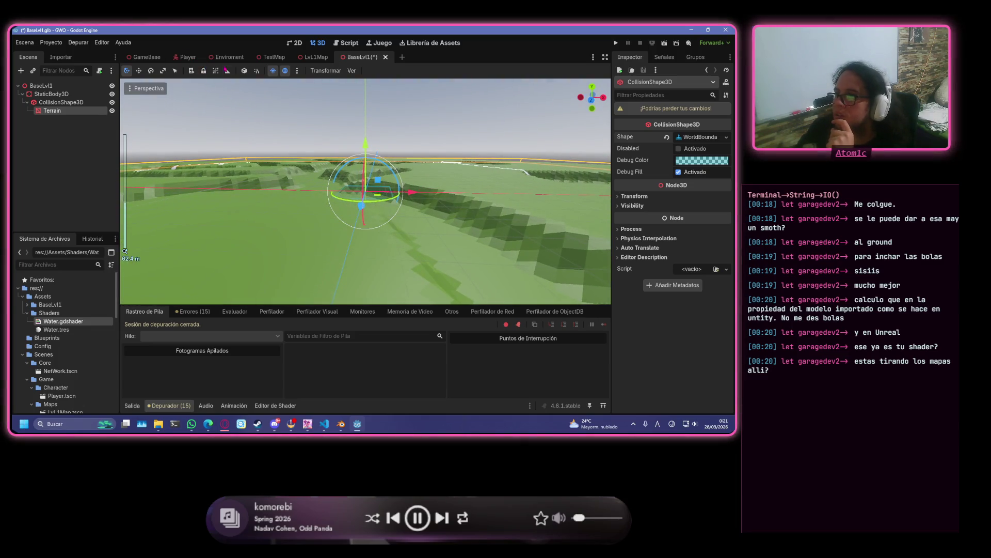
{"action": "left_click", "coordinate": [314, 59]}
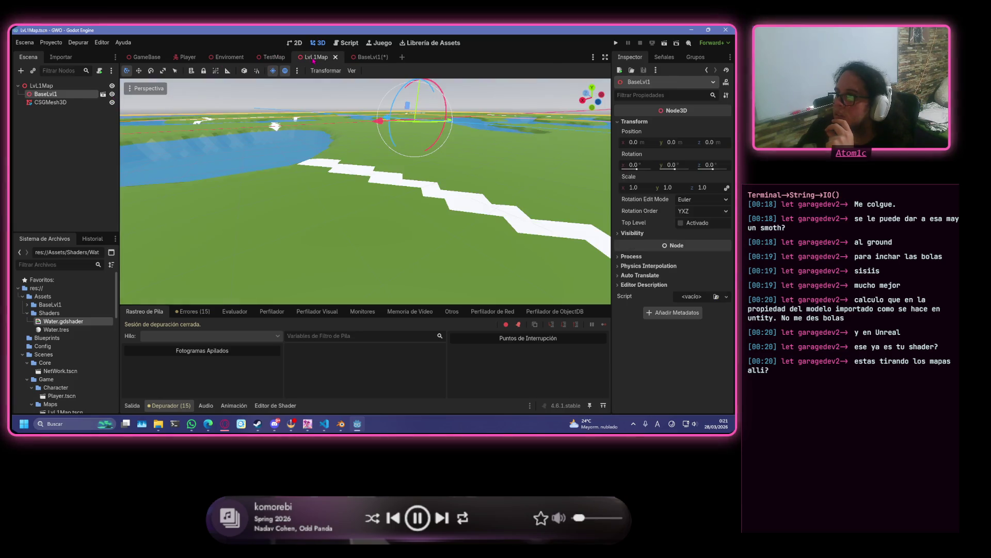
{"action": "left_click", "coordinate": [50, 102]}
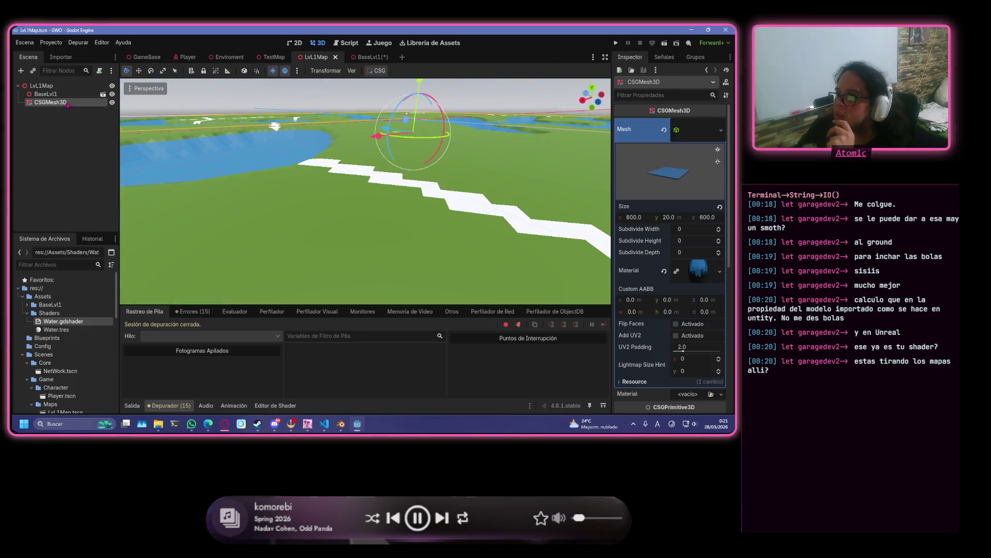
{"action": "scroll", "coordinate": [384, 133], "scroll_direction": "down", "scroll_amount": 8}
{"action": "scroll", "coordinate": [385, 133], "scroll_direction": "down", "scroll_amount": 4}
{"action": "scroll", "coordinate": [288, 163], "scroll_direction": "up", "scroll_amount": 6}
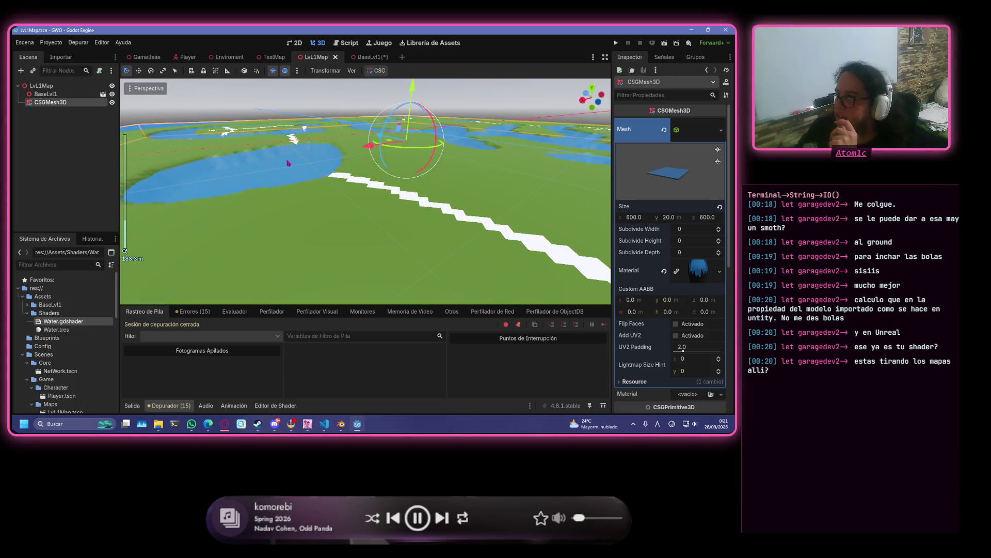
{"action": "scroll", "coordinate": [290, 154], "scroll_direction": "up", "scroll_amount": 6}
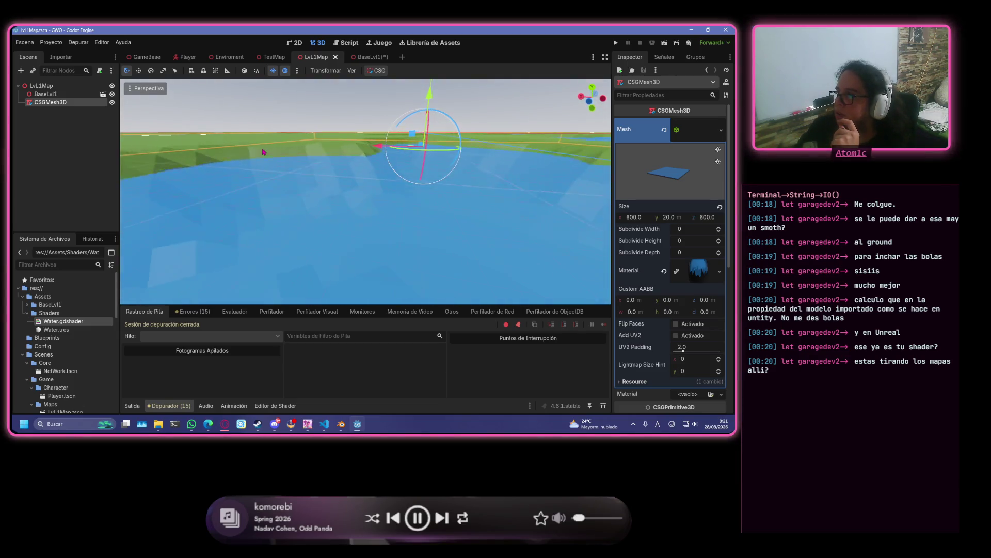
{"action": "mouse_move", "coordinate": [260, 153]}
{"action": "left_mouse_down"}
{"action": "mouse_move", "coordinate": [133, 154]}
{"action": "mouse_move", "coordinate": [603, 154]}
{"action": "mouse_move", "coordinate": [129, 155]}
{"action": "mouse_move", "coordinate": [238, 151]}
{"action": "left_mouse_up"}
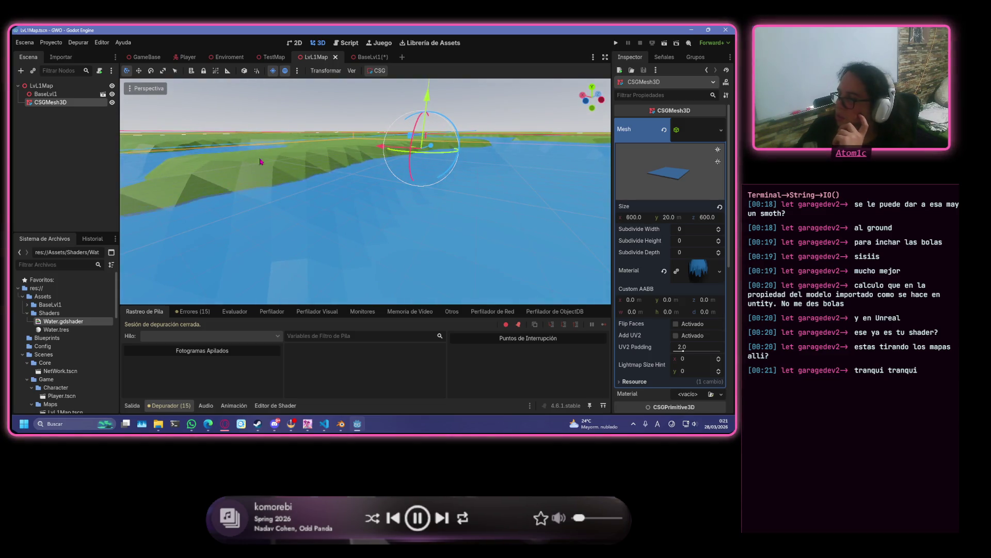
{"action": "left_click_drag", "start_coordinate": [548, 170], "coordinate": [460, 174]}
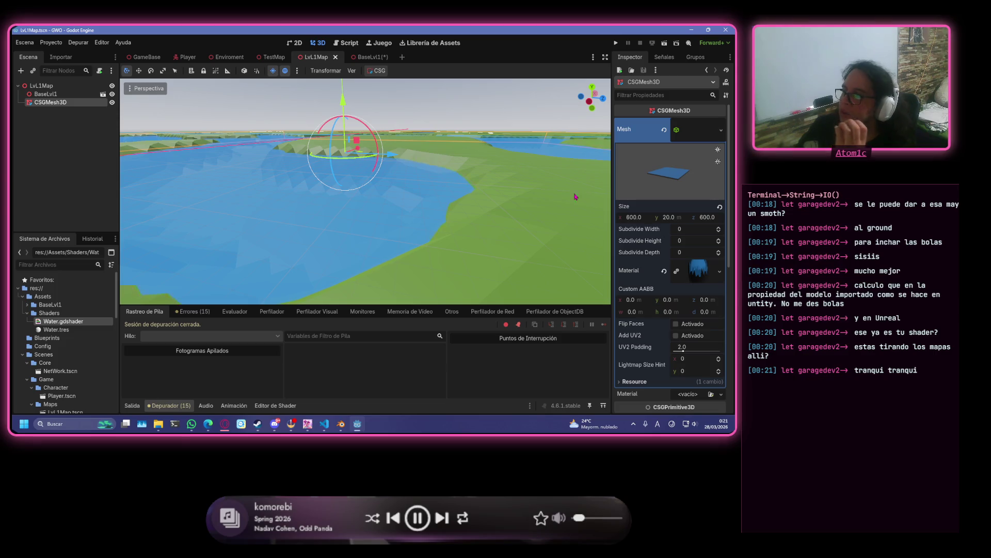
{"action": "scroll", "coordinate": [485, 185], "scroll_direction": "down", "scroll_amount": 3}
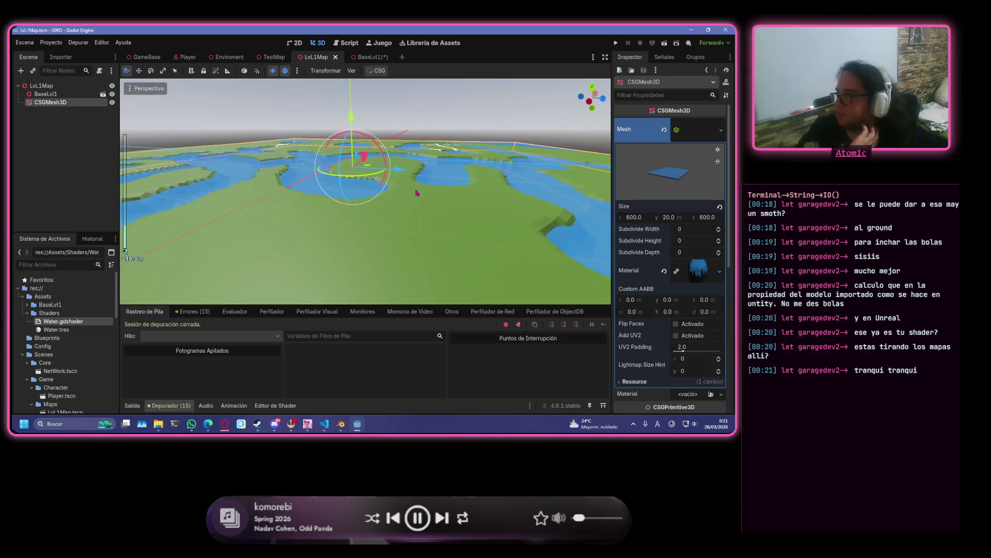
{"action": "scroll", "coordinate": [455, 180], "scroll_direction": "up", "scroll_amount": 4}
{"action": "scroll", "coordinate": [439, 177], "scroll_direction": "down", "scroll_amount": 4}
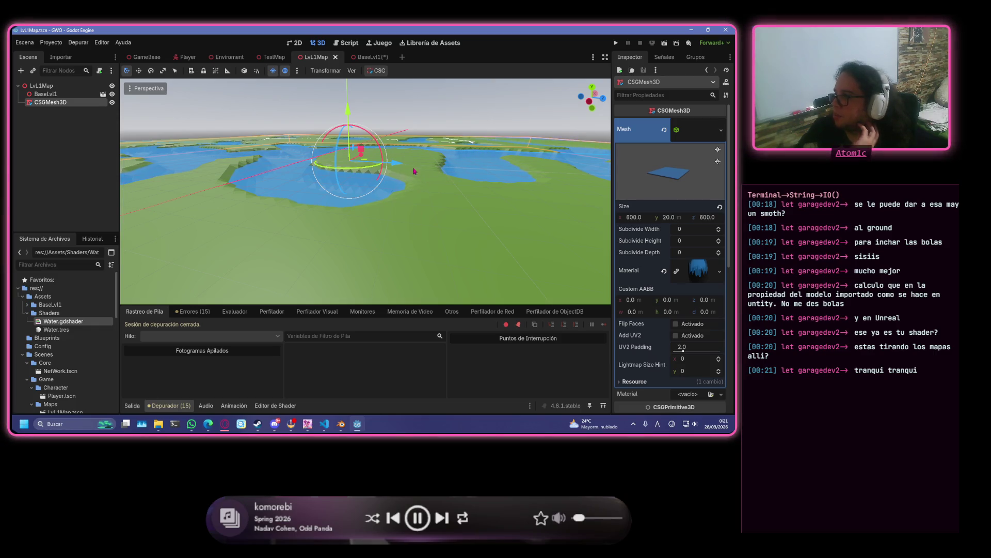
{"action": "scroll", "coordinate": [449, 171], "scroll_direction": "up", "scroll_amount": 4}
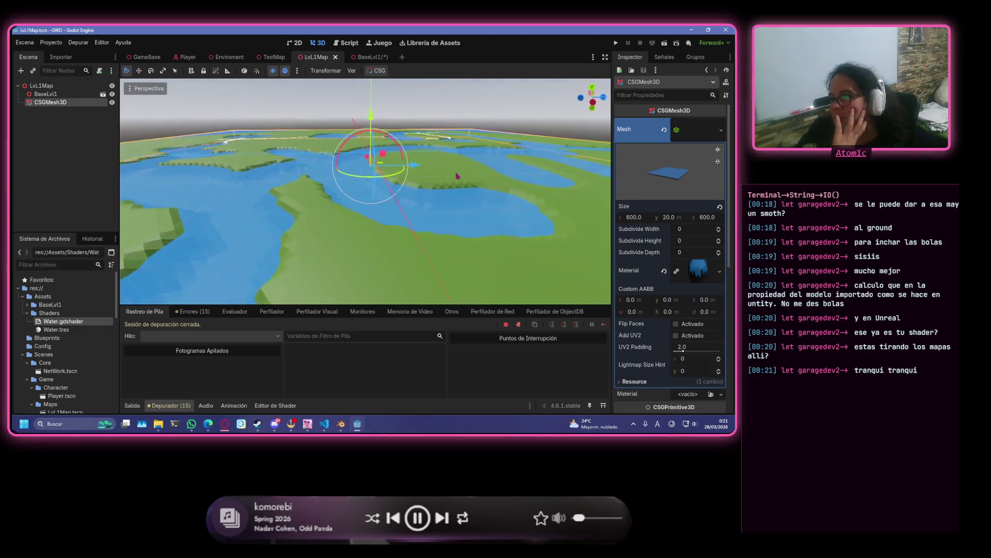
{"action": "scroll", "coordinate": [468, 168], "scroll_direction": "up", "scroll_amount": 5}
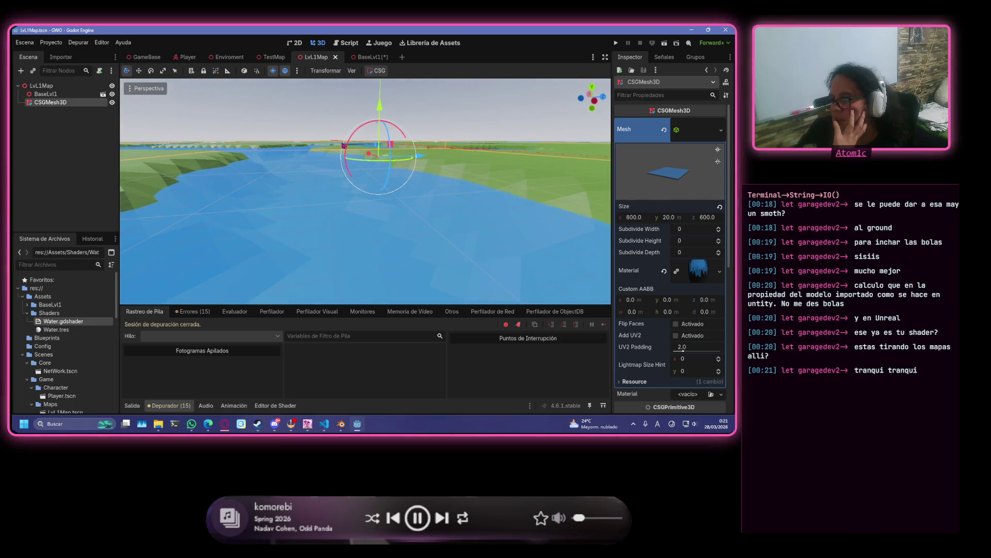
{"action": "left_click", "coordinate": [380, 57]}
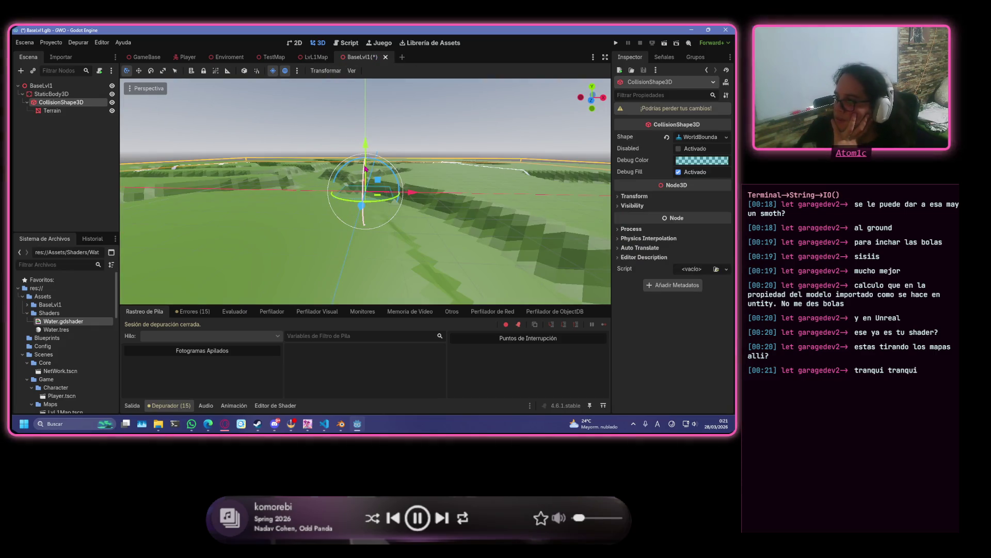
- Trial-move the collision shape and set its X scale to 10, undoing both changes
{"action": "scroll", "coordinate": [379, 149], "scroll_direction": "down", "scroll_amount": 5}
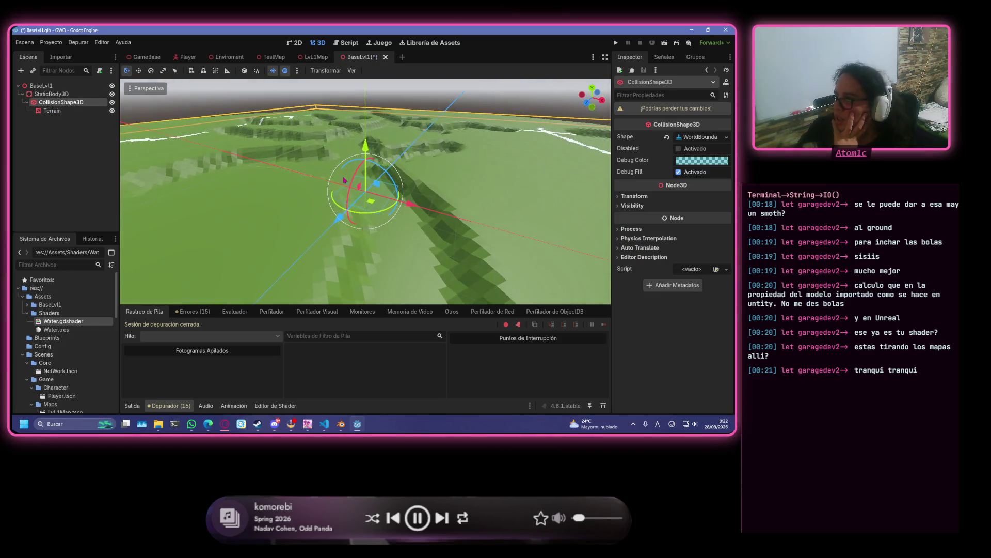
{"action": "scroll", "coordinate": [408, 189], "scroll_direction": "up", "scroll_amount": 4}
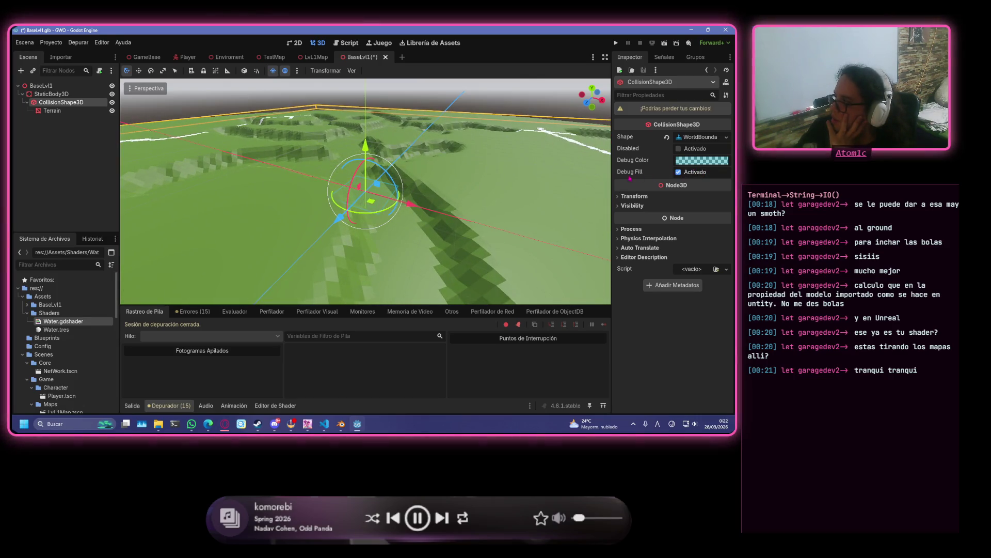
{"action": "scroll", "coordinate": [399, 208], "scroll_direction": "down", "scroll_amount": 4}
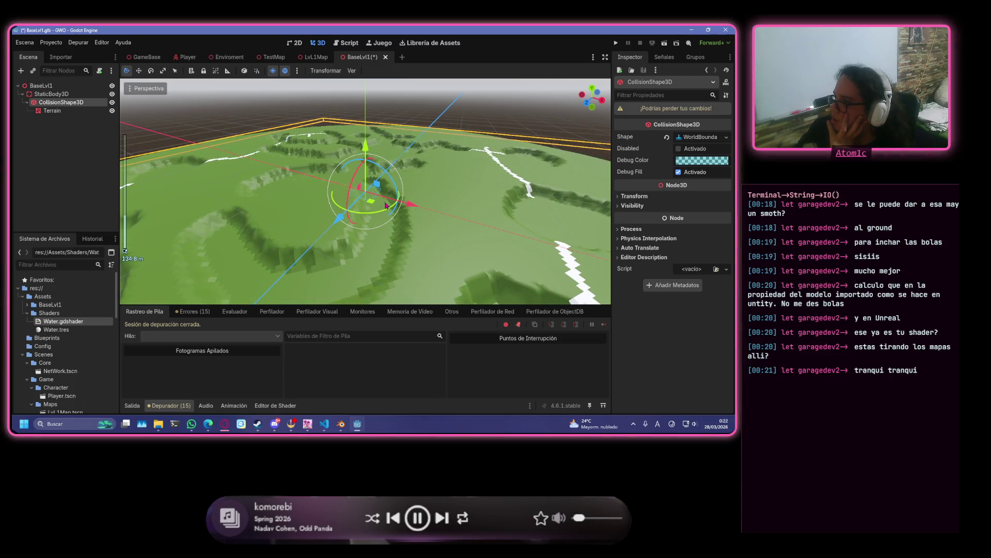
{"action": "mouse_move", "coordinate": [405, 204]}
{"action": "left_mouse_down"}
{"action": "mouse_move", "coordinate": [444, 216]}
{"action": "mouse_move", "coordinate": [420, 210]}
{"action": "left_mouse_up"}
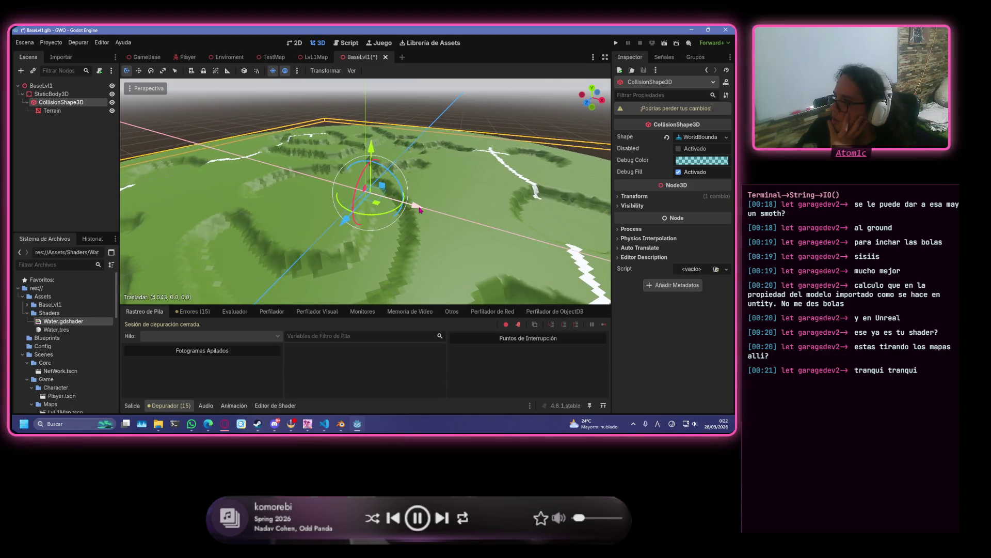
{"action": "key", "text": "ctrl+z"}
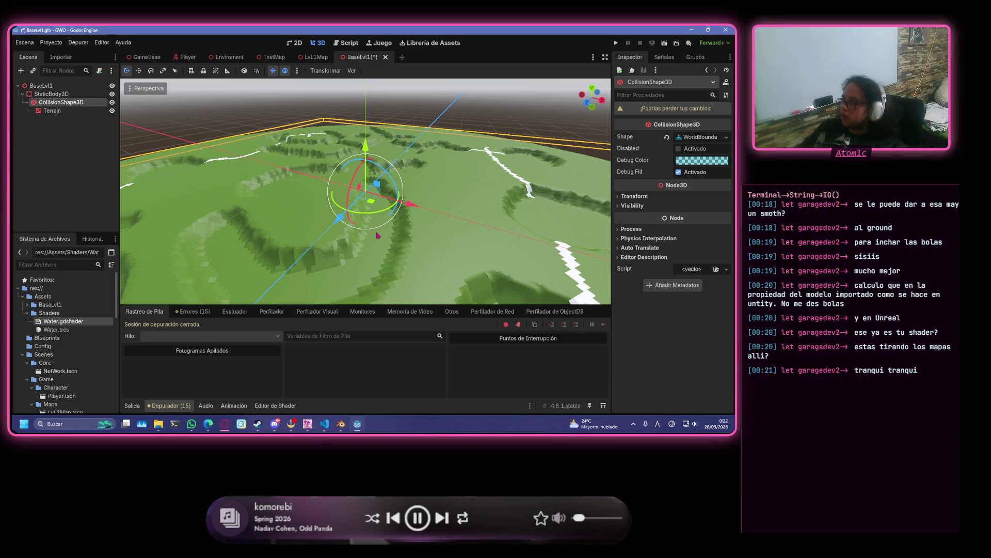
{"action": "left_click", "coordinate": [634, 197]}
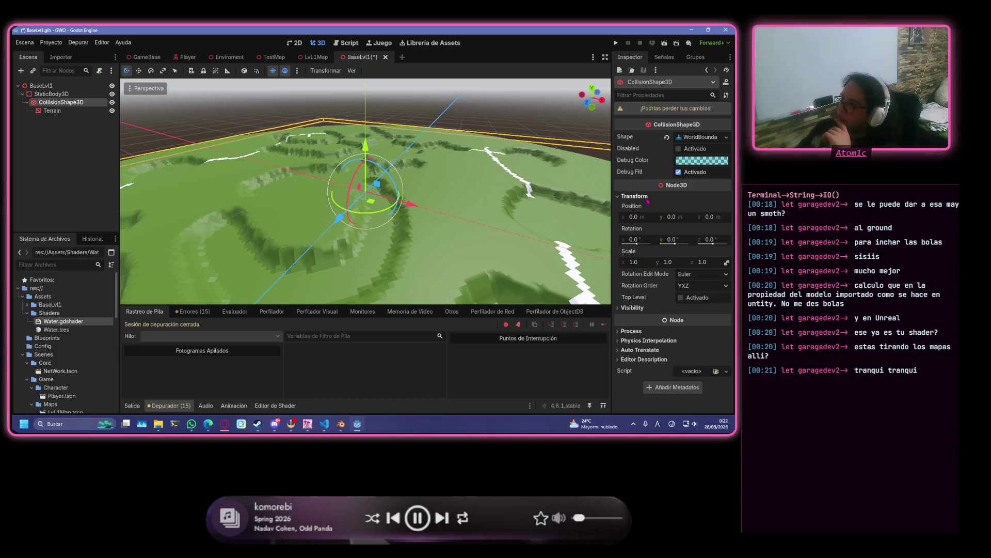
{"action": "left_click", "coordinate": [633, 262]}
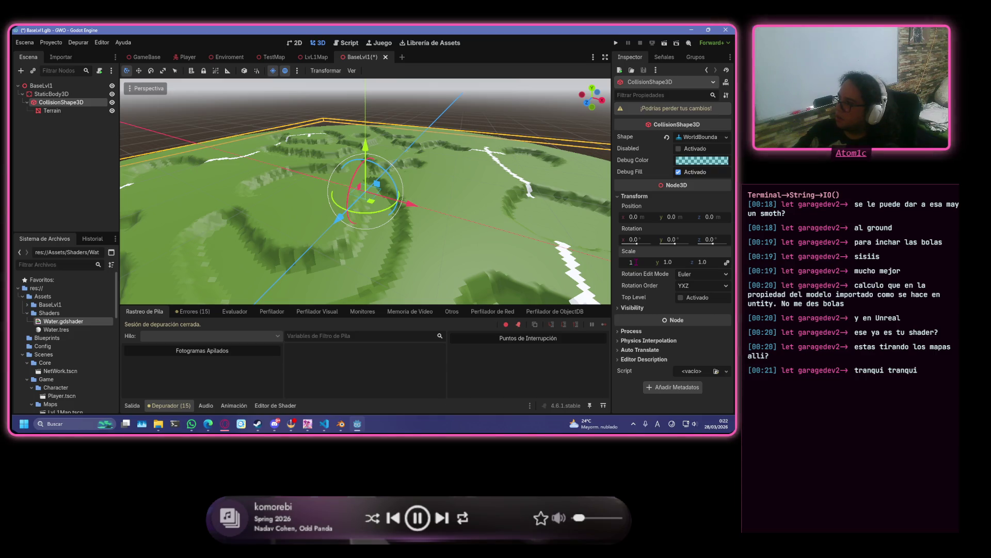
{"action": "type", "text": ".0"}
{"action": "key", "text": "Return"}
{"action": "key", "text": "ctrl+z"}
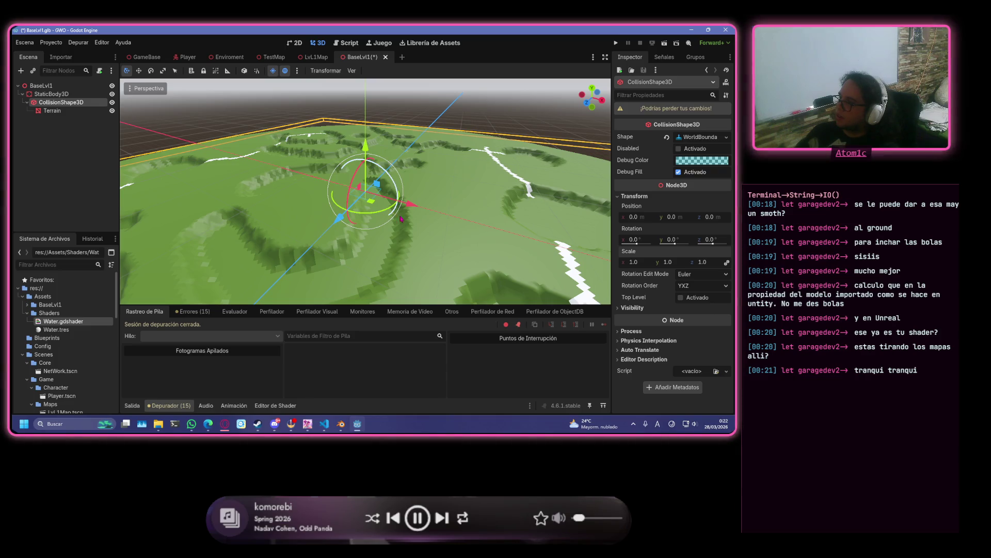
- Move Terrain back under BaseLvl1, remove the StaticBody3D and CollisionShape3D, and save
{"action": "left_click_drag", "start_coordinate": [52, 111], "coordinate": [68, 95]}
{"action": "left_click", "coordinate": [78, 113]}
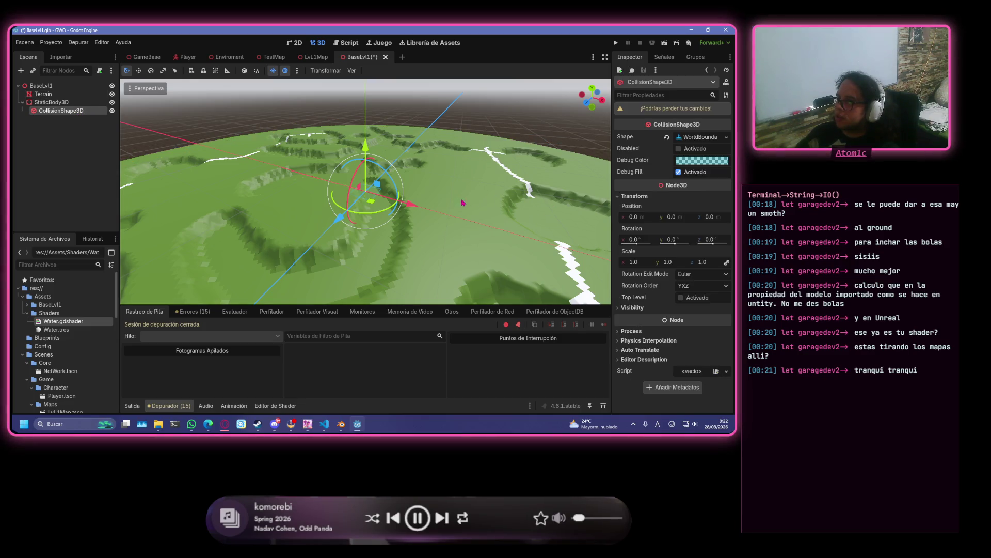
{"action": "key", "text": "ctrl+z"}
{"action": "key", "text": "ctrl+z"}
{"action": "key", "text": "ctrl+z"}
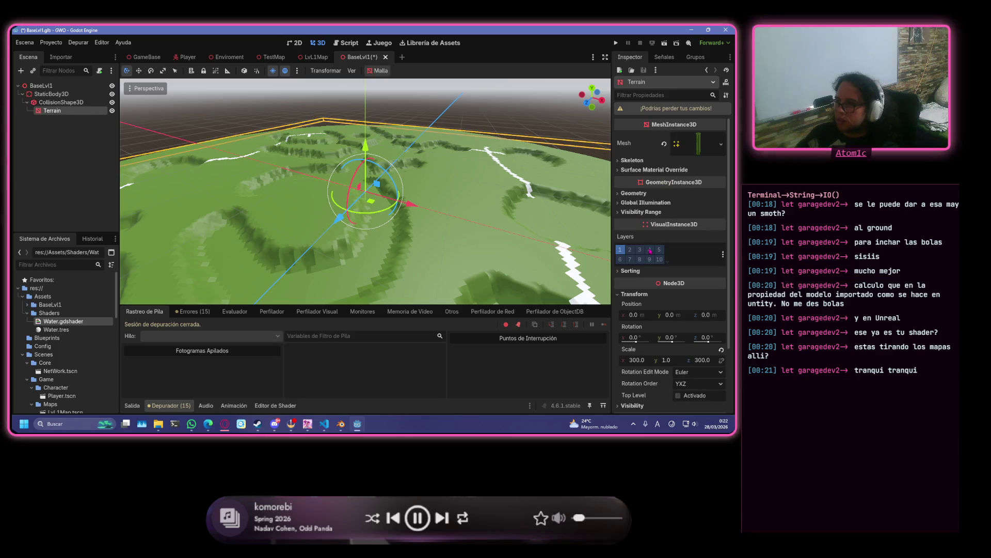
{"action": "key", "text": "ctrl+s"}
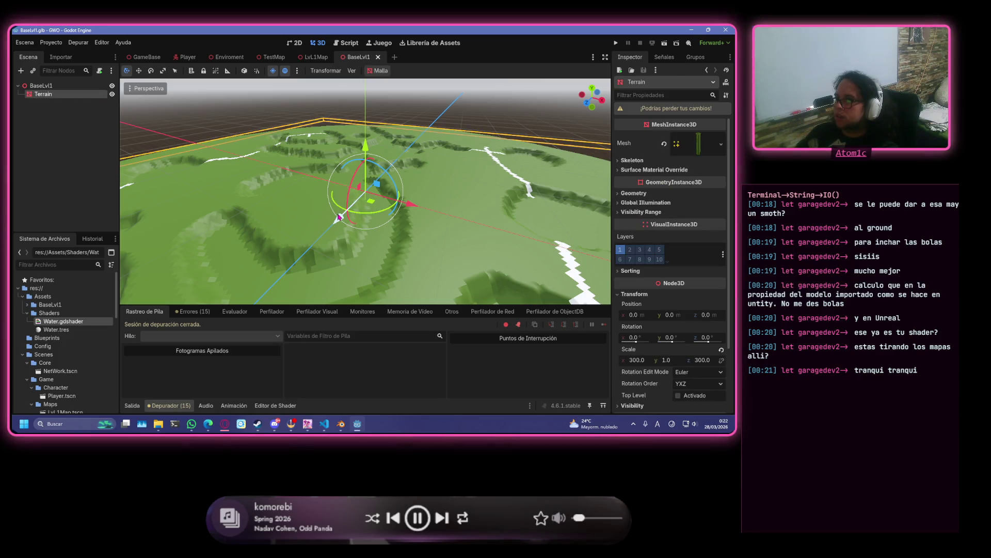
- Close the BaseLvl1 scene and save LvL1Map after viewing the terrain from above
{"action": "left_click", "coordinate": [378, 58]}
{"action": "scroll", "coordinate": [347, 217], "scroll_direction": "down", "scroll_amount": 8}
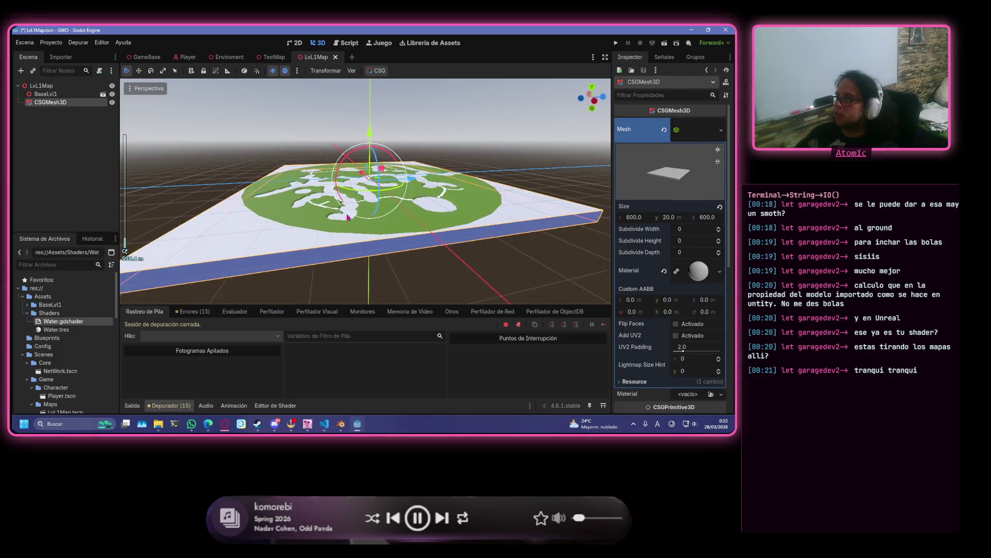
{"action": "scroll", "coordinate": [347, 217], "scroll_direction": "up", "scroll_amount": 4}
{"action": "scroll", "coordinate": [423, 215], "scroll_direction": "down", "scroll_amount": 4}
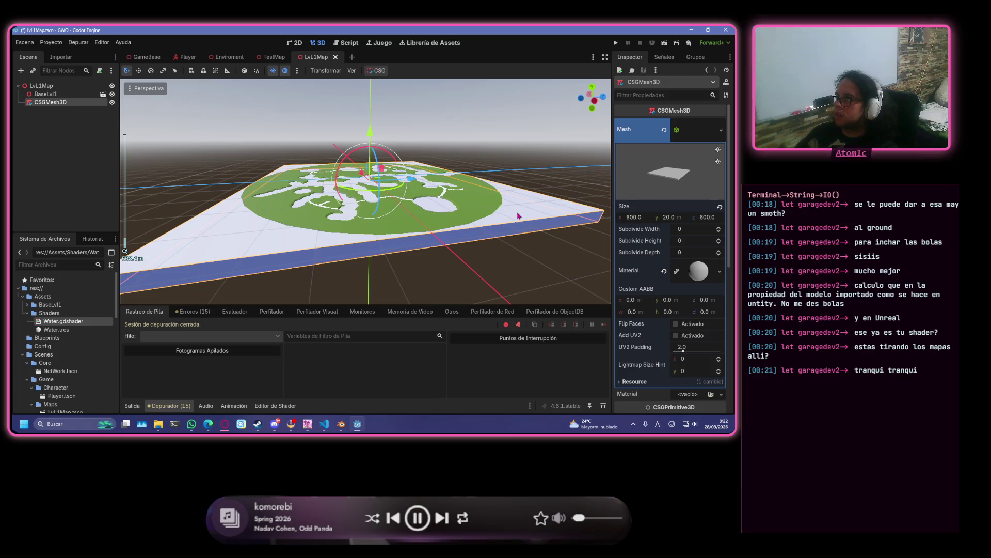
{"action": "mouse_move", "coordinate": [519, 216]}
{"action": "left_mouse_down"}
{"action": "mouse_move", "coordinate": [414, 190]}
{"action": "mouse_move", "coordinate": [413, 181]}
{"action": "left_mouse_up"}
{"action": "key", "text": "ctrl+s"}
- Quick-load Water.tres as the CSGMesh3D plane's material and undo its accidental move off the origin
{"action": "scroll", "coordinate": [650, 266], "scroll_direction": "down", "scroll_amount": 2}
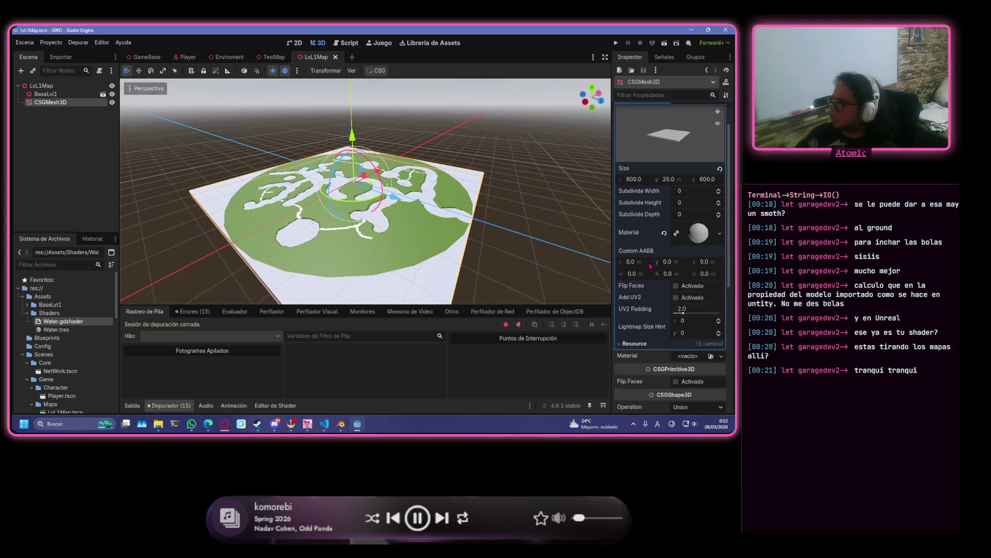
{"action": "left_click", "coordinate": [720, 233]}
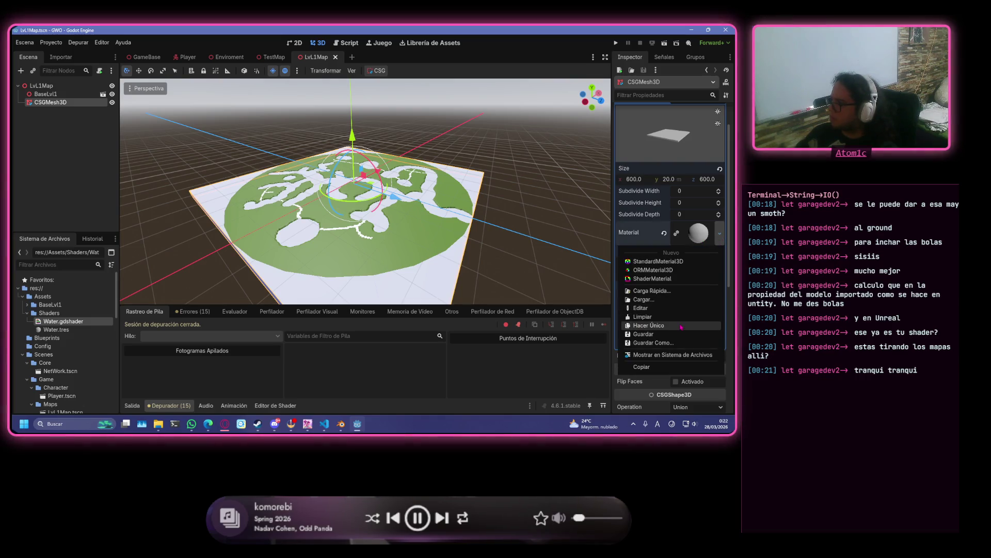
{"action": "left_click", "coordinate": [689, 291]}
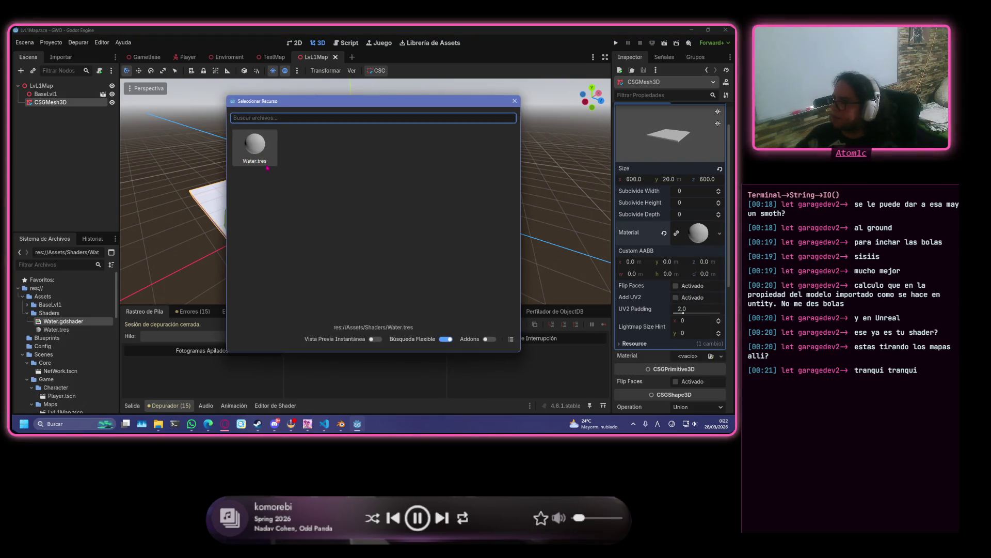
{"action": "double_click", "coordinate": [267, 166]}
{"action": "scroll", "coordinate": [283, 171], "scroll_direction": "down", "scroll_amount": 5}
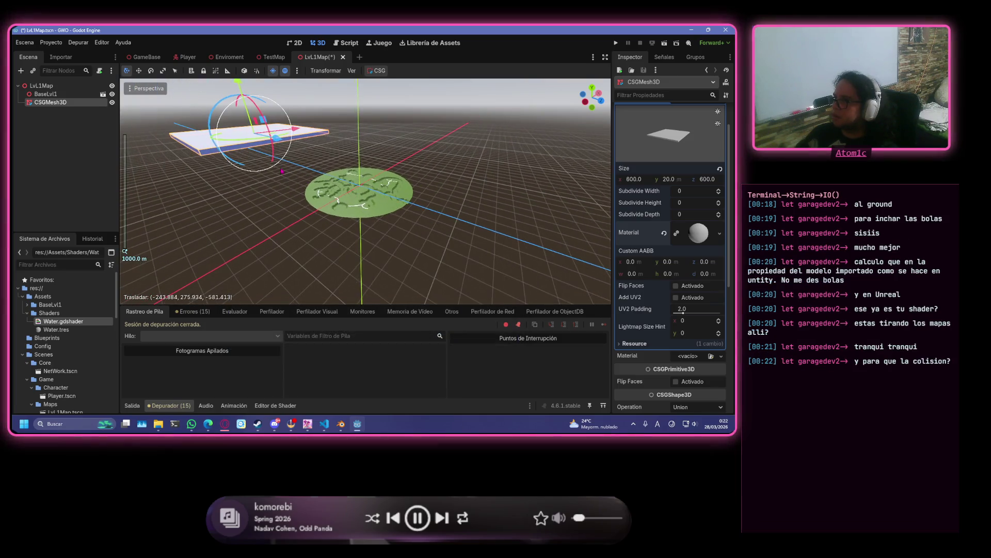
{"action": "scroll", "coordinate": [282, 171], "scroll_direction": "up", "scroll_amount": 6}
{"action": "mouse_move", "coordinate": [282, 170]}
{"action": "left_mouse_down"}
{"action": "mouse_move", "coordinate": [366, 204]}
{"action": "mouse_move", "coordinate": [341, 195]}
{"action": "left_mouse_up"}
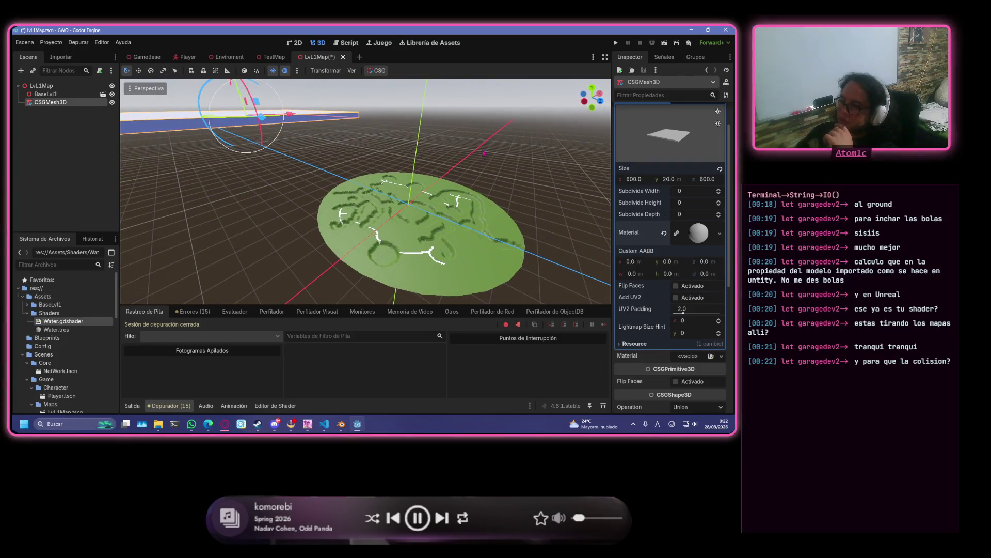
{"action": "scroll", "coordinate": [454, 174], "scroll_direction": "down", "scroll_amount": 5}
{"action": "scroll", "coordinate": [454, 174], "scroll_direction": "up", "scroll_amount": 2}
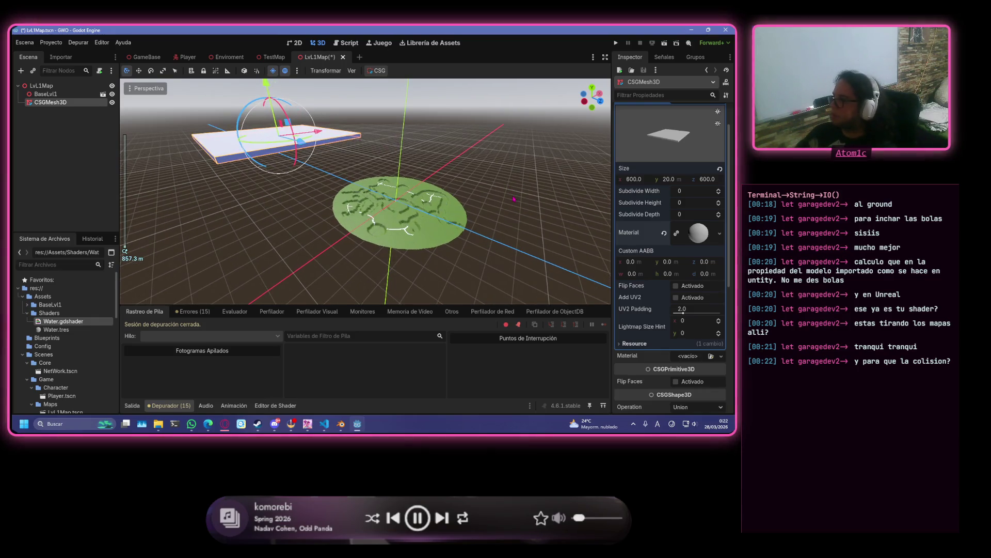
{"action": "key", "text": "ctrl+z"}
{"action": "scroll", "coordinate": [456, 205], "scroll_direction": "up", "scroll_amount": 3}
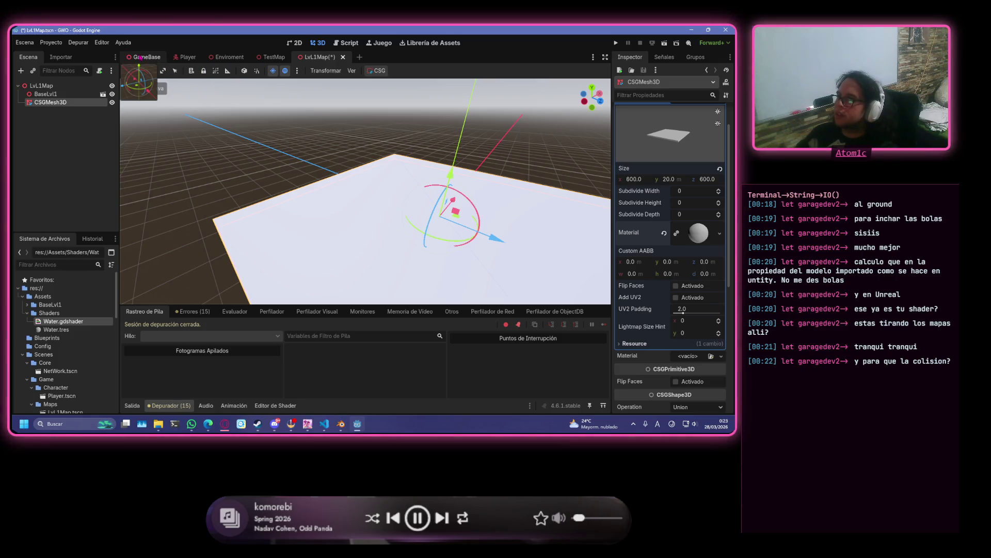
{"action": "left_click", "coordinate": [276, 57]}
- Open GameBase.gd and uncomment the TestMap preload on line 5
{"action": "left_click", "coordinate": [226, 58]}
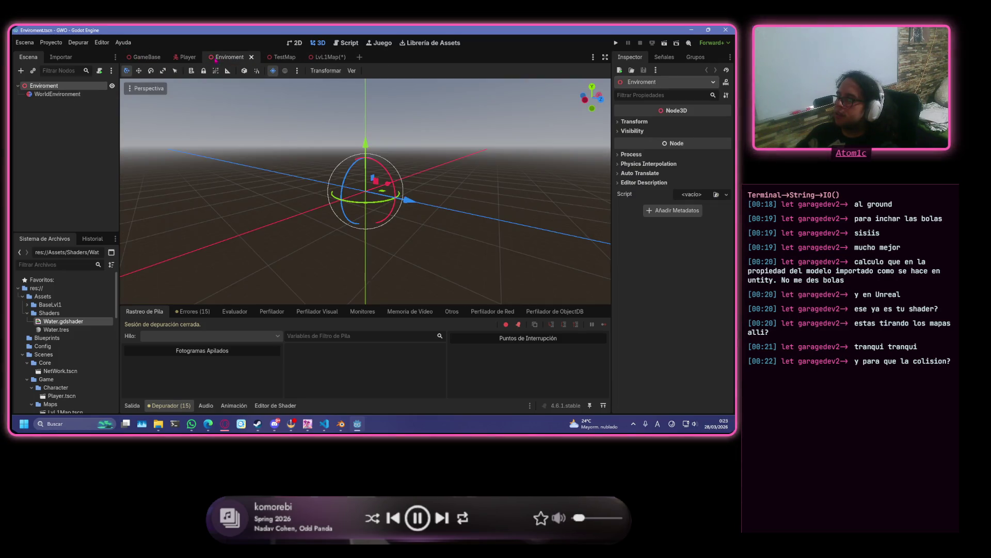
{"action": "left_click", "coordinate": [346, 43]}
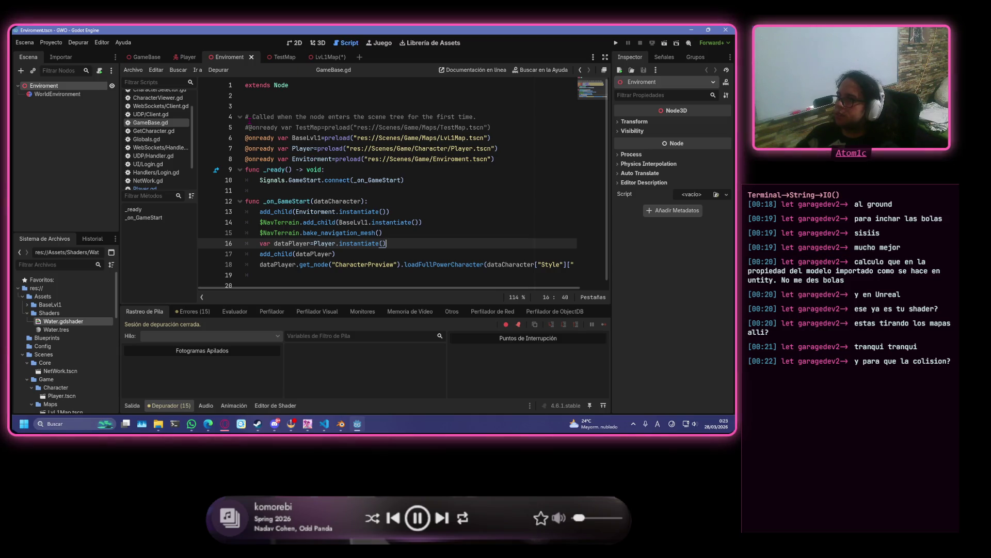
{"action": "left_click", "coordinate": [248, 127]}
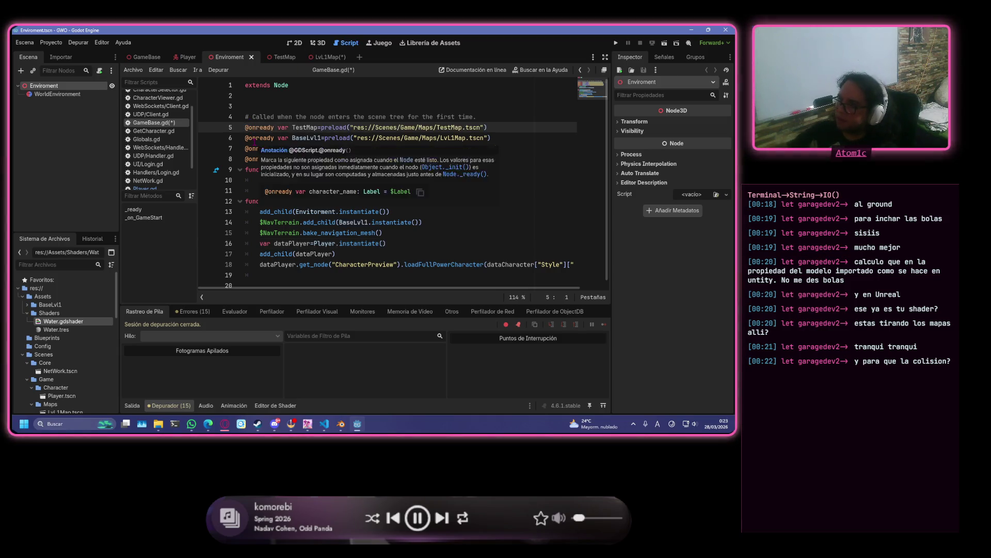
{"action": "key", "text": "BackSpace"}
{"action": "key", "text": "Down"}
- Comment out the BaseLvl1 preload, make line 14 add TestMap.instantiate(), and save
{"action": "triple_click", "coordinate": [255, 140]}
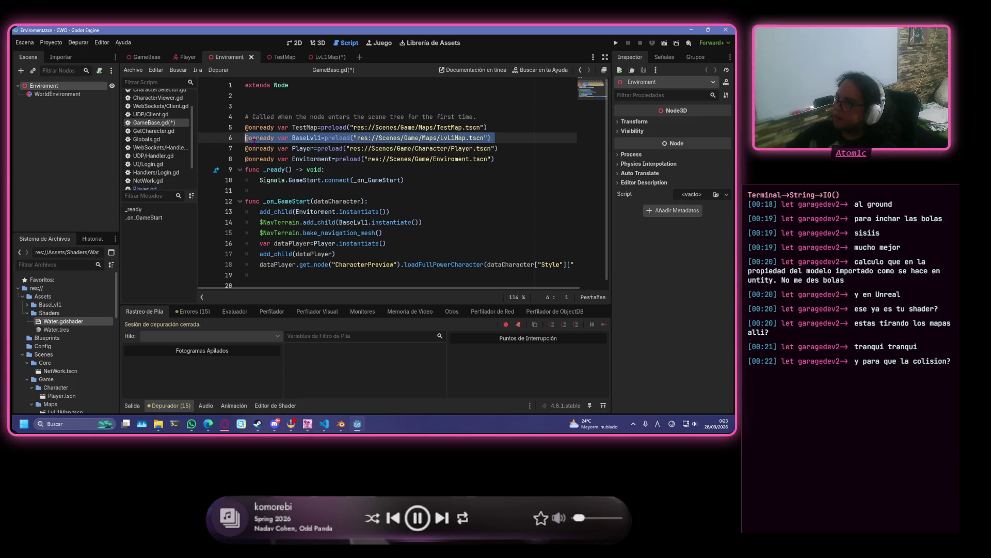
{"action": "key", "text": "Left"}
{"action": "type", "text": "#"}
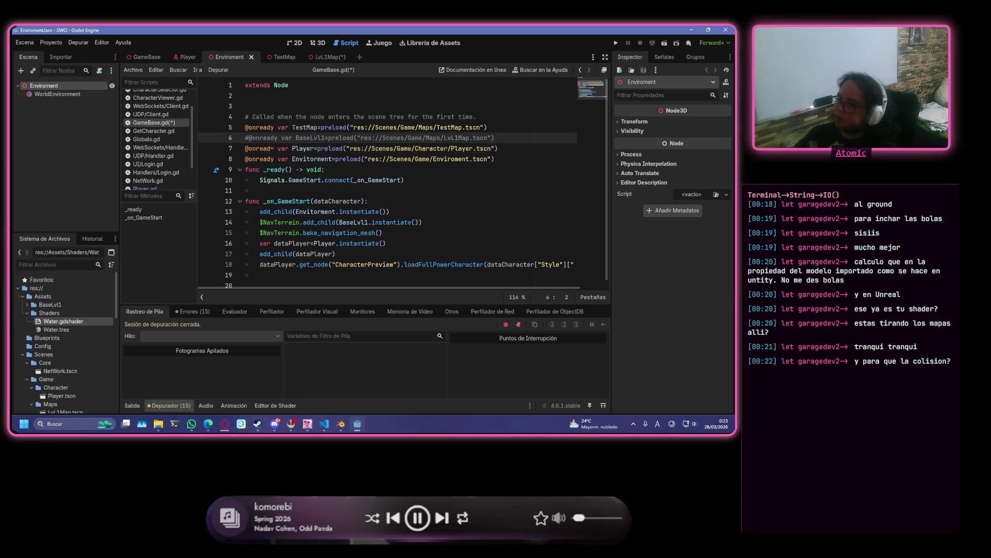
{"action": "left_click", "coordinate": [339, 222]}
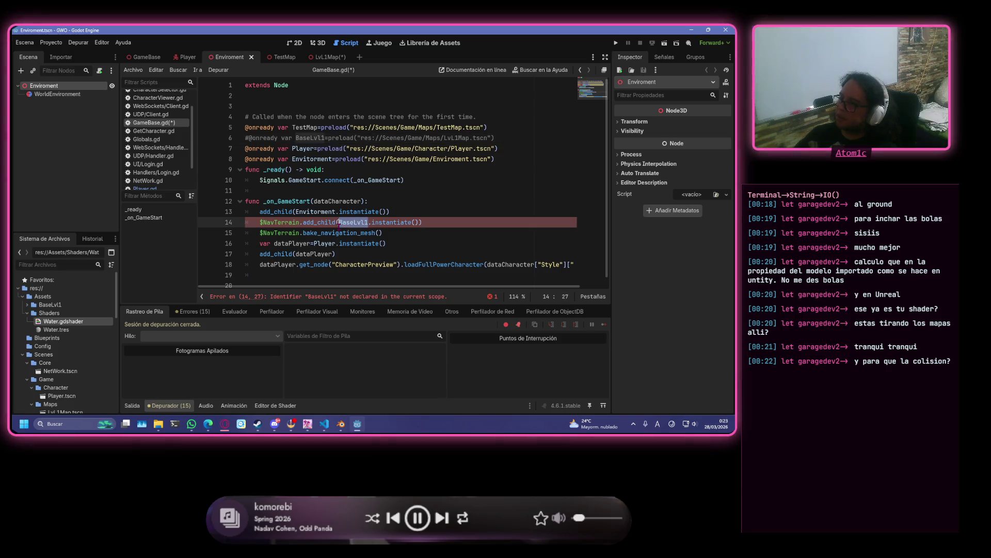
{"action": "type", "text": "T"}
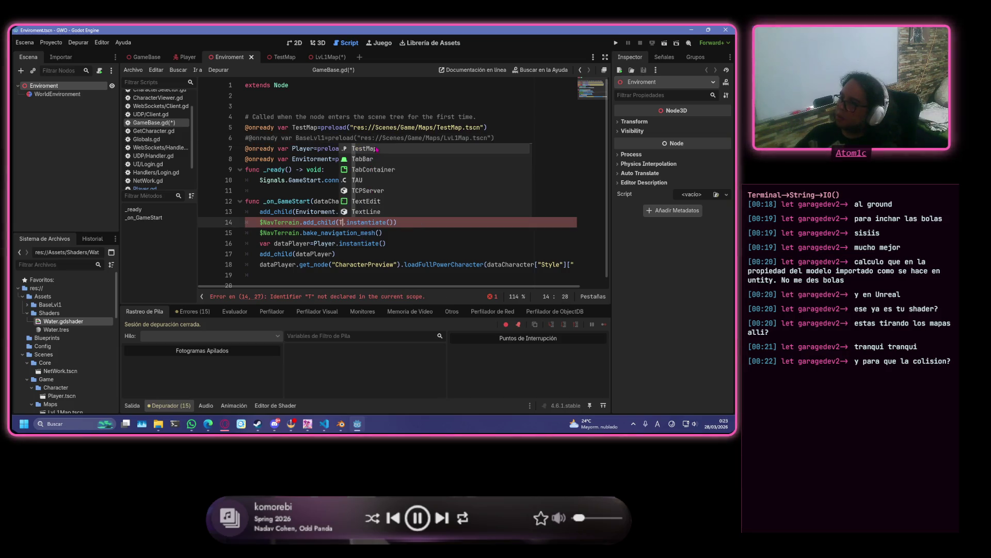
{"action": "left_click", "coordinate": [377, 148]}
{"action": "key", "text": "ctrl+s"}
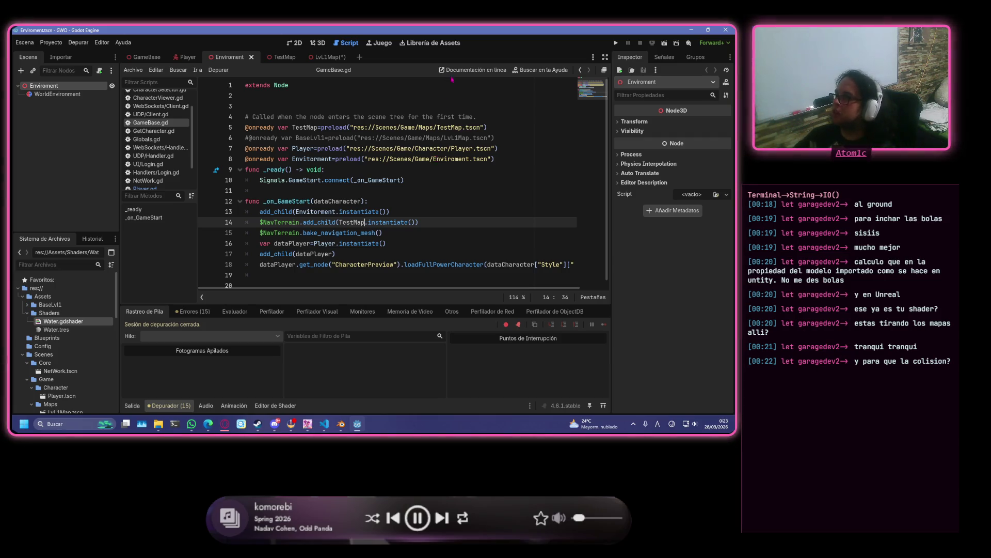
- Run the project, log in with a username and password, and start the forro level
{"action": "left_click", "coordinate": [615, 43]}
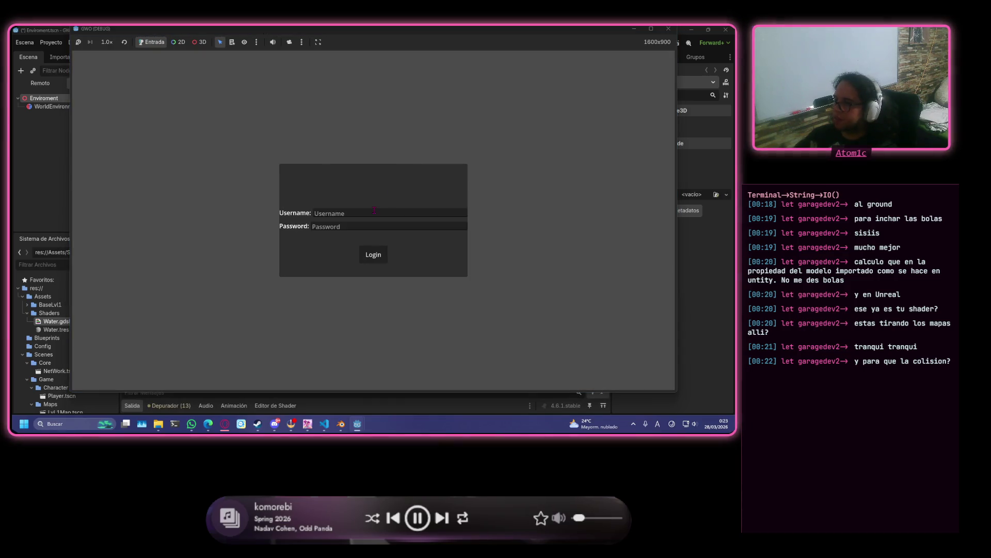
{"action": "left_click", "coordinate": [374, 210]}
{"action": "type", "text": "wea"}
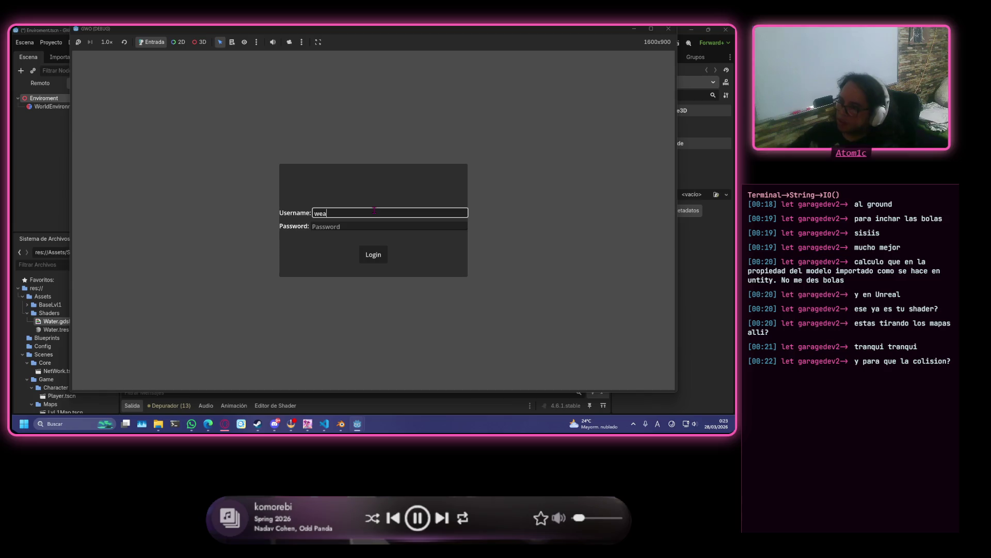
{"action": "left_click", "coordinate": [374, 226]}
{"action": "type", "text": "wea"}
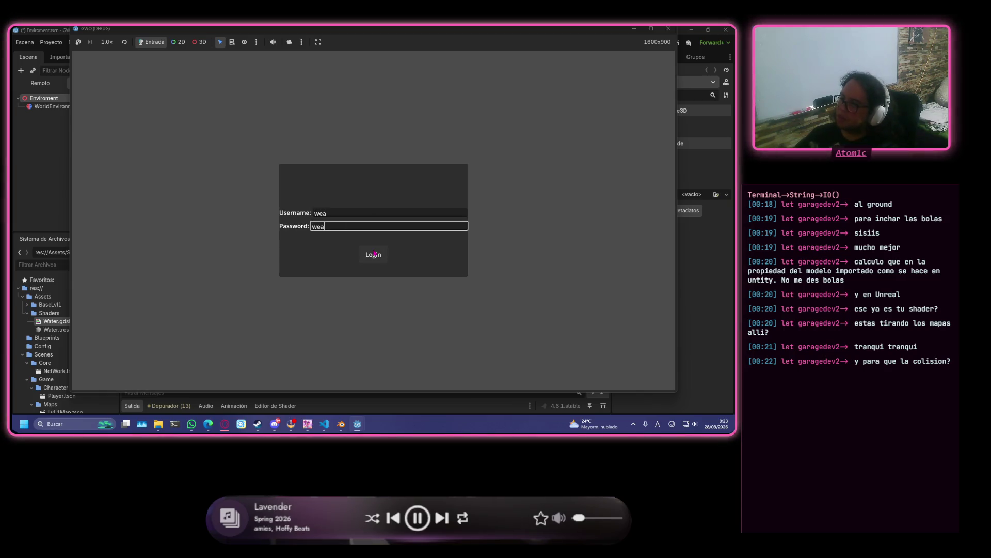
{"action": "left_click", "coordinate": [374, 254]}
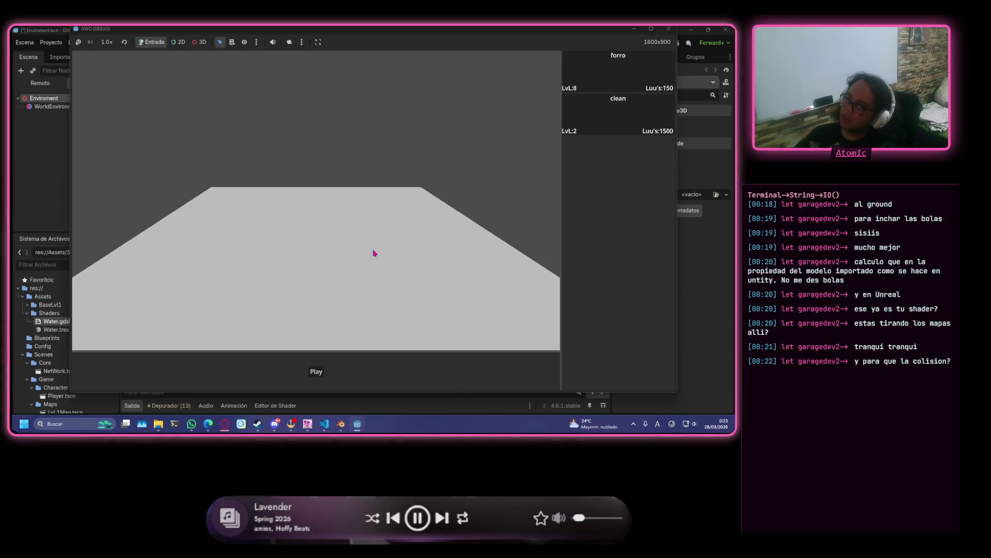
{"action": "left_click", "coordinate": [593, 89]}
{"action": "left_click", "coordinate": [316, 371]}
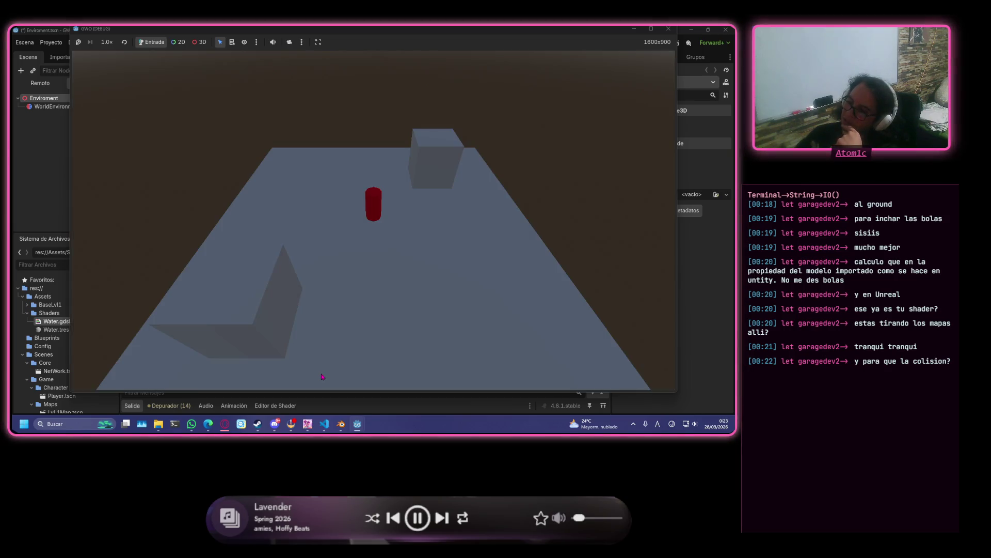
- Walk the red capsule around the floor, against the wall and toward the boxes
{"action": "left_click", "coordinate": [281, 234]}
{"action": "left_click", "coordinate": [344, 171]}
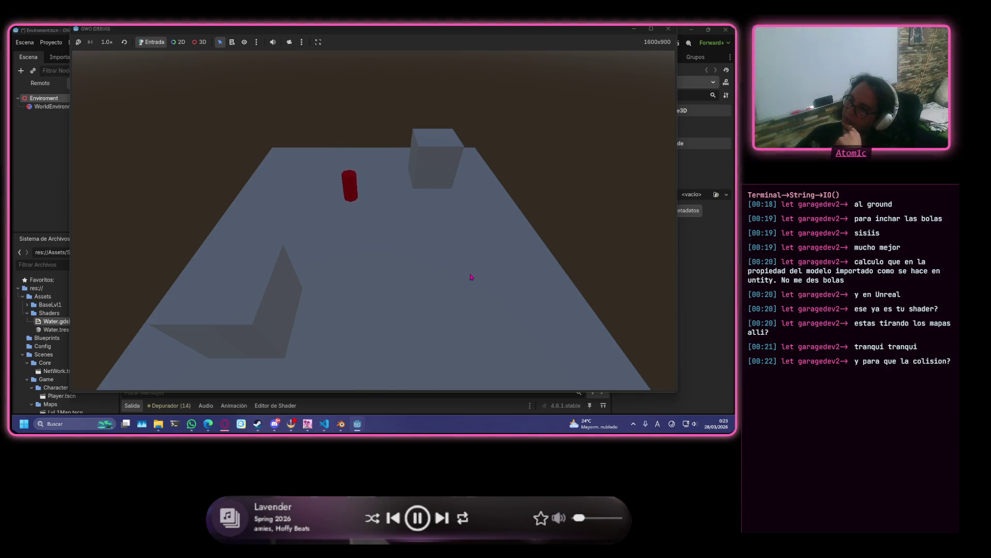
{"action": "left_click", "coordinate": [494, 322]}
{"action": "left_click", "coordinate": [313, 350]}
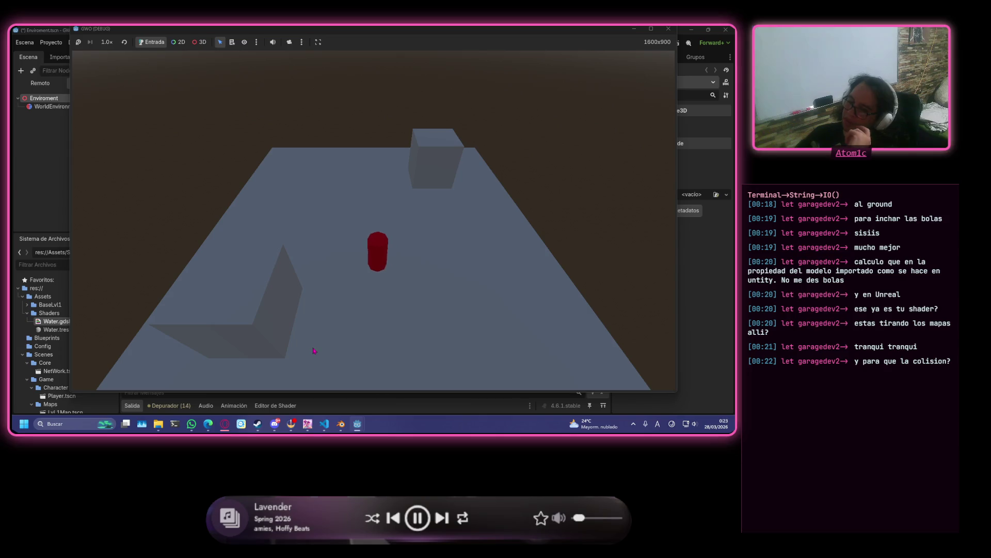
{"action": "left_click", "coordinate": [189, 356]}
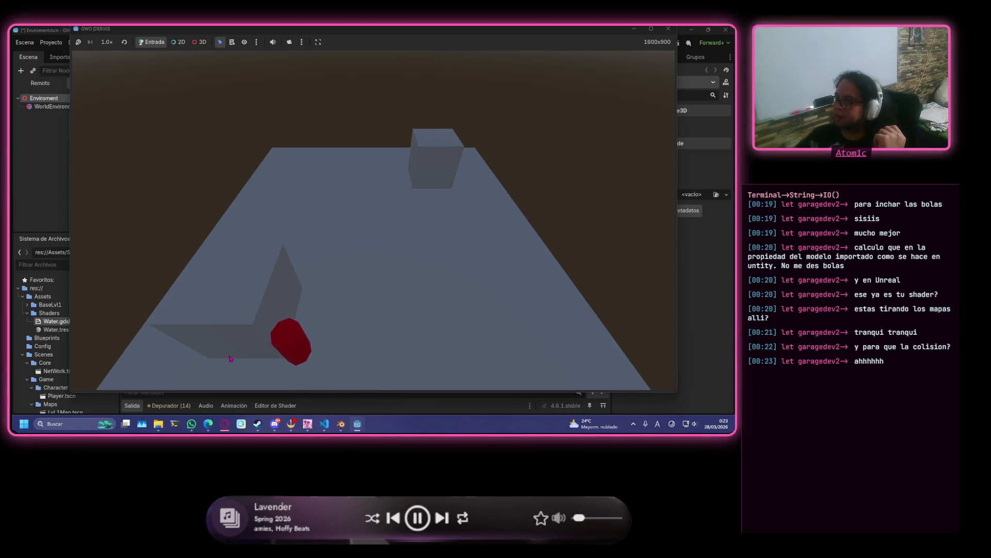
{"action": "left_click", "coordinate": [435, 288]}
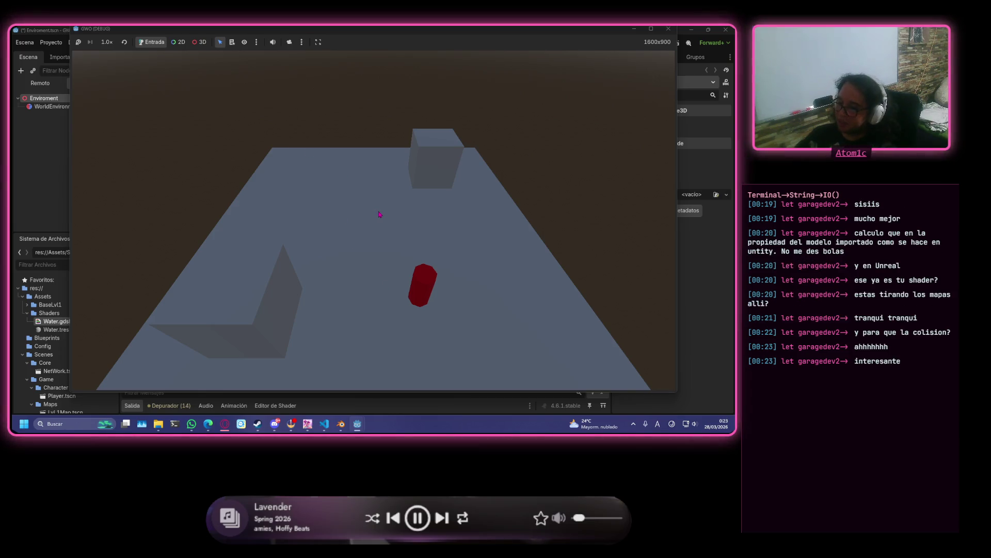
{"action": "left_click", "coordinate": [418, 216]}
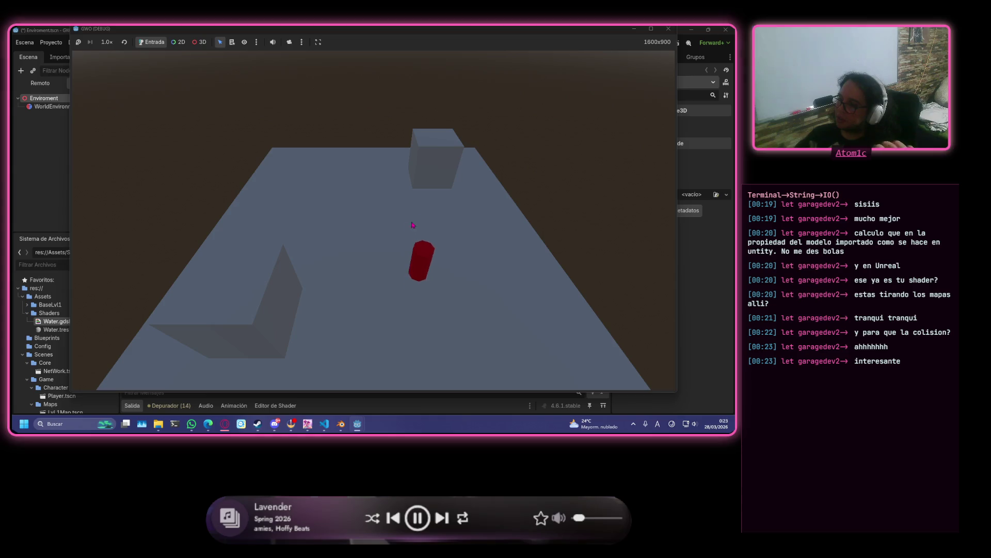
{"action": "left_click", "coordinate": [430, 147]}
{"action": "left_click", "coordinate": [351, 299]}
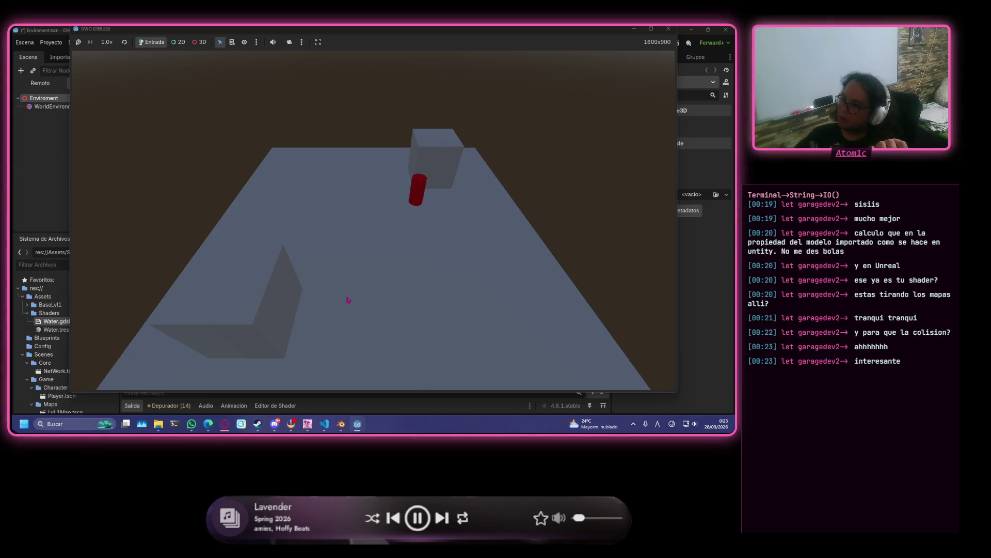
{"action": "left_click", "coordinate": [484, 311]}
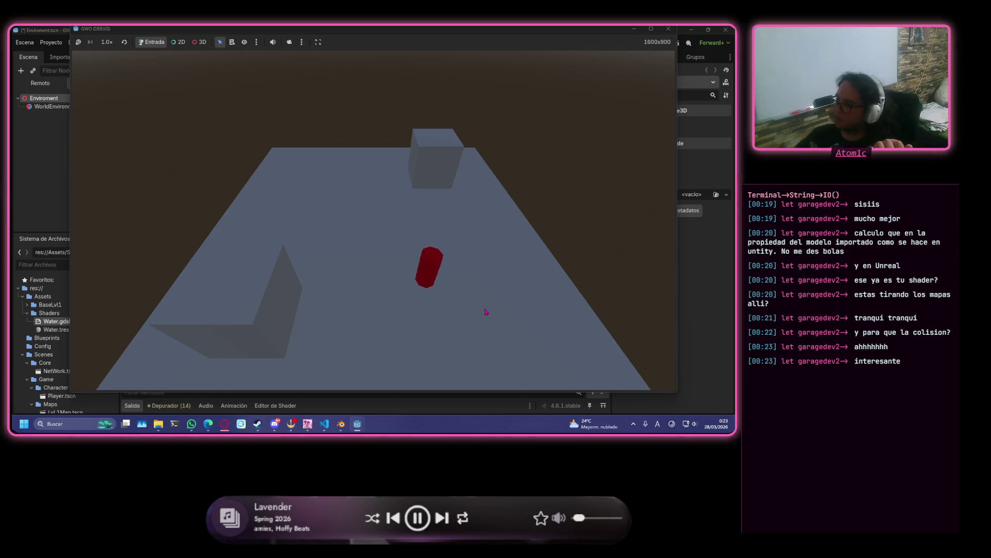
{"action": "left_click", "coordinate": [400, 316]}
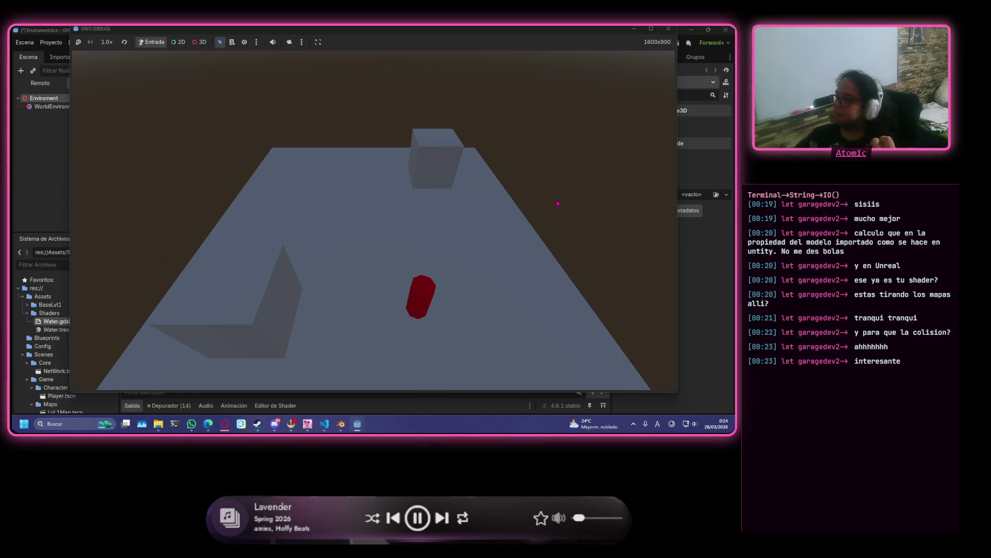
{"action": "left_click", "coordinate": [706, 261]}
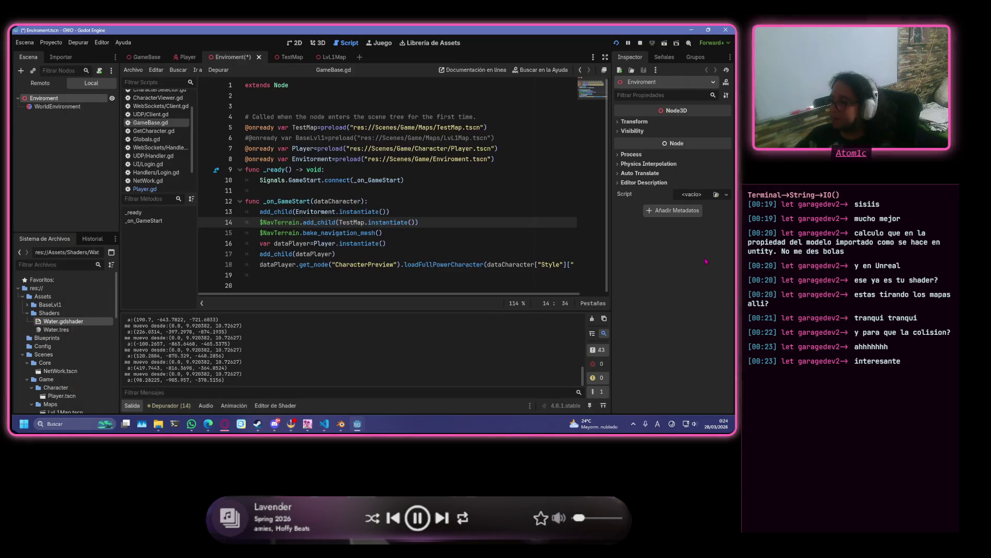
- Bring the GWO (DEBUG) game window back in front from the taskbar
{"action": "mouse_move", "coordinate": [358, 424]}
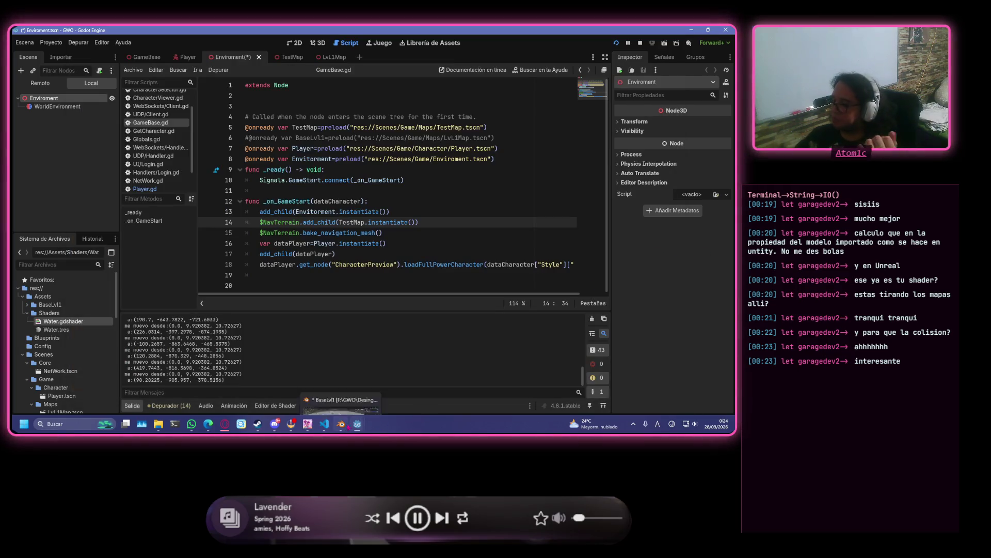
{"action": "left_click", "coordinate": [405, 382]}
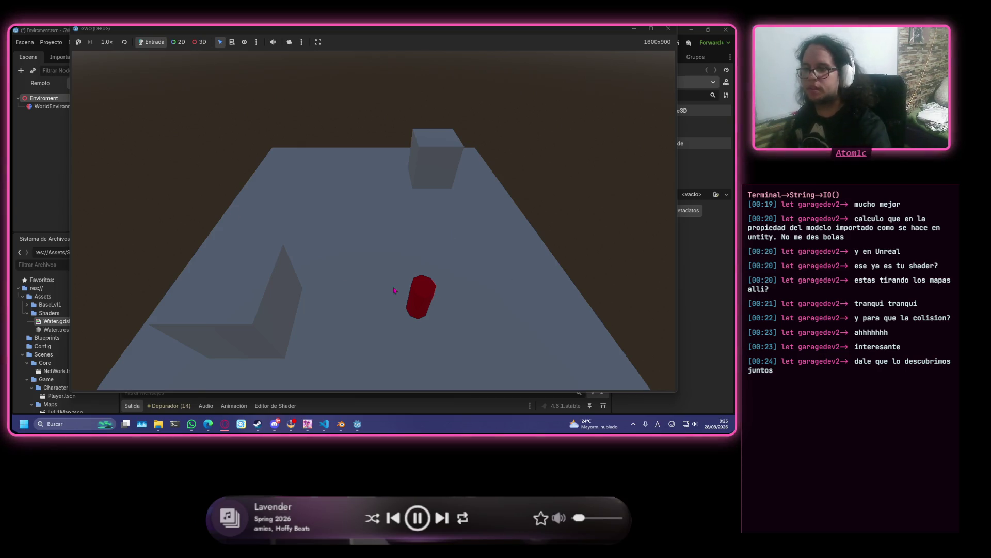
{"action": "mouse_move", "coordinate": [275, 424]}
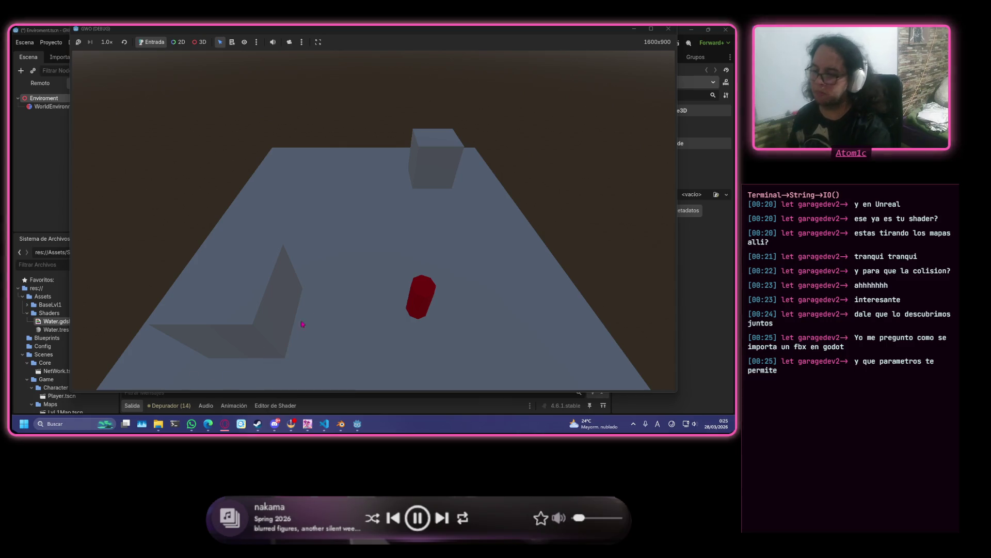
{"action": "mouse_move", "coordinate": [325, 424]}
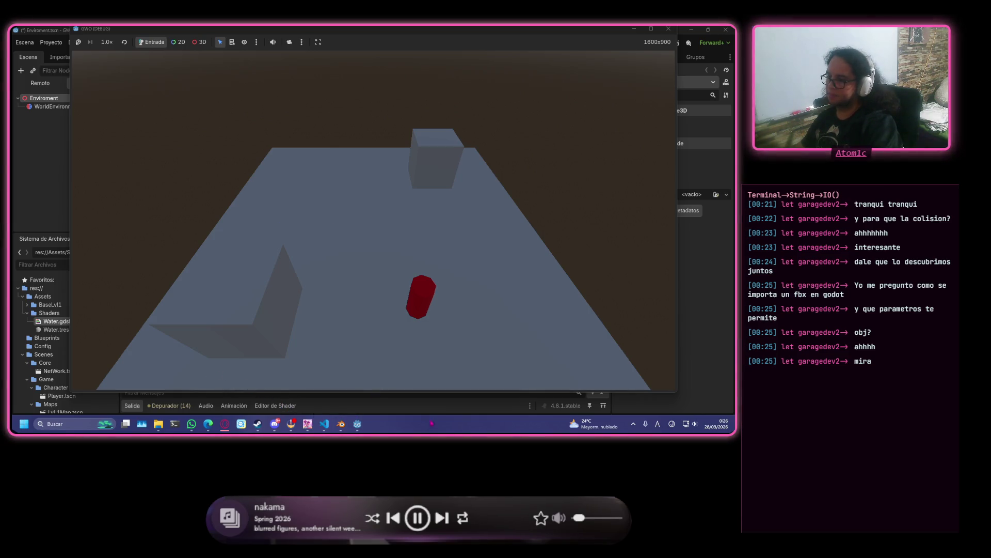
{"action": "key", "text": "F8"}
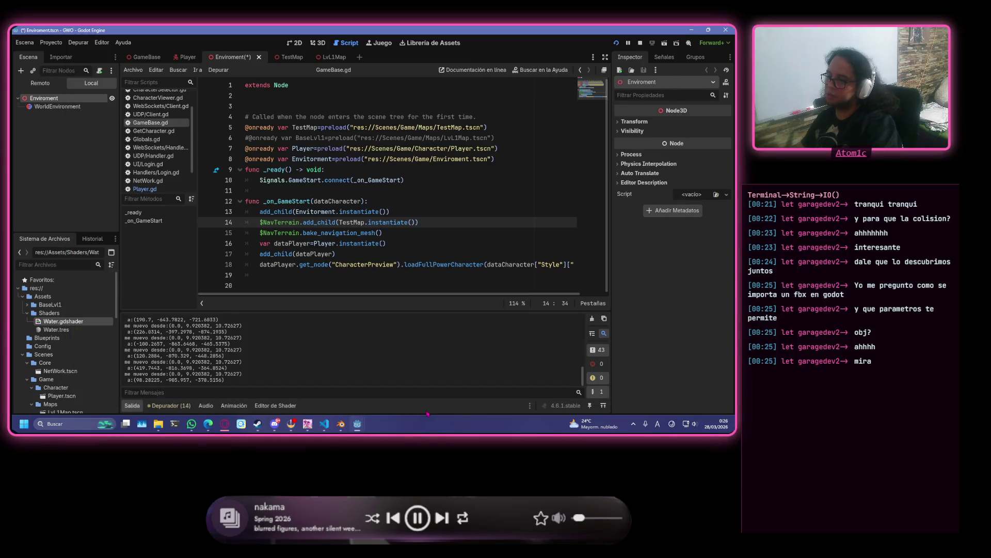
{"action": "key", "text": "F5"}
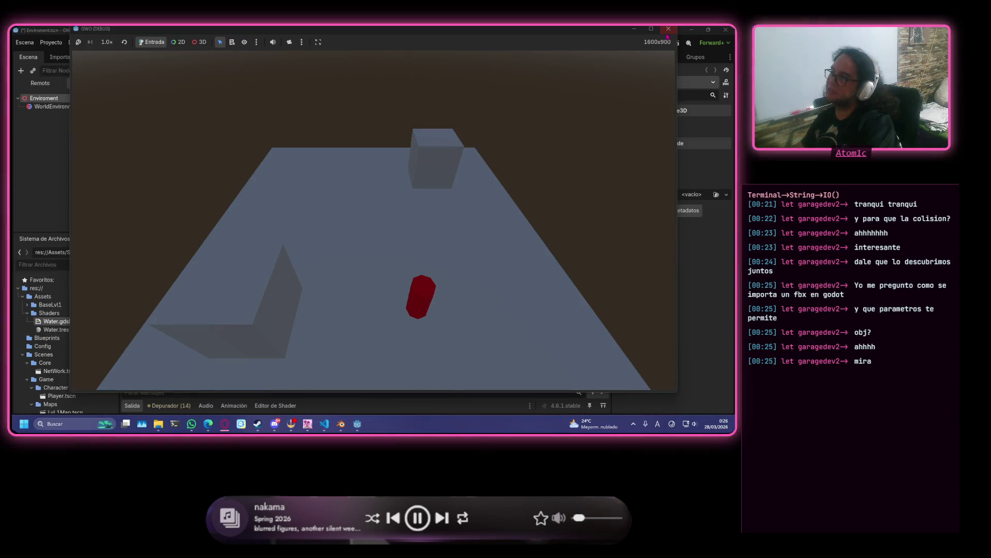
- Close the GWO (DEBUG) game window to end the test run
{"action": "left_click", "coordinate": [668, 29]}
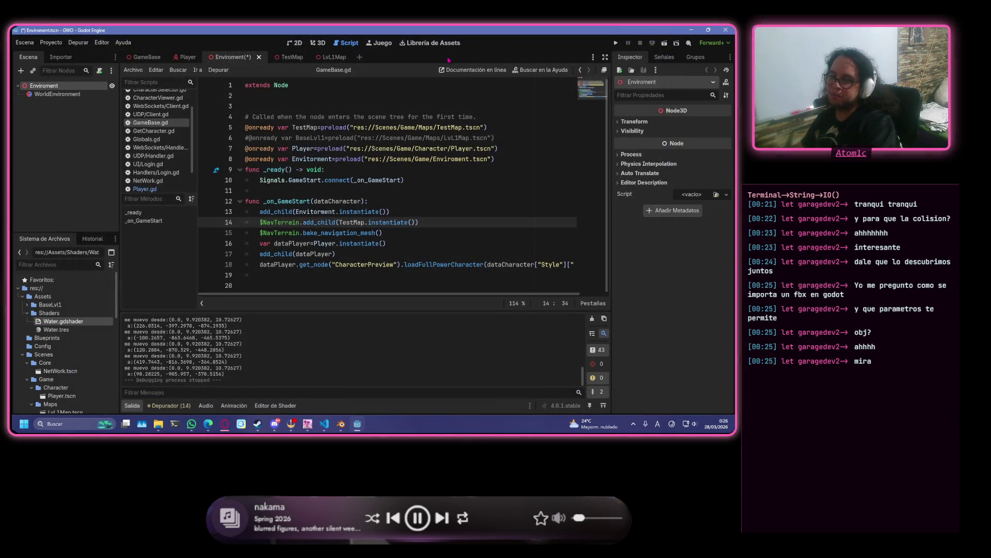
{"action": "mouse_move", "coordinate": [435, 154]}
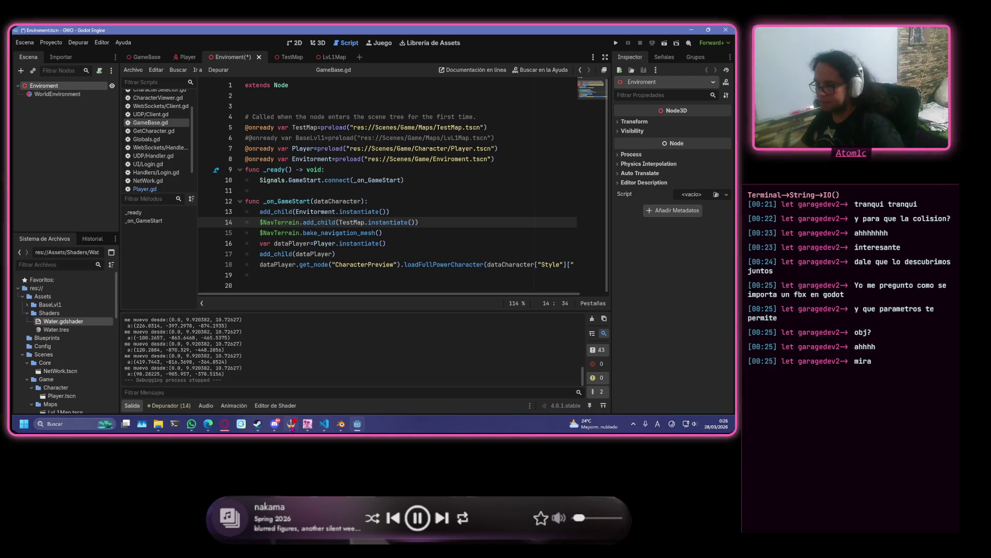
{"action": "mouse_move", "coordinate": [291, 424]}
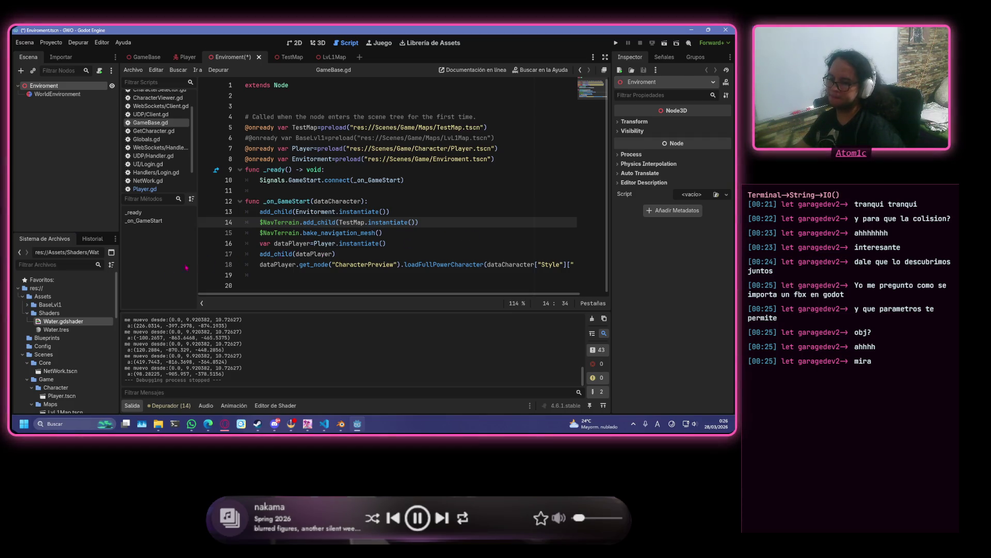
{"action": "left_click", "coordinate": [275, 423]}
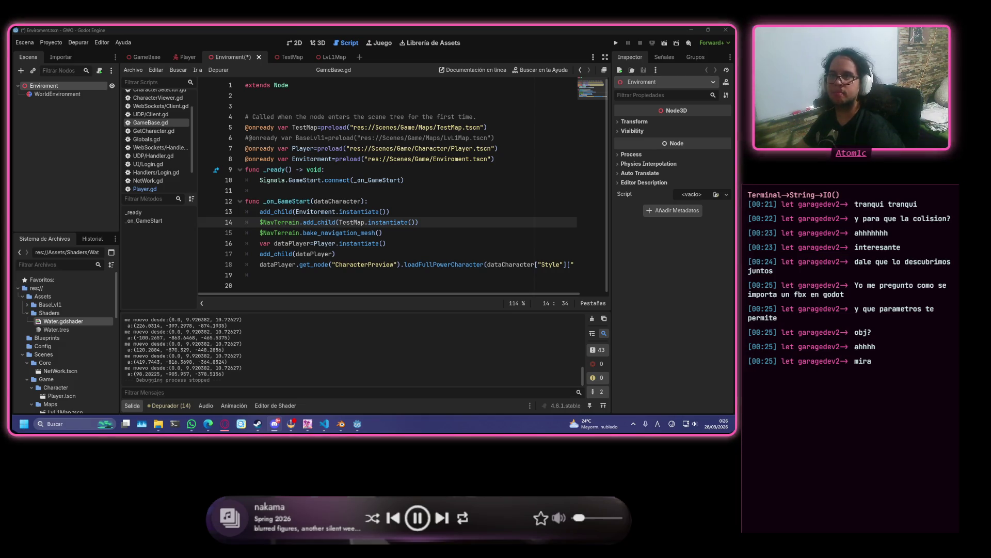
- Save the Enviroment scene and bring up the LvL1Map scene
{"action": "left_click", "coordinate": [445, 189]}
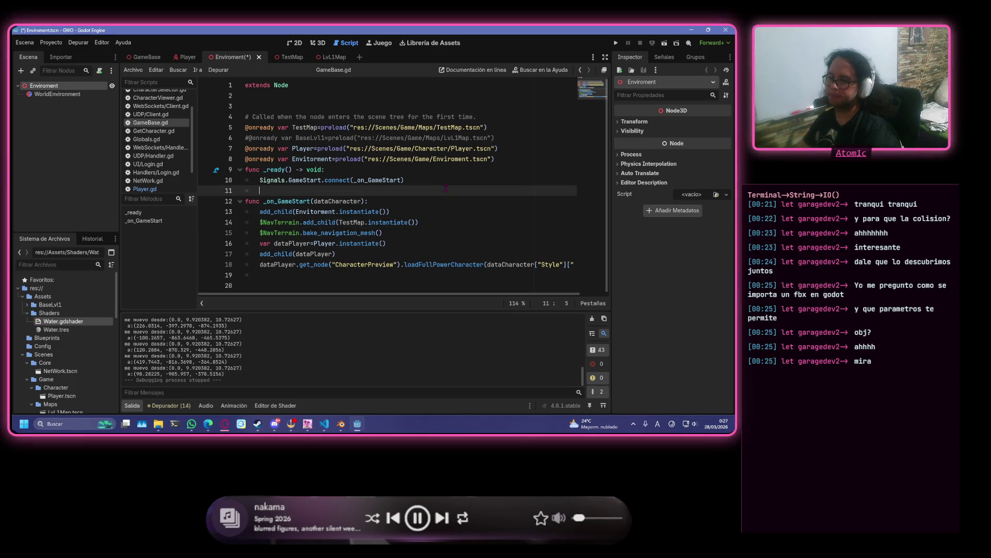
{"action": "key", "text": "ctrl+s"}
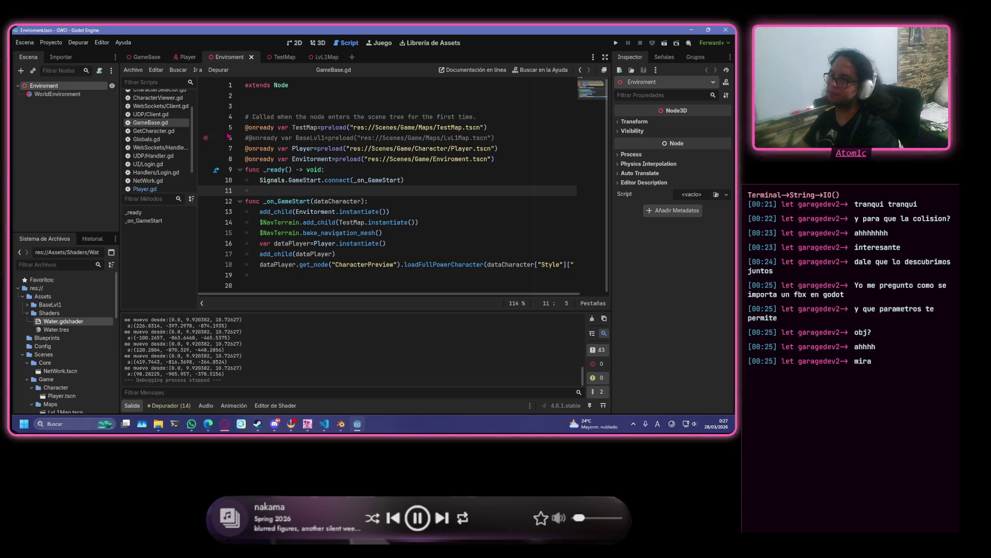
{"action": "left_click", "coordinate": [319, 58]}
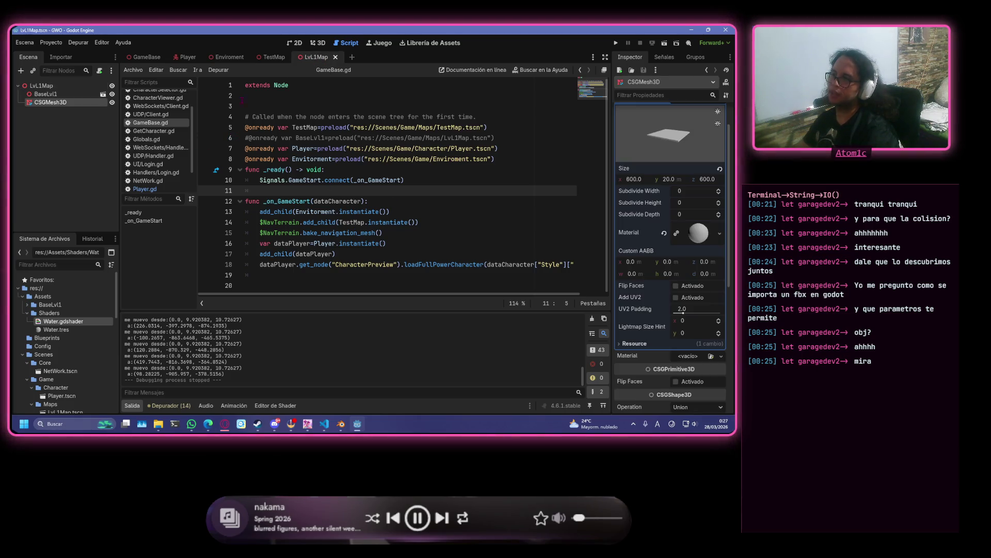
{"action": "left_click", "coordinate": [45, 94]}
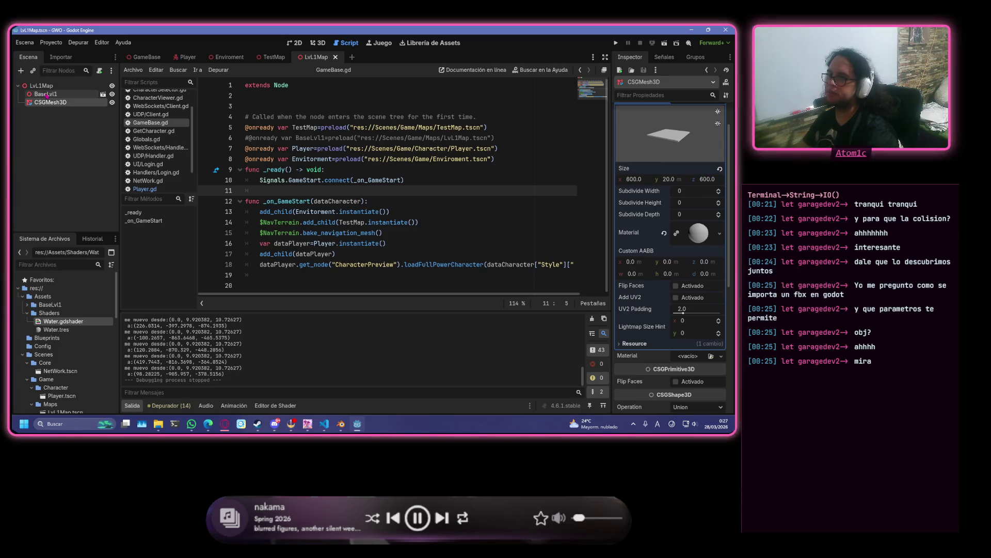
{"action": "left_click", "coordinate": [318, 43]}
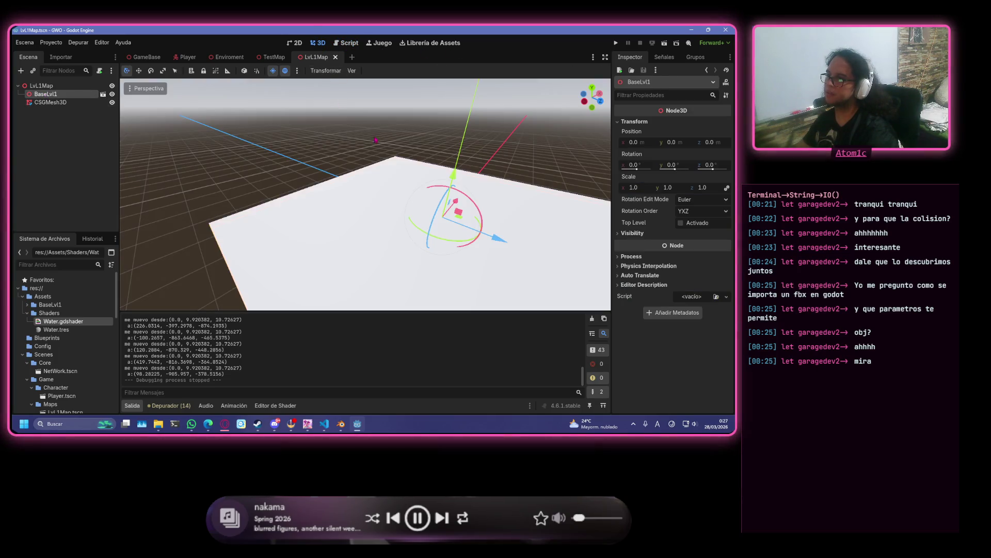
{"action": "scroll", "coordinate": [382, 168], "scroll_direction": "down", "scroll_amount": 4}
{"action": "mouse_move", "coordinate": [384, 165]}
{"action": "left_mouse_down"}
{"action": "mouse_move", "coordinate": [433, 134]}
{"action": "mouse_move", "coordinate": [364, 158]}
{"action": "left_mouse_up"}
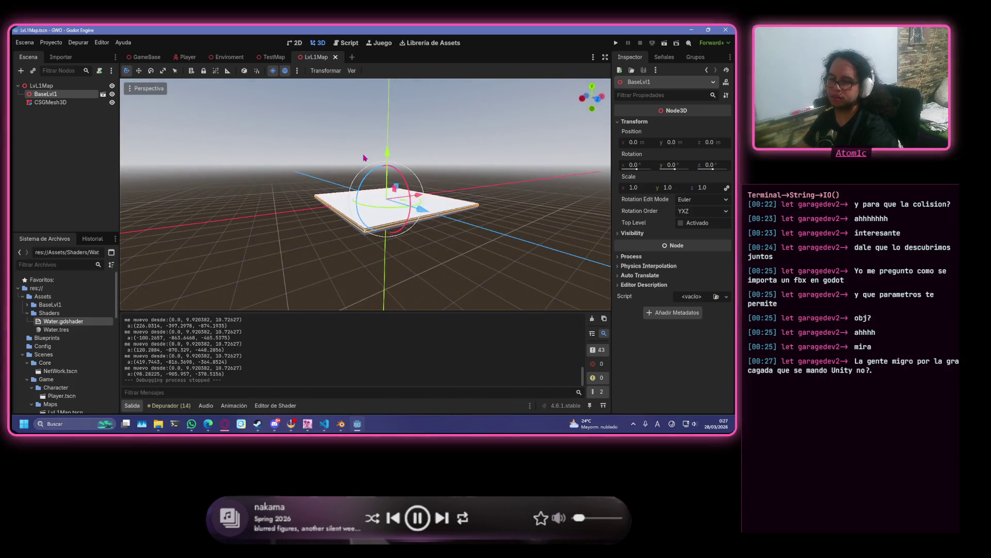
{"action": "scroll", "coordinate": [363, 159], "scroll_direction": "up", "scroll_amount": 5}
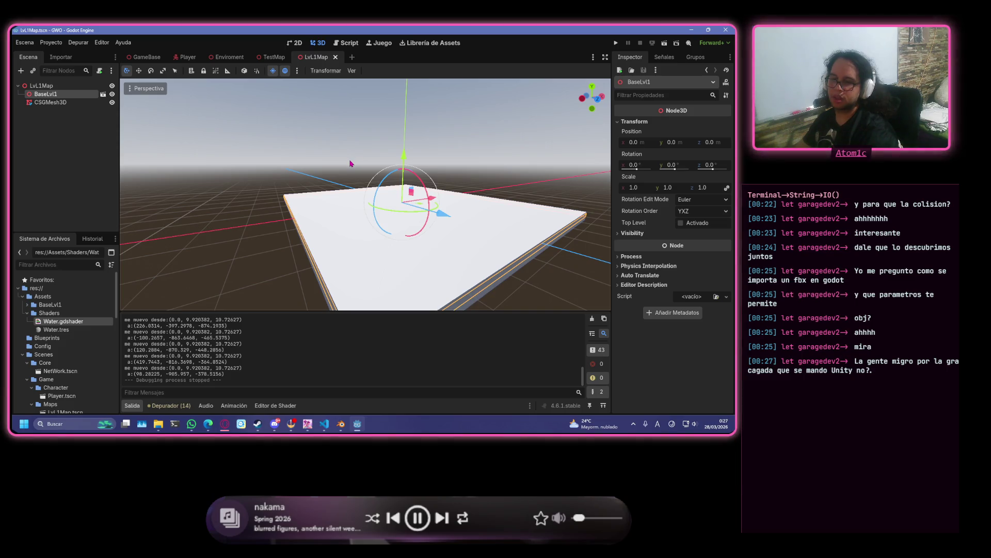
{"action": "scroll", "coordinate": [362, 160], "scroll_direction": "up", "scroll_amount": 2}
{"action": "left_click_drag", "start_coordinate": [361, 160], "coordinate": [400, 185]}
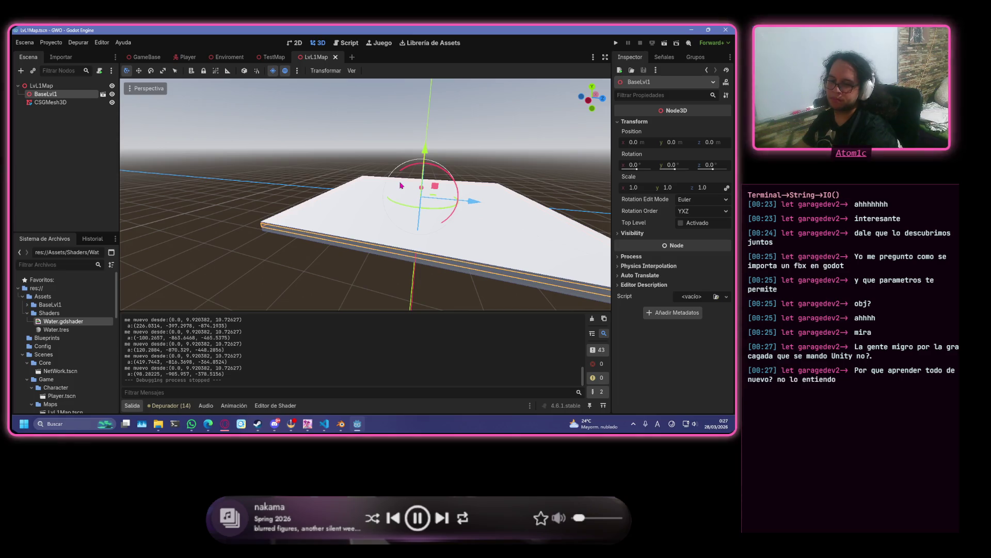
{"action": "scroll", "coordinate": [399, 185], "scroll_direction": "up", "scroll_amount": 3}
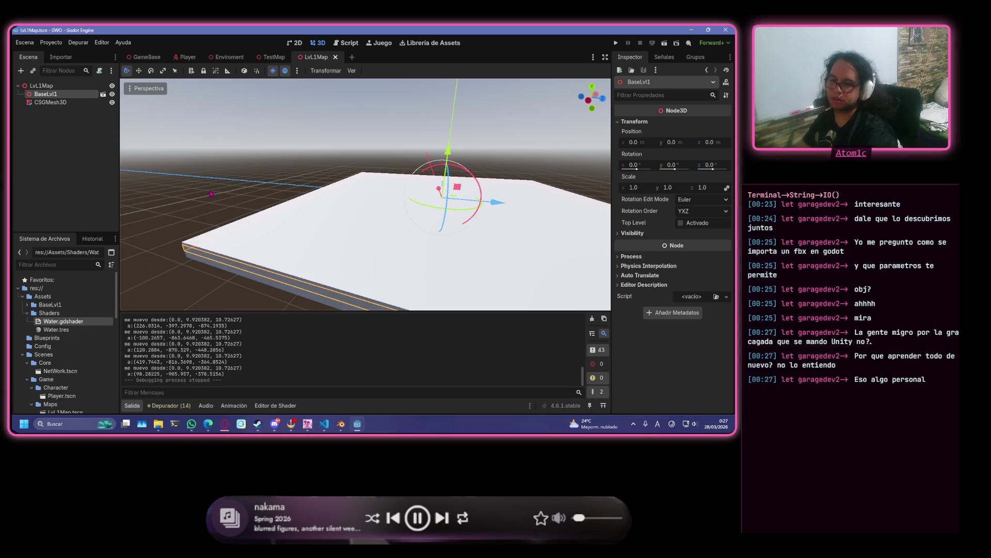
- Drag the 600×20×600 CSGMesh3D slab down along Y so the green terrain sits above it, then reselect it
{"action": "left_click", "coordinate": [201, 253]}
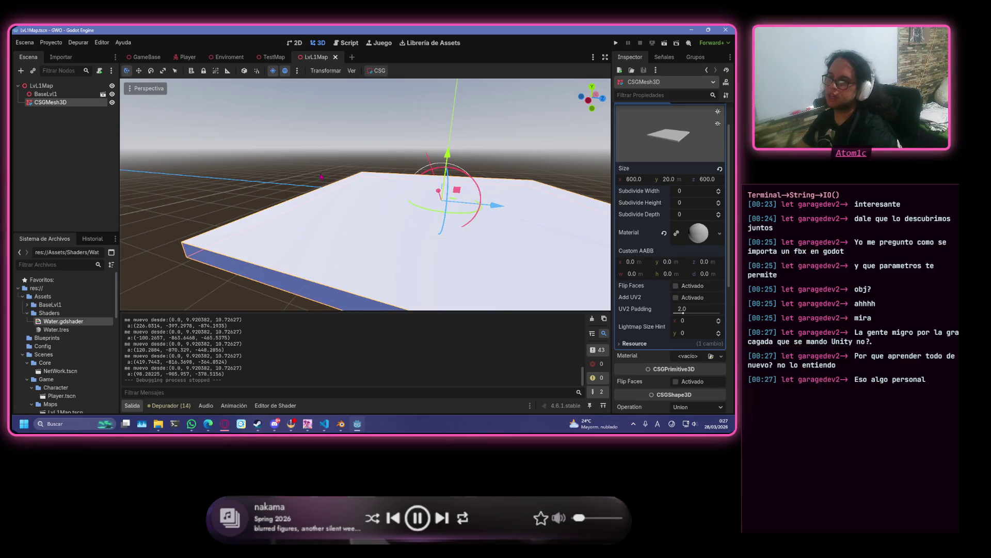
{"action": "mouse_move", "coordinate": [232, 152]}
{"action": "left_mouse_down"}
{"action": "mouse_move", "coordinate": [444, 160]}
{"action": "mouse_move", "coordinate": [443, 171]}
{"action": "mouse_move", "coordinate": [439, 148]}
{"action": "left_mouse_up"}
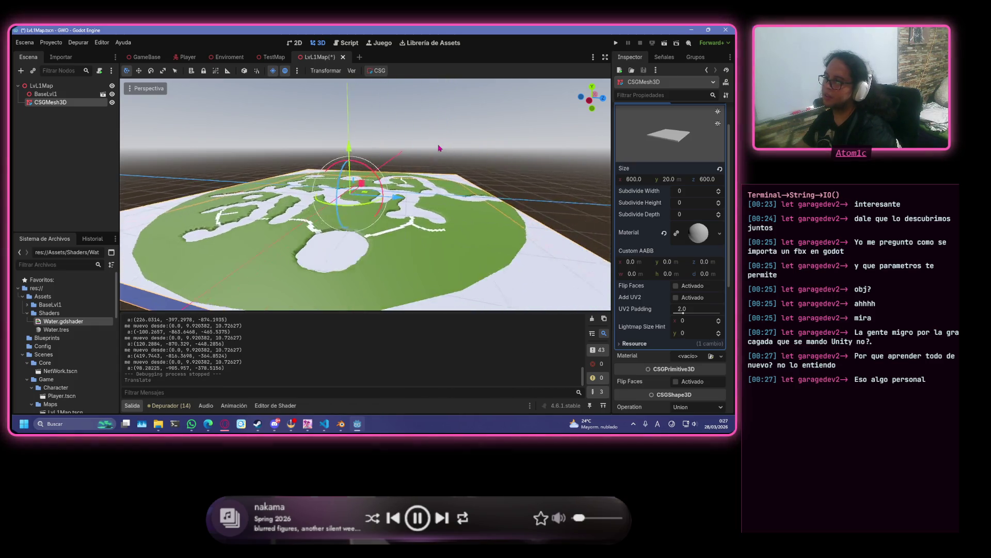
{"action": "scroll", "coordinate": [439, 148], "scroll_direction": "up", "scroll_amount": 5}
{"action": "left_click_drag", "start_coordinate": [309, 147], "coordinate": [318, 157]}
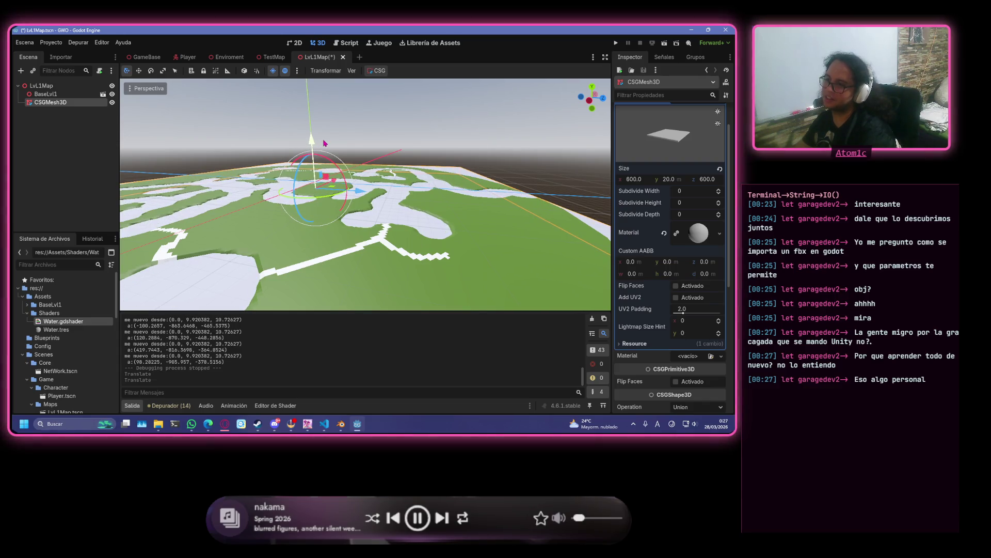
{"action": "left_click", "coordinate": [459, 131]}
{"action": "scroll", "coordinate": [459, 131], "scroll_direction": "down", "scroll_amount": 3}
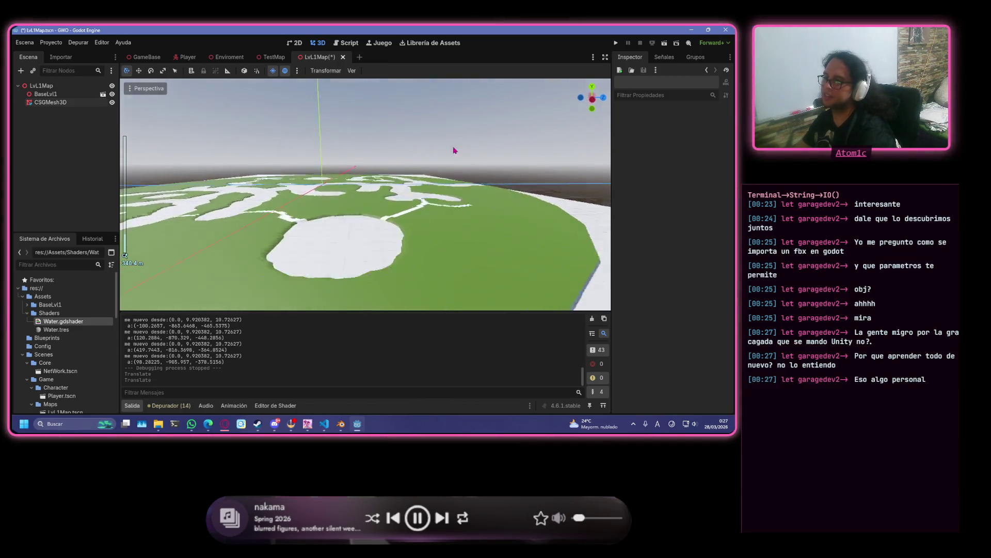
{"action": "left_click_drag", "start_coordinate": [468, 149], "coordinate": [293, 163]}
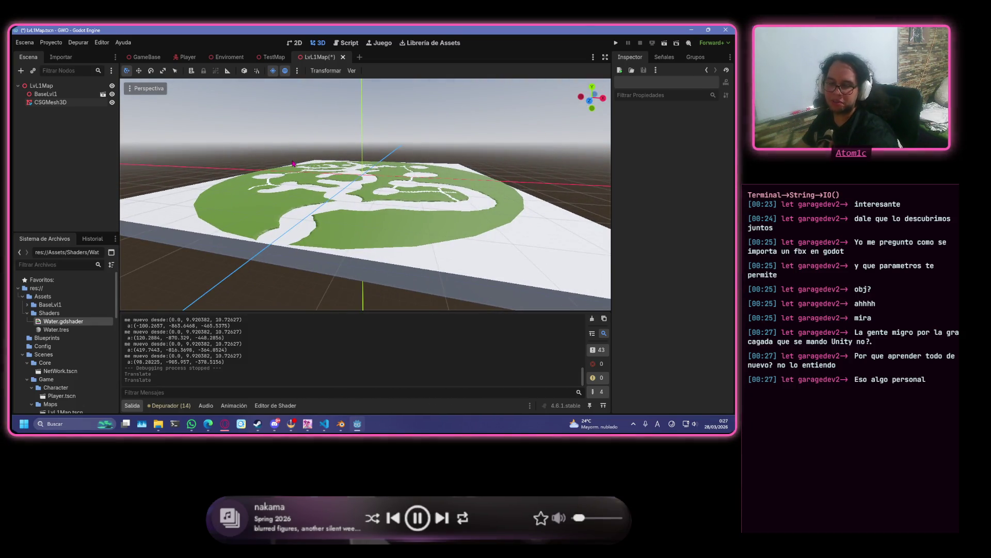
{"action": "left_click", "coordinate": [531, 270]}
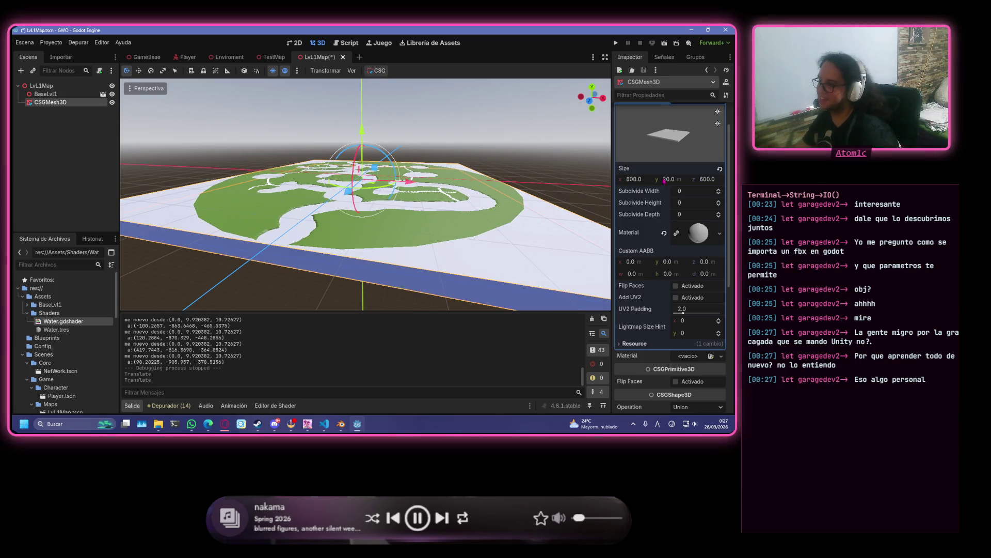
{"action": "scroll", "coordinate": [707, 261], "scroll_direction": "down", "scroll_amount": 1}
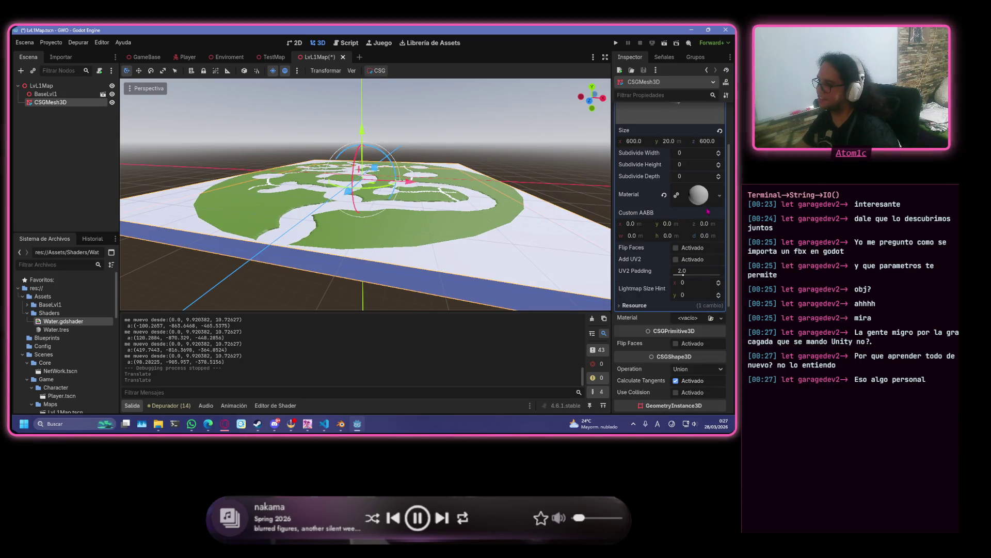
- Give the slab the Water.tres material and quick-load Water.gdshader as its shader
{"action": "left_click", "coordinate": [720, 195]}
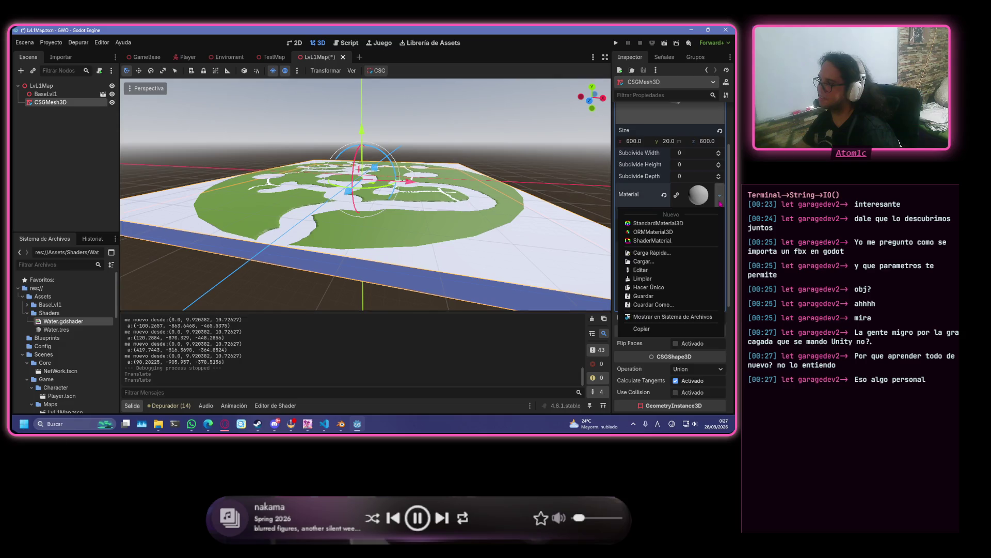
{"action": "left_click", "coordinate": [266, 380]}
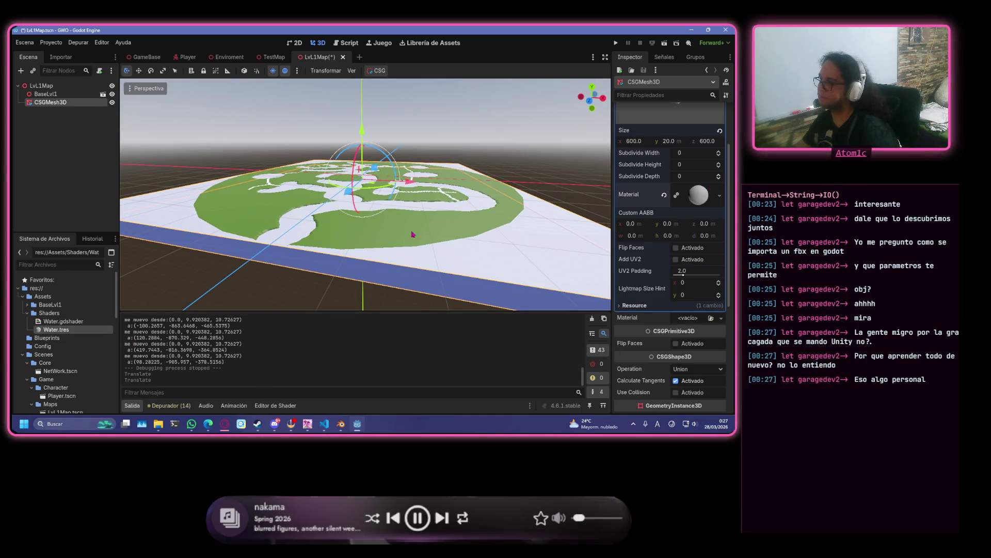
{"action": "left_click", "coordinate": [60, 329]}
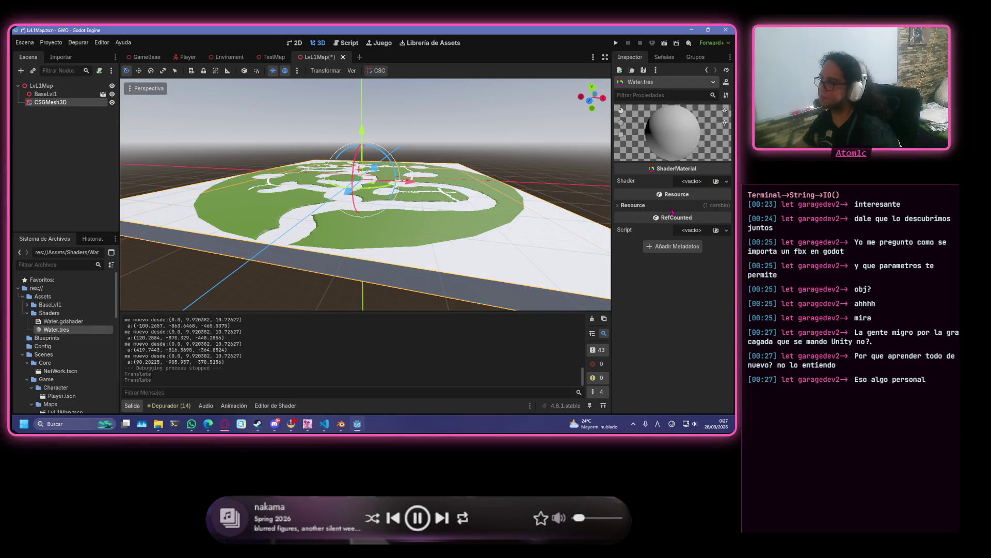
{"action": "left_click", "coordinate": [726, 181]}
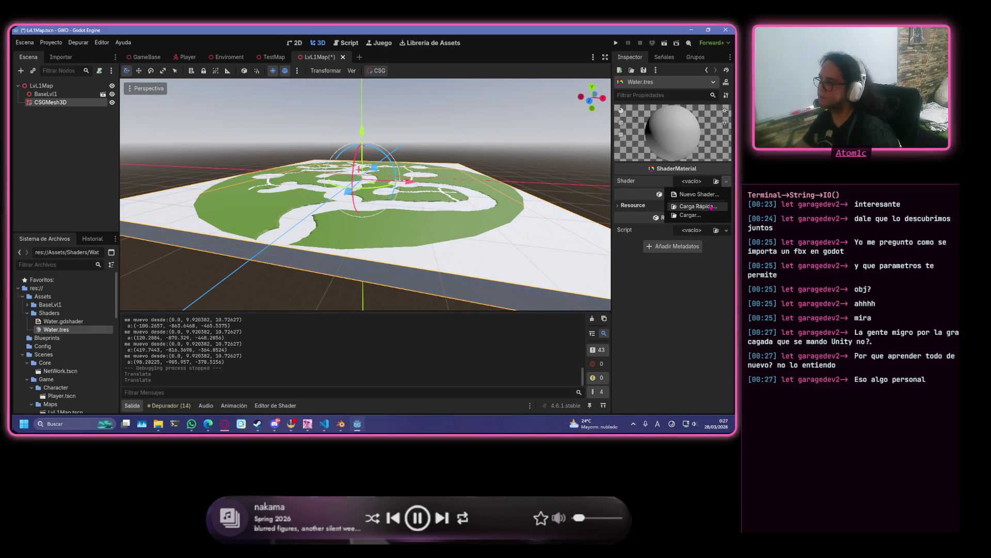
{"action": "left_click", "coordinate": [692, 216]}
{"action": "double_click", "coordinate": [273, 138]}
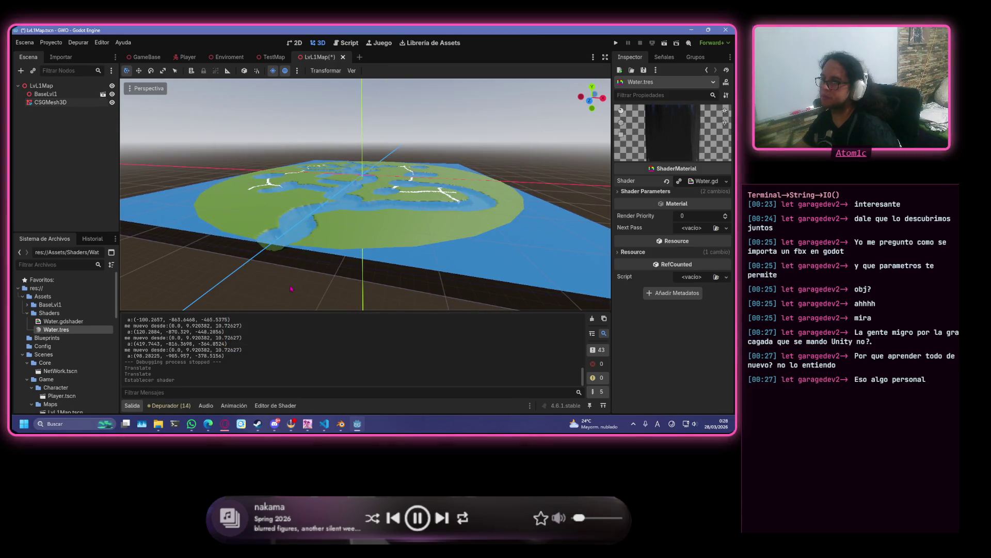
{"action": "scroll", "coordinate": [297, 237], "scroll_direction": "up", "scroll_amount": 5}
{"action": "scroll", "coordinate": [297, 237], "scroll_direction": "down", "scroll_amount": 3}
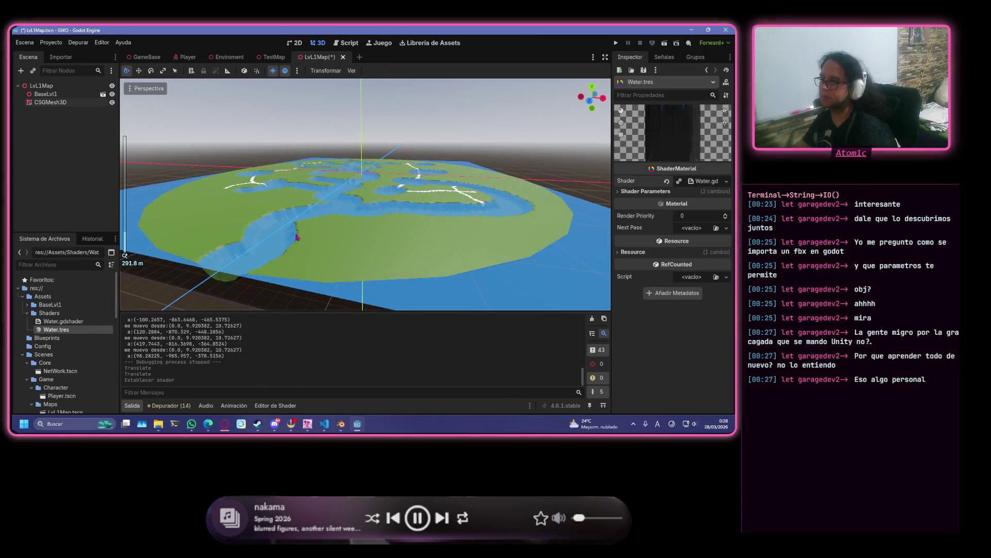
- Save the LvL1Map scene with Ctrl+S
{"action": "key", "text": "ctrl+s"}
{"action": "scroll", "coordinate": [325, 217], "scroll_direction": "up", "scroll_amount": 8}
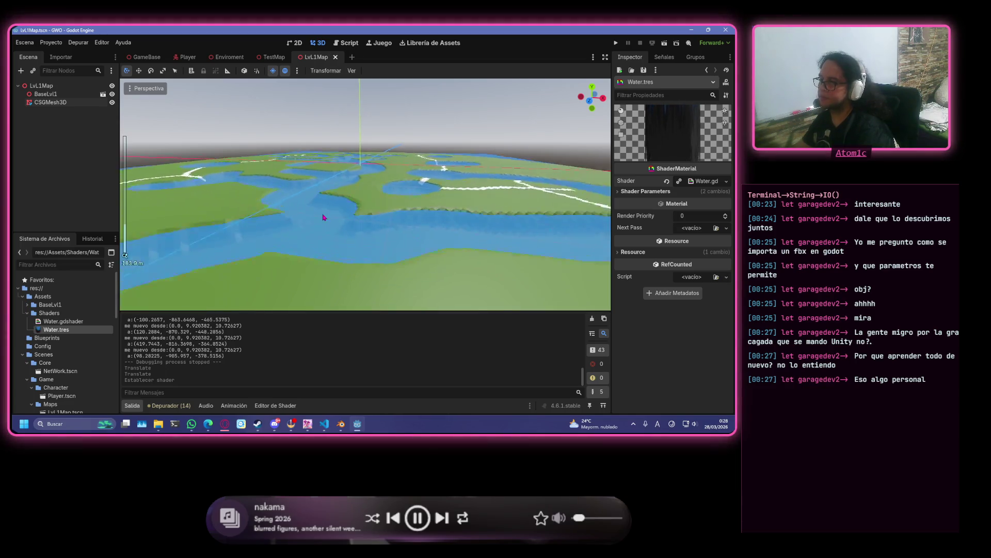
{"action": "scroll", "coordinate": [324, 216], "scroll_direction": "up", "scroll_amount": 6}
{"action": "scroll", "coordinate": [327, 225], "scroll_direction": "down", "scroll_amount": 4}
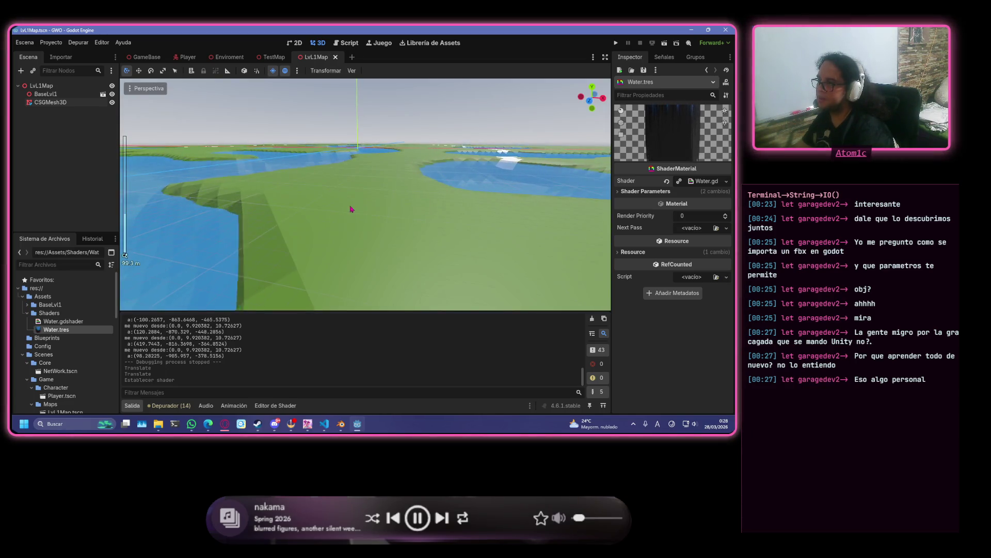
{"action": "scroll", "coordinate": [328, 226], "scroll_direction": "down", "scroll_amount": 6}
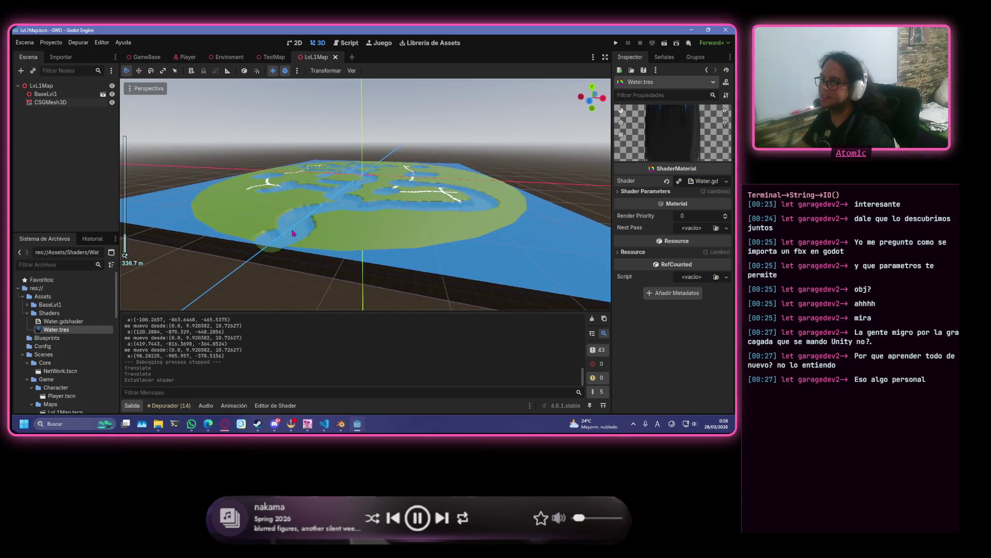
{"action": "mouse_move", "coordinate": [322, 232]}
{"action": "left_mouse_down"}
{"action": "mouse_move", "coordinate": [349, 248]}
{"action": "mouse_move", "coordinate": [349, 262]}
{"action": "left_mouse_up"}
{"action": "scroll", "coordinate": [331, 256], "scroll_direction": "up", "scroll_amount": 7}
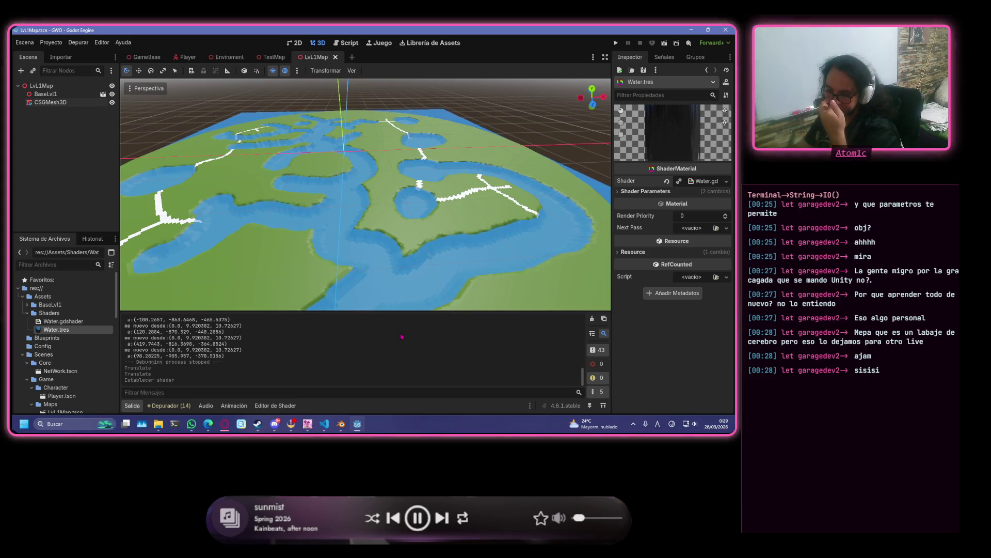
- In a new browser tab, search 'FFI C GODOT' and open the cffi-gdextension GitHub repository
{"action": "mouse_move", "coordinate": [208, 423]}
{"action": "left_click", "coordinate": [196, 377]}
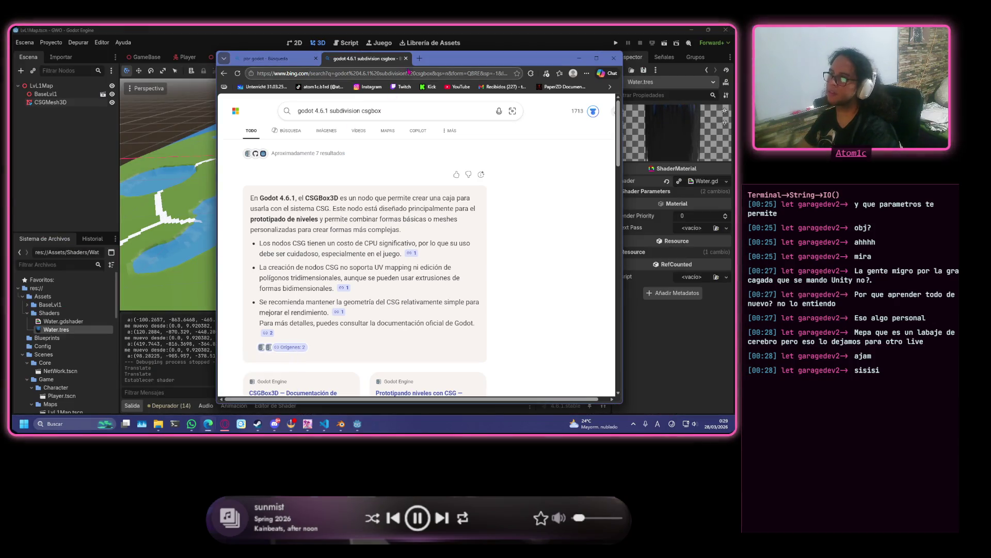
{"action": "left_click", "coordinate": [419, 58]}
{"action": "type", "text": "FFI C GODOT"}
{"action": "key", "text": "Return"}
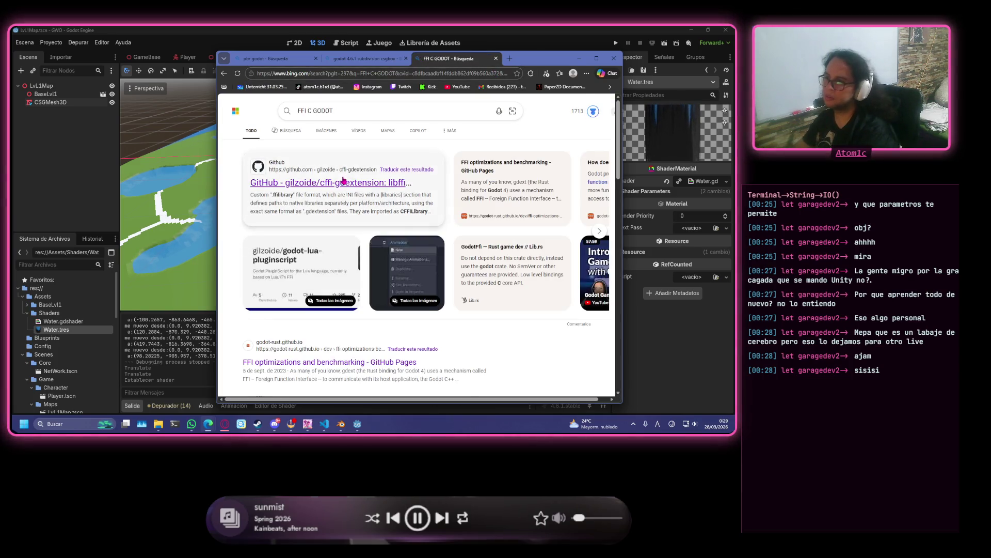
{"action": "left_click", "coordinate": [356, 185]}
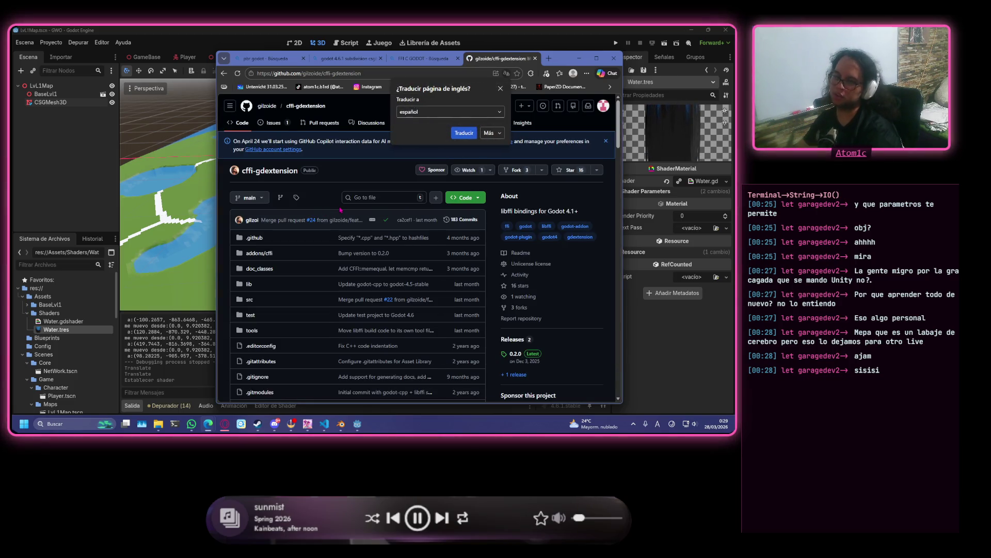
- Read through the cffi-gdextension README, dismissing the translation offer, then switch back to Godot
{"action": "scroll", "coordinate": [341, 209], "scroll_direction": "down", "scroll_amount": 3}
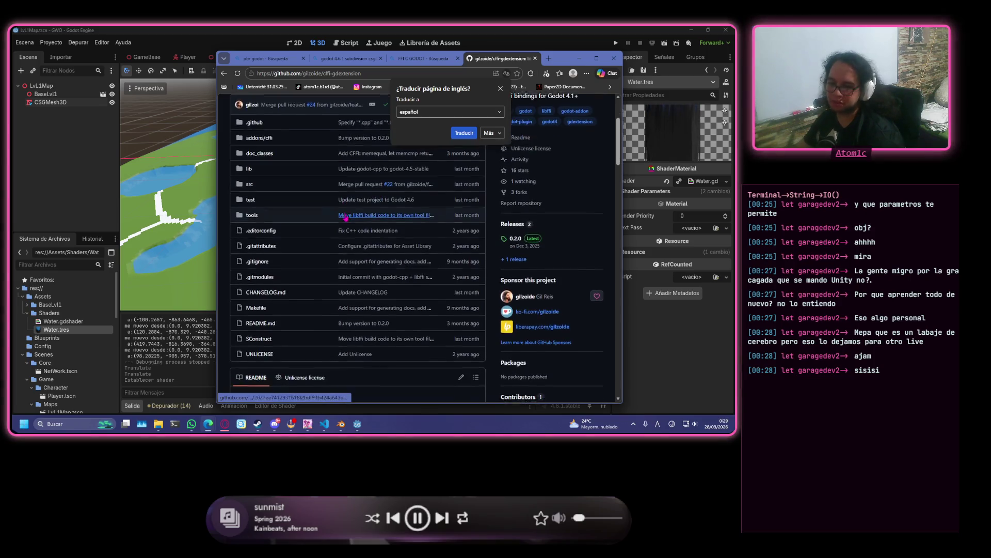
{"action": "scroll", "coordinate": [345, 217], "scroll_direction": "down", "scroll_amount": 2}
{"action": "scroll", "coordinate": [286, 239], "scroll_direction": "down", "scroll_amount": 2}
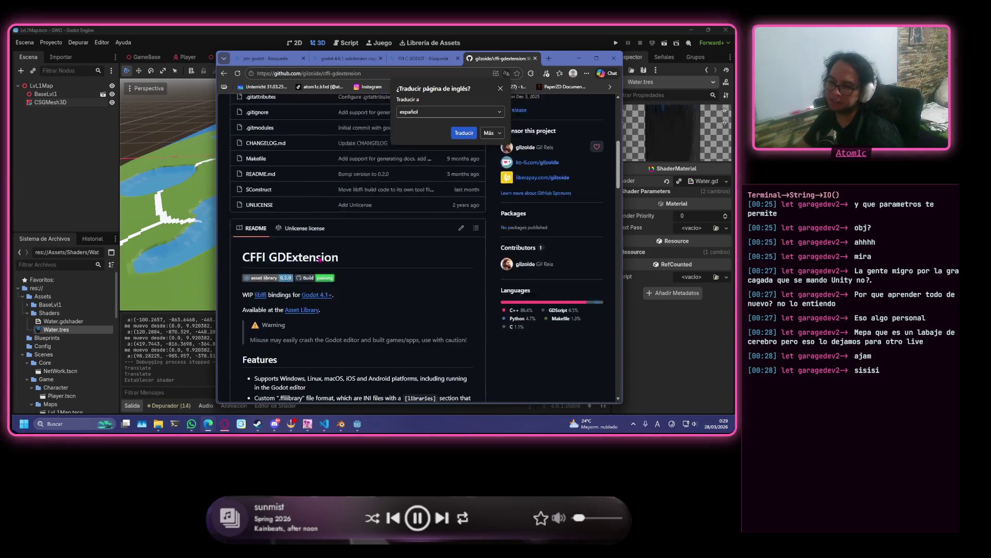
{"action": "scroll", "coordinate": [385, 265], "scroll_direction": "up", "scroll_amount": 4}
{"action": "scroll", "coordinate": [340, 260], "scroll_direction": "up", "scroll_amount": 3}
{"action": "scroll", "coordinate": [320, 259], "scroll_direction": "down", "scroll_amount": 3}
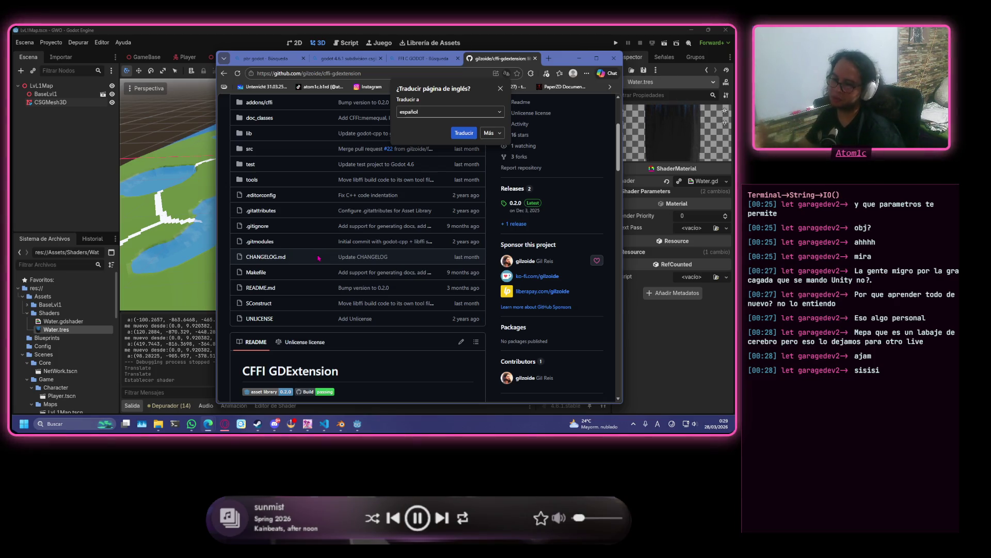
{"action": "scroll", "coordinate": [276, 282], "scroll_direction": "down", "scroll_amount": 4}
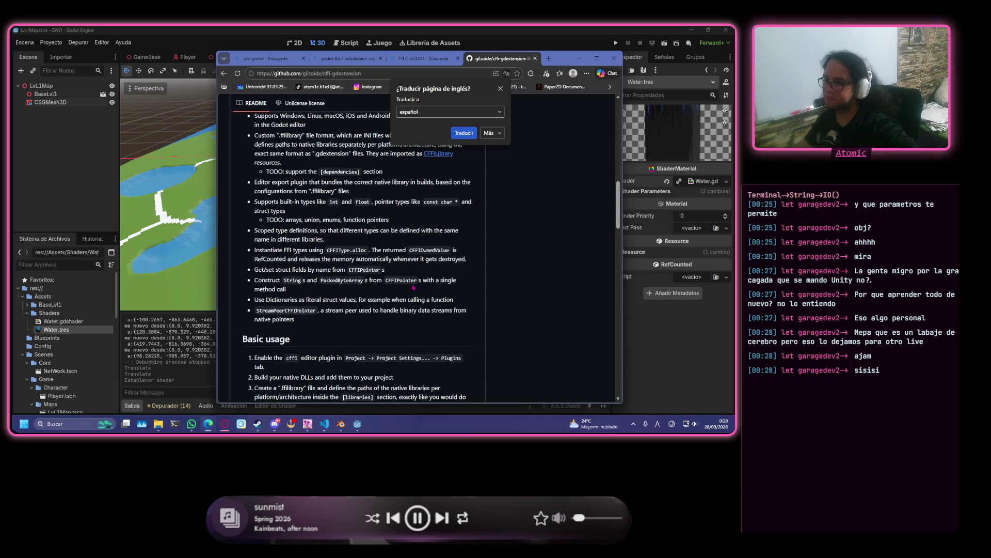
{"action": "scroll", "coordinate": [412, 283], "scroll_direction": "up", "scroll_amount": 3}
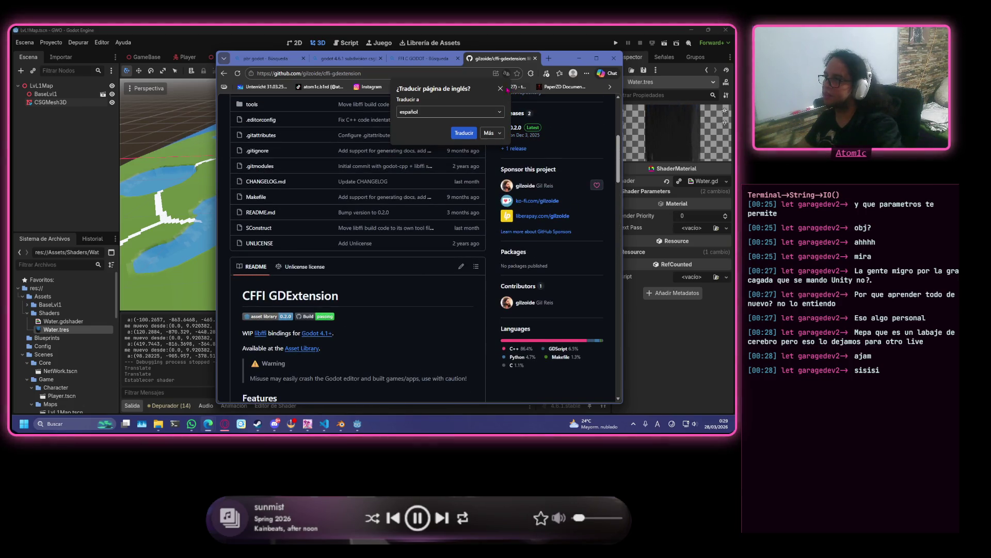
{"action": "left_click", "coordinate": [500, 88]}
{"action": "scroll", "coordinate": [383, 284], "scroll_direction": "down", "scroll_amount": 10}
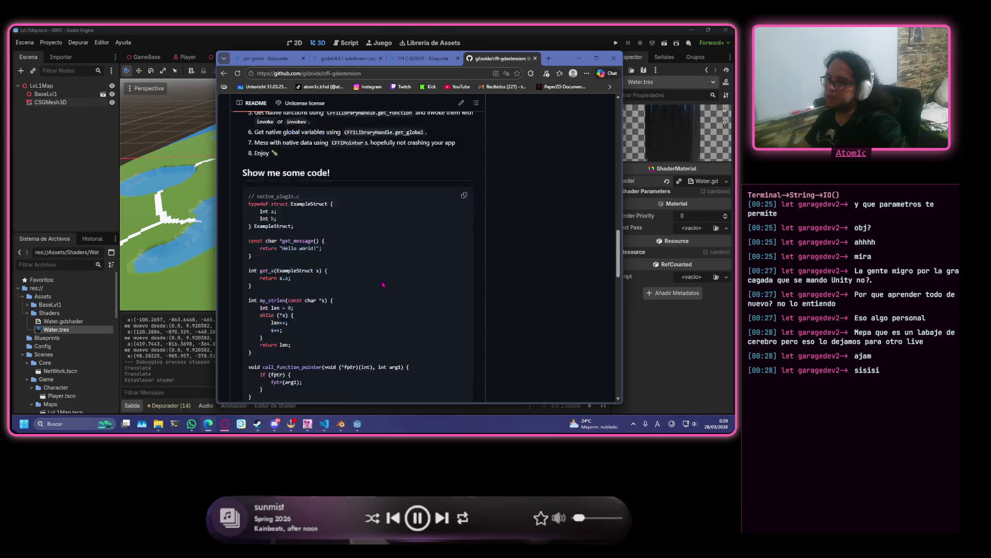
{"action": "scroll", "coordinate": [384, 284], "scroll_direction": "down", "scroll_amount": 2}
{"action": "scroll", "coordinate": [381, 287], "scroll_direction": "down", "scroll_amount": 5}
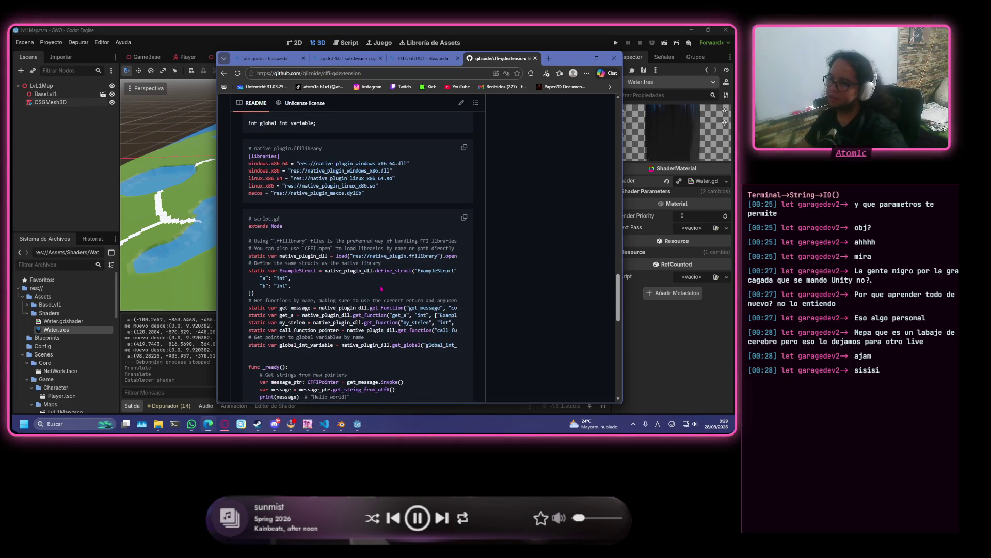
{"action": "scroll", "coordinate": [381, 288], "scroll_direction": "down", "scroll_amount": 10}
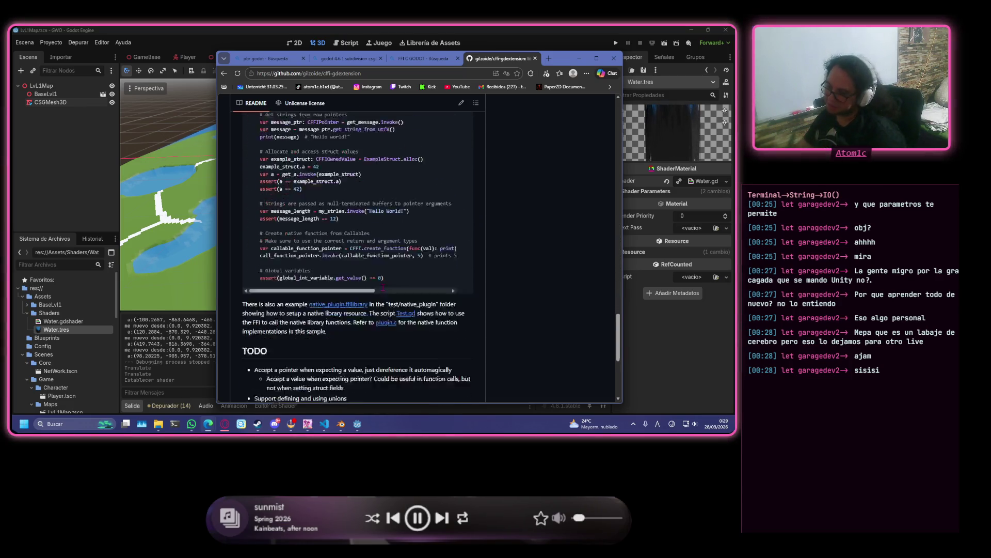
{"action": "scroll", "coordinate": [382, 281], "scroll_direction": "up", "scroll_amount": 20}
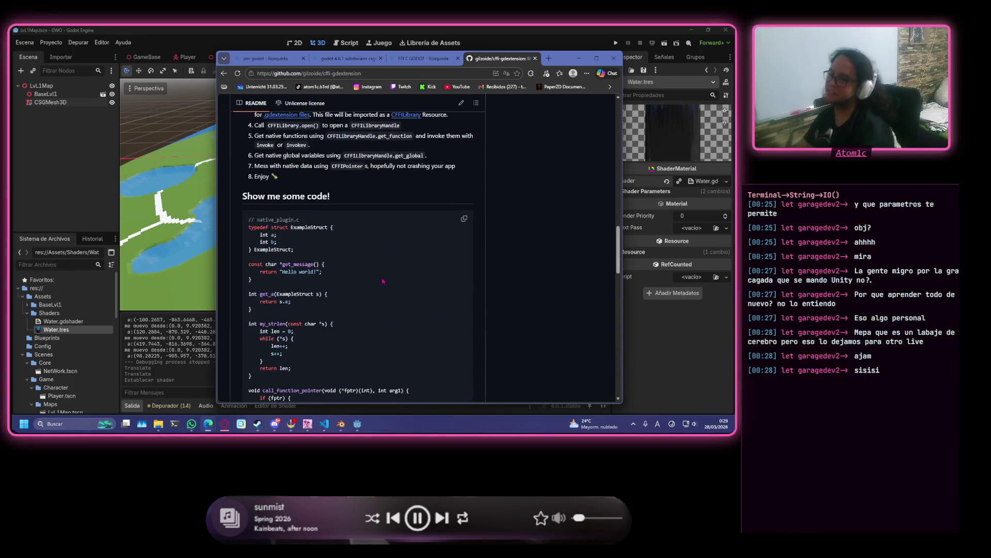
{"action": "scroll", "coordinate": [383, 276], "scroll_direction": "up", "scroll_amount": 5}
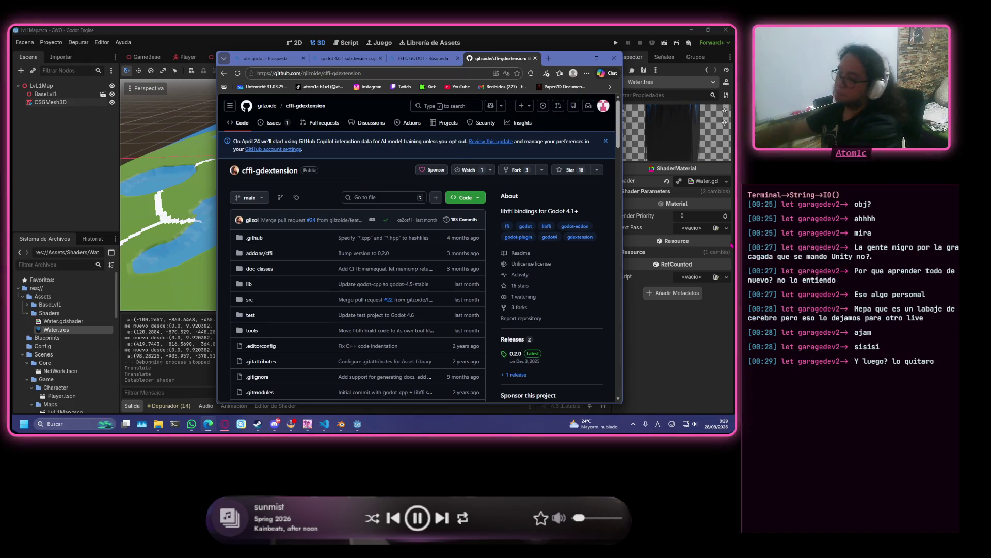
{"action": "mouse_move", "coordinate": [728, 240]}
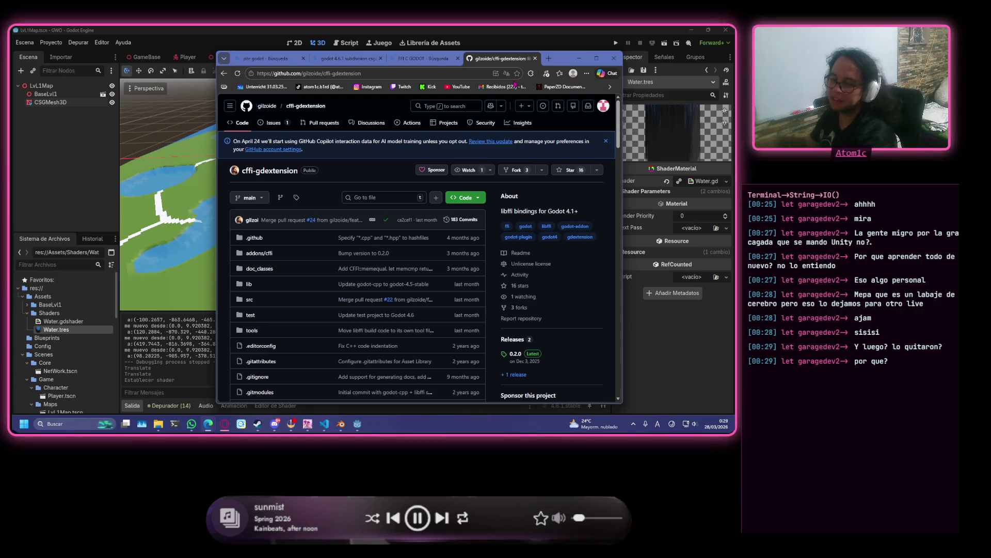
{"action": "key", "text": "alt+Tab"}
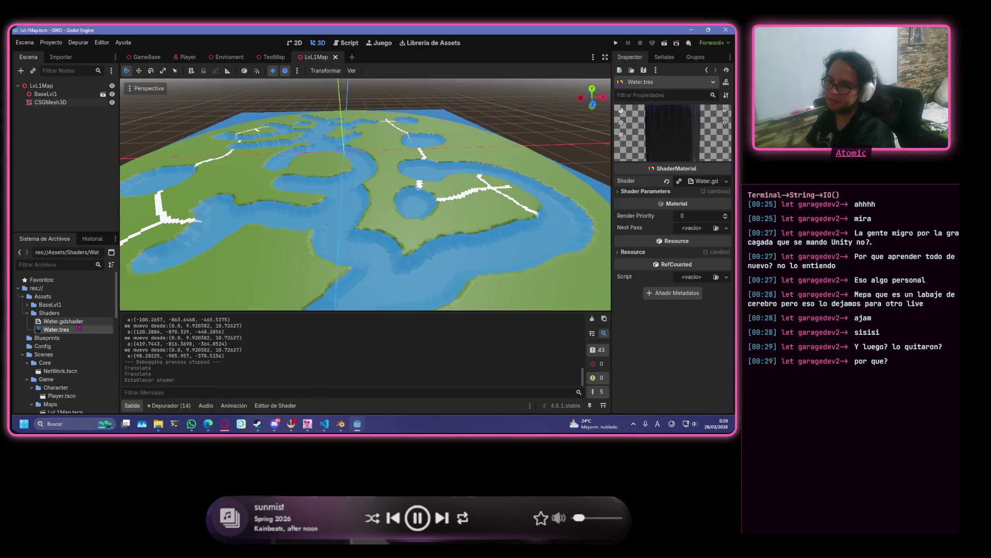
- Review the _ready and _on_GameStart functions of GameBase.gd in the Script workspace
{"action": "left_click", "coordinate": [347, 43]}
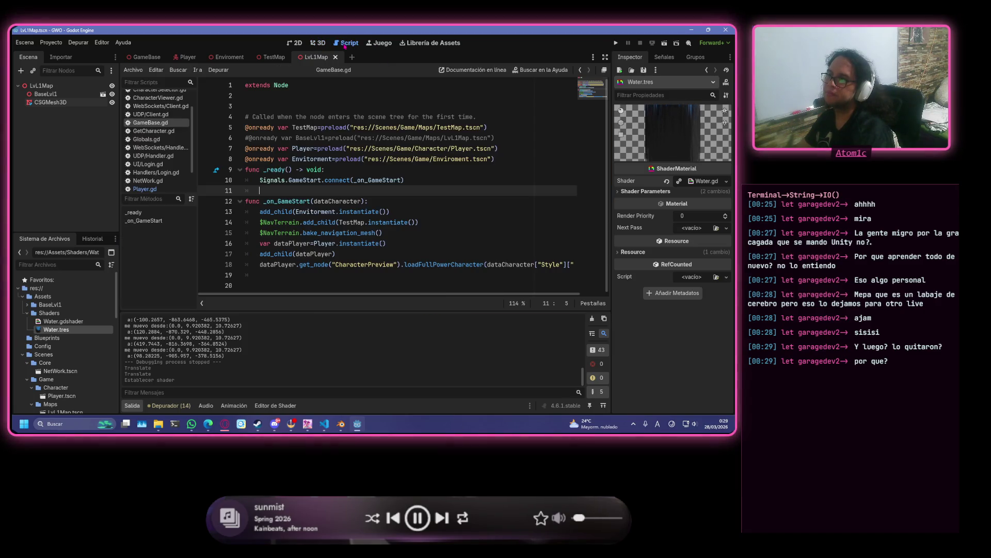
{"action": "mouse_move", "coordinate": [368, 201]}
{"action": "left_mouse_down"}
{"action": "mouse_move", "coordinate": [247, 191]}
{"action": "mouse_move", "coordinate": [247, 127]}
{"action": "mouse_move", "coordinate": [199, 175]}
{"action": "left_mouse_up"}
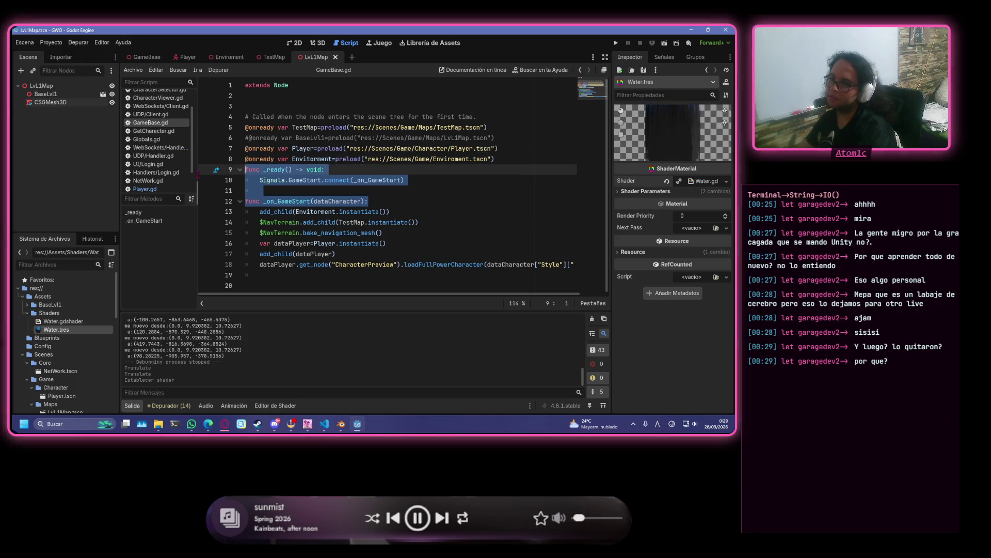
{"action": "left_click", "coordinate": [460, 171]}
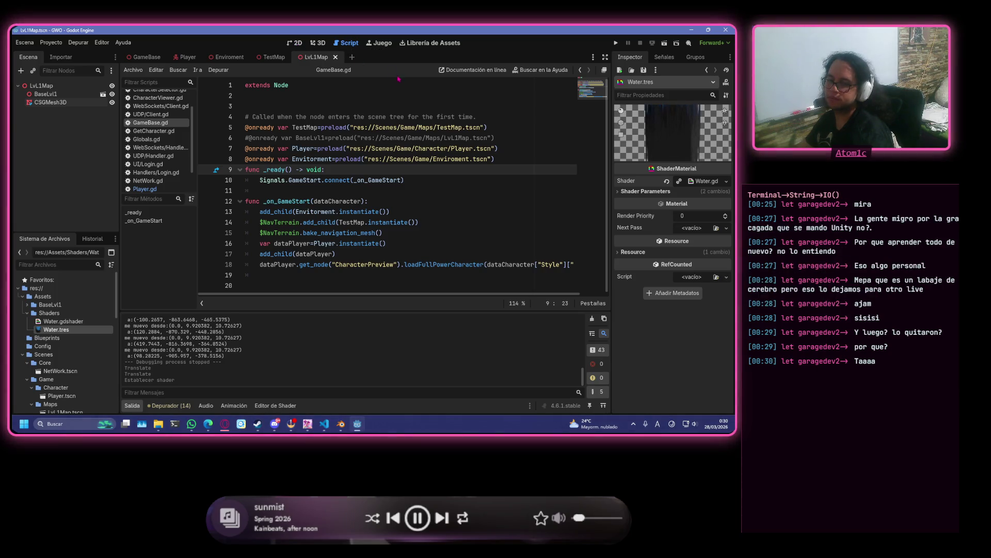
{"action": "left_click", "coordinate": [421, 97]}
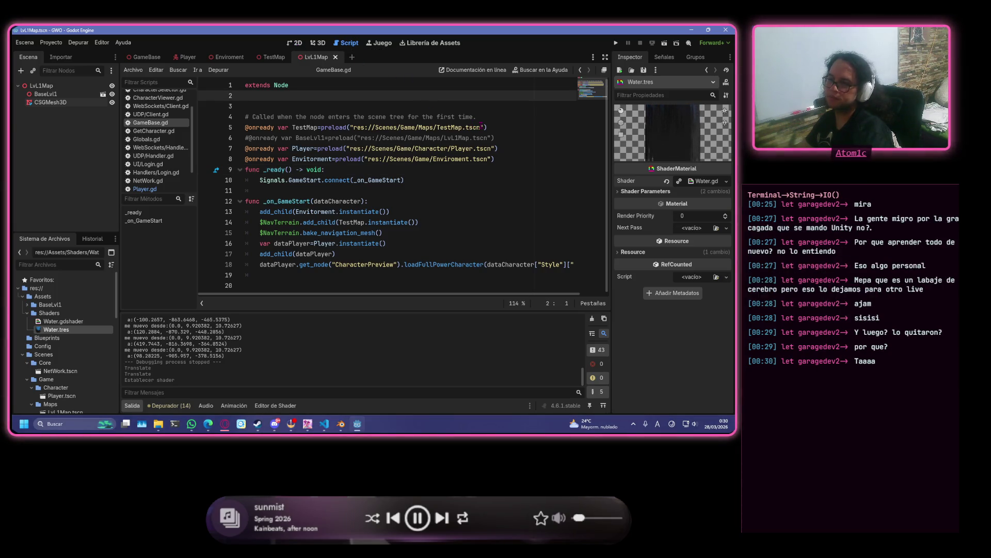
{"action": "left_click", "coordinate": [482, 127]}
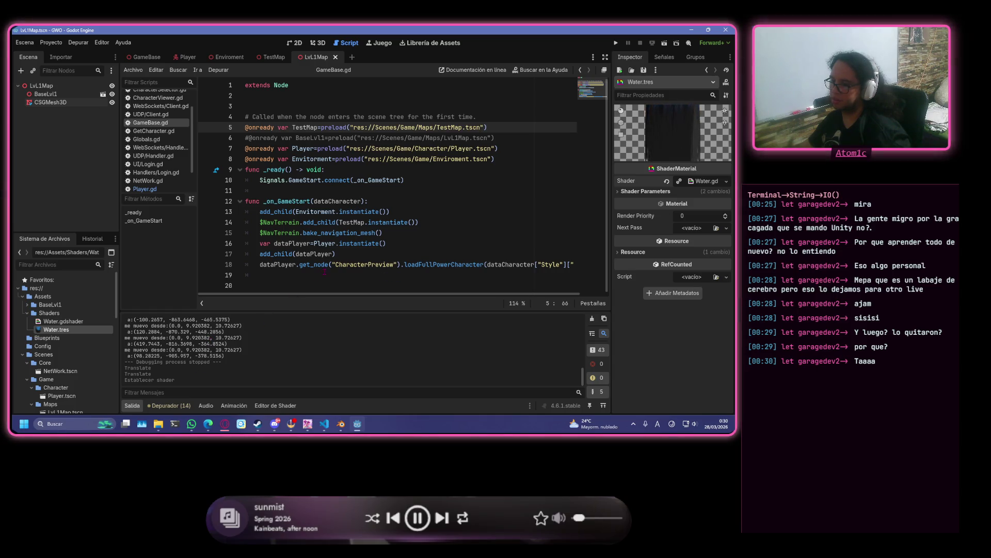
{"action": "mouse_move", "coordinate": [208, 423]}
{"action": "left_click", "coordinate": [268, 385]}
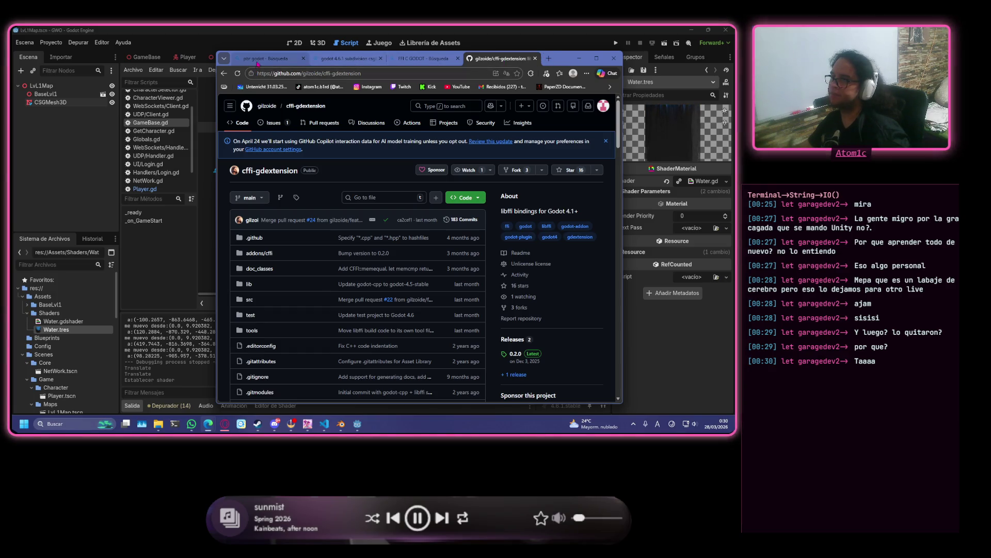
- On the Bing tab, replace the query with 'Redot' and open the Redot Engine – GitHub result
{"action": "left_click", "coordinate": [351, 59]}
{"action": "left_click", "coordinate": [369, 110]}
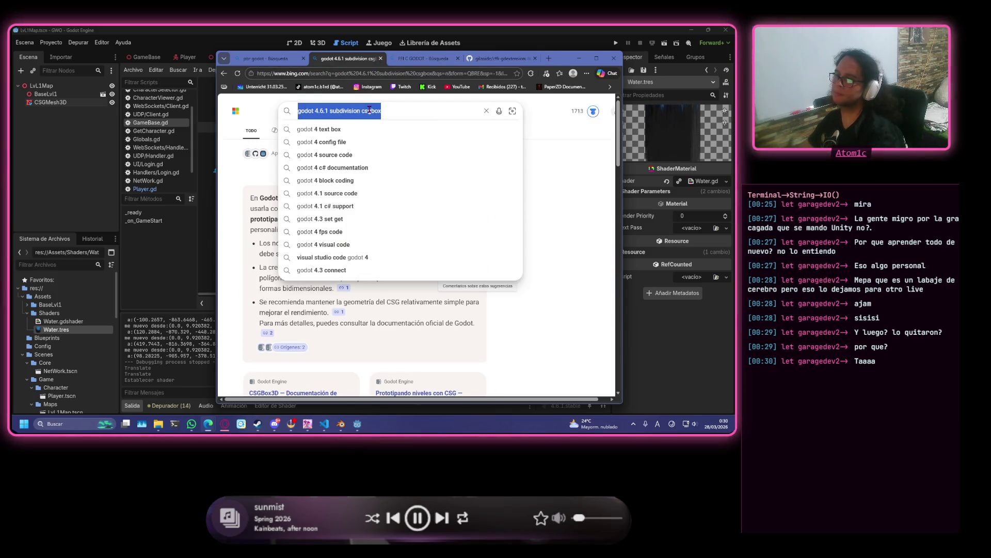
{"action": "type", "text": "Godot vs"}
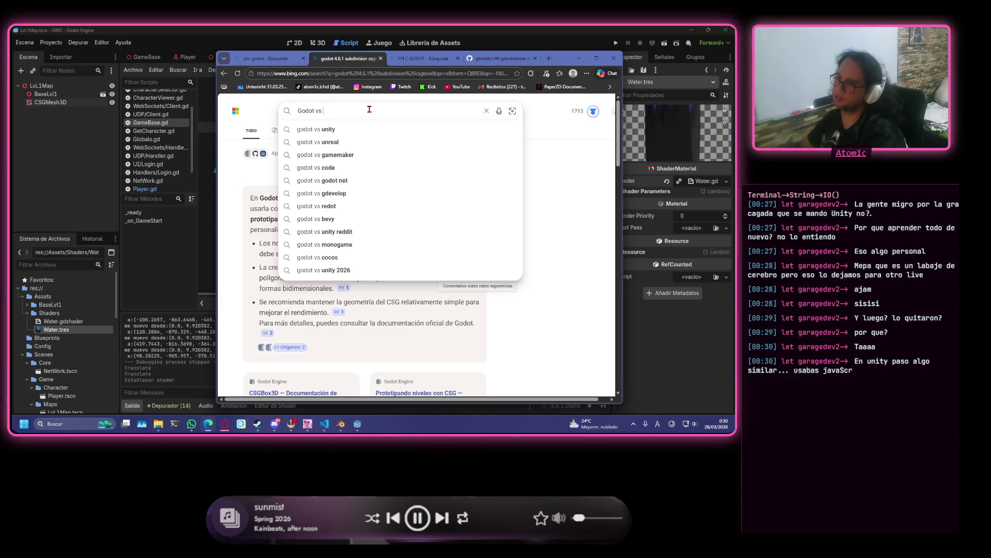
{"action": "left_click_drag", "start_coordinate": [324, 110], "coordinate": [275, 110]}
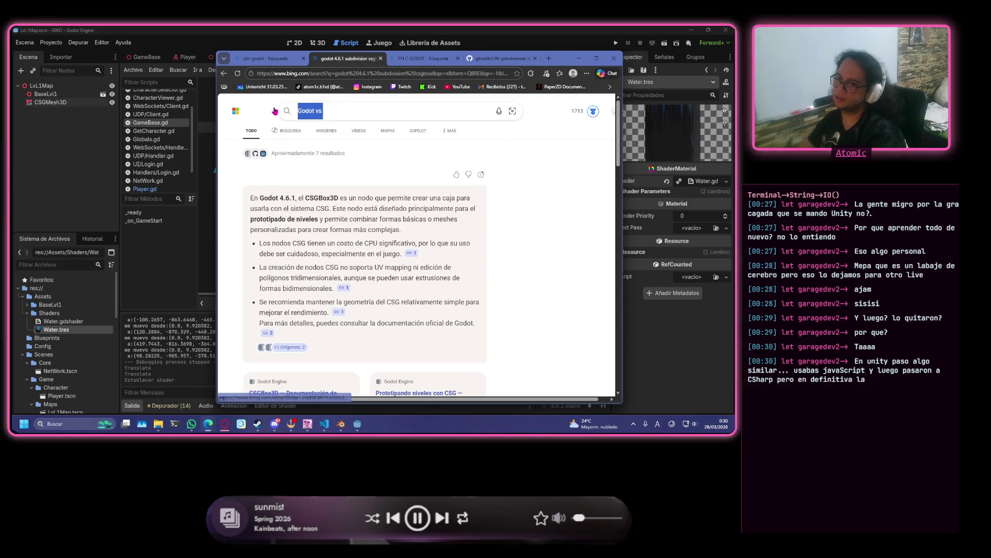
{"action": "type", "text": "Redot"}
{"action": "key", "text": "Return"}
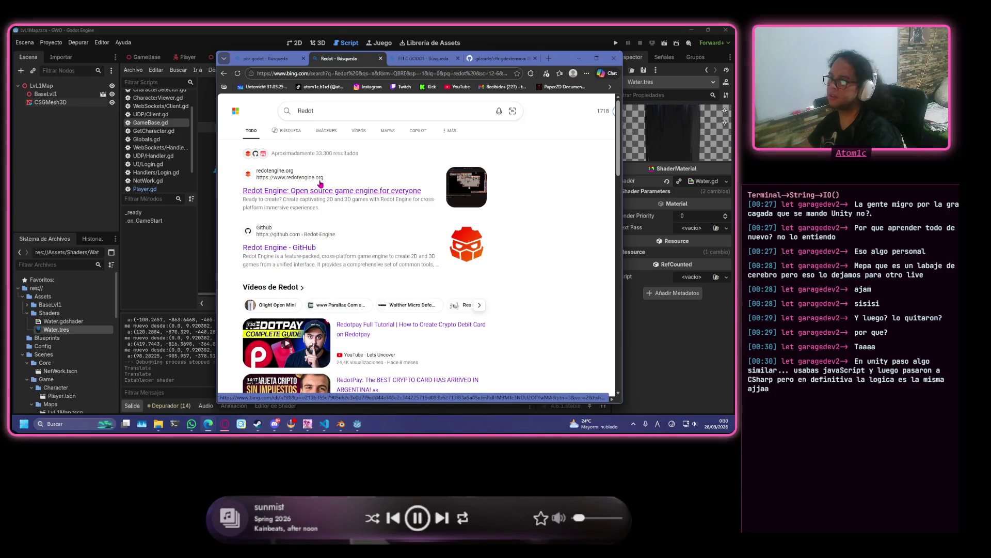
{"action": "left_click", "coordinate": [298, 246]}
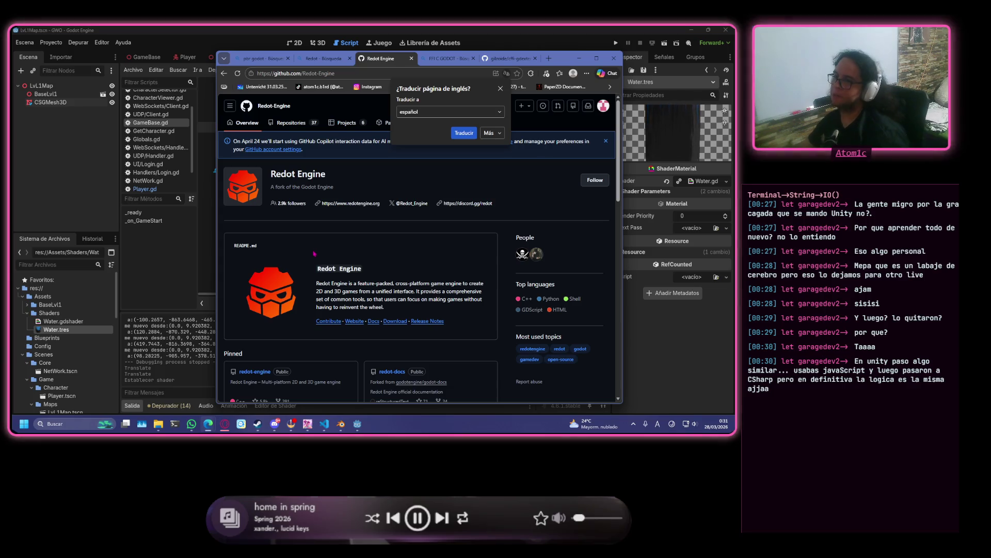
- Open the pinned redot-engine repository, scroll through its README, then return to the Redot search results
{"action": "scroll", "coordinate": [378, 279], "scroll_direction": "down", "scroll_amount": 1}
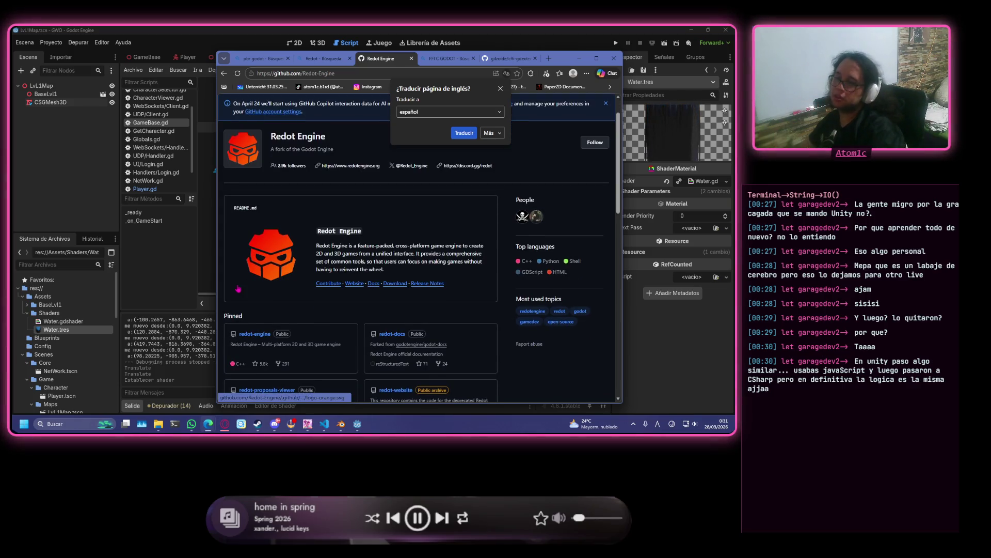
{"action": "left_click", "coordinate": [262, 336]}
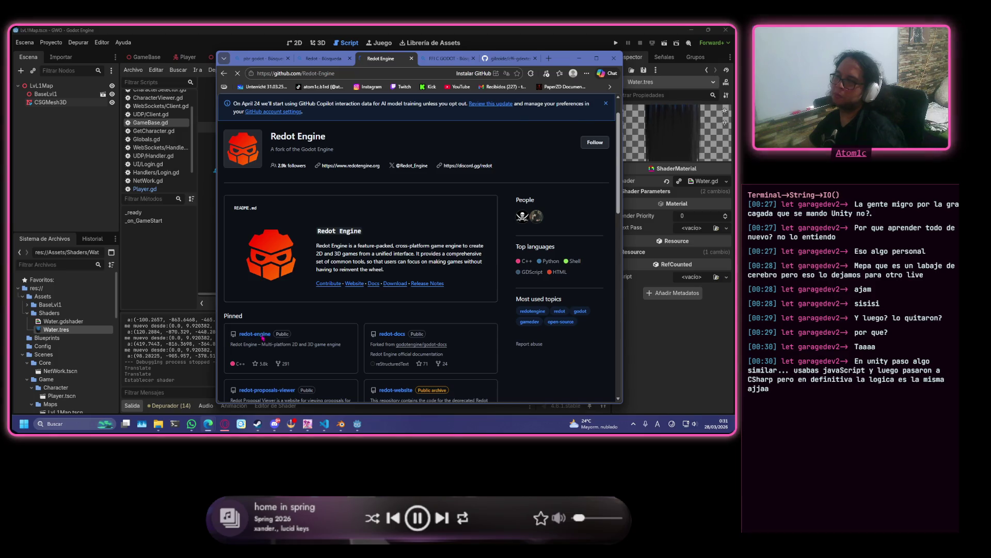
{"action": "scroll", "coordinate": [310, 320], "scroll_direction": "down", "scroll_amount": 10}
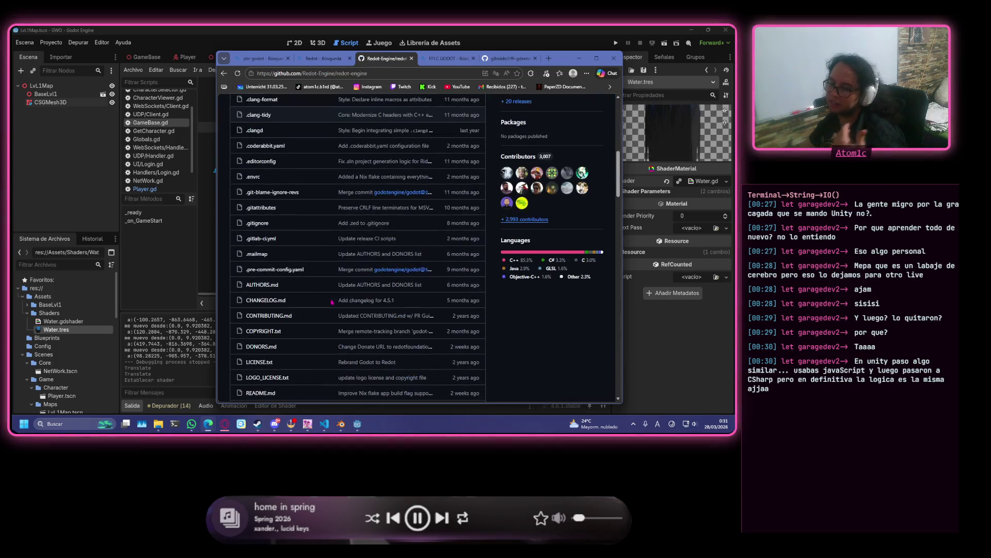
{"action": "scroll", "coordinate": [332, 303], "scroll_direction": "down", "scroll_amount": 6}
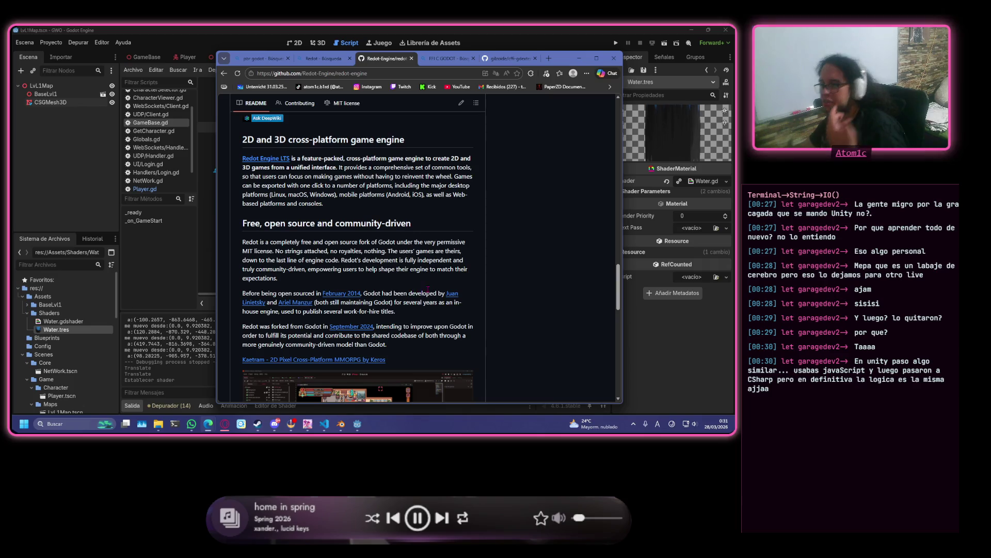
{"action": "scroll", "coordinate": [353, 322], "scroll_direction": "down", "scroll_amount": 4}
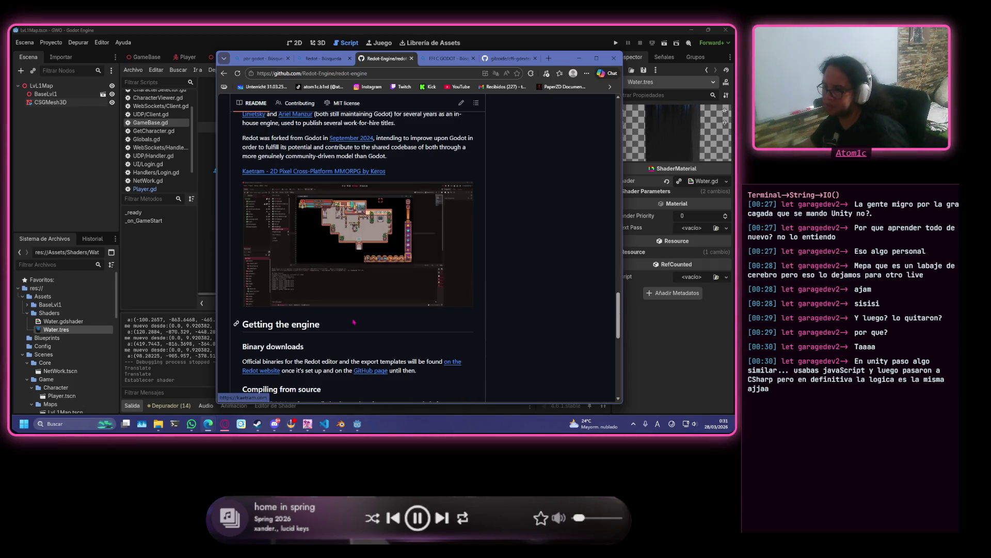
{"action": "scroll", "coordinate": [354, 322], "scroll_direction": "down", "scroll_amount": 10}
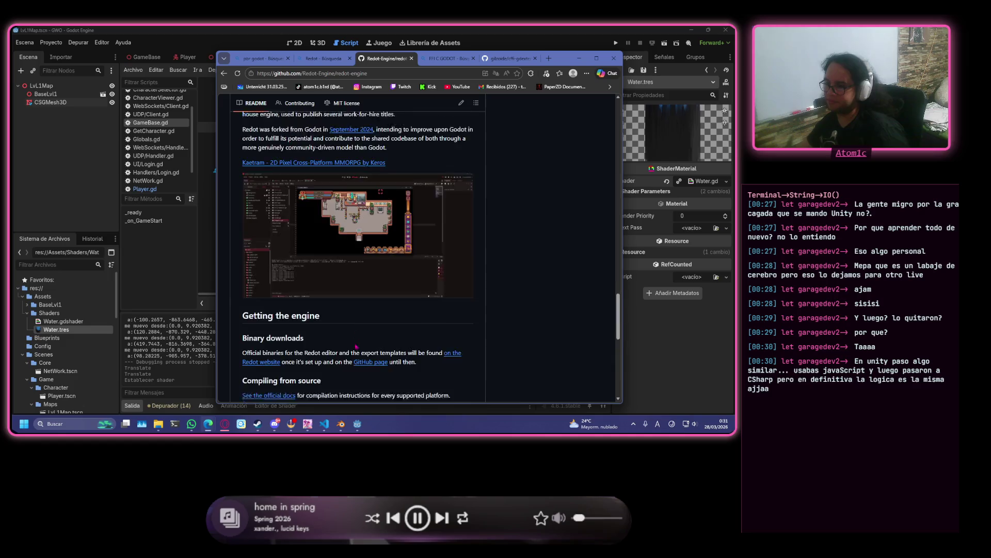
{"action": "scroll", "coordinate": [374, 295], "scroll_direction": "up", "scroll_amount": 5}
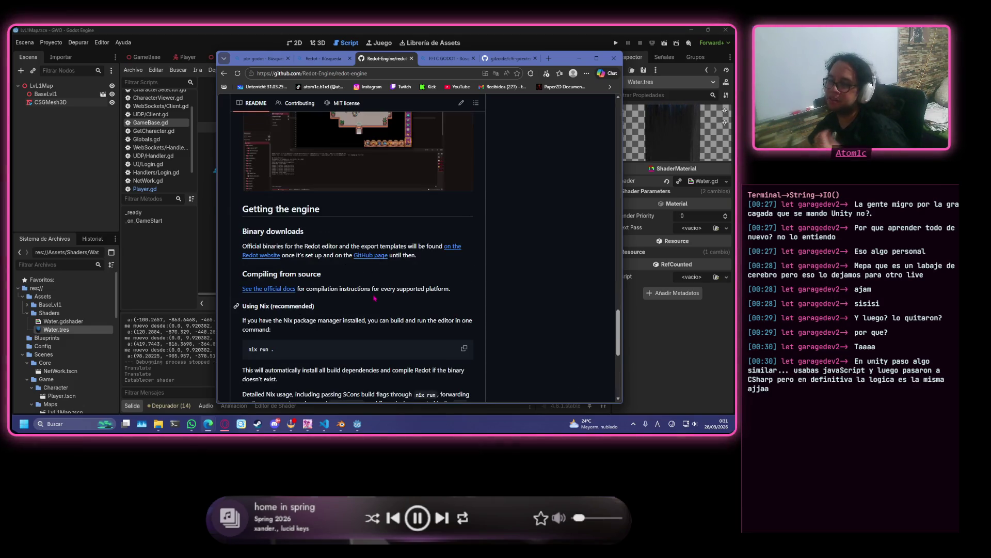
{"action": "scroll", "coordinate": [373, 298], "scroll_direction": "up", "scroll_amount": 12}
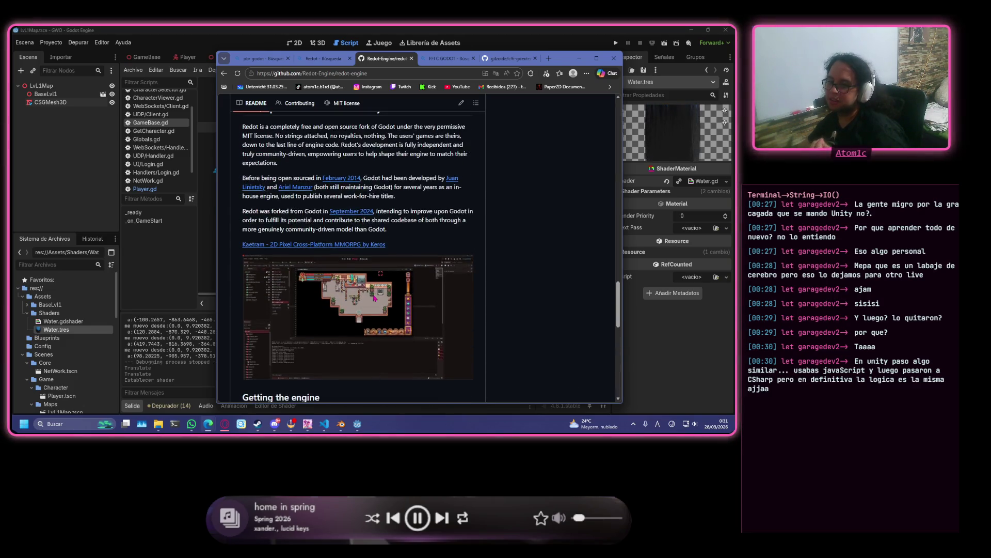
{"action": "scroll", "coordinate": [374, 295], "scroll_direction": "up", "scroll_amount": 2}
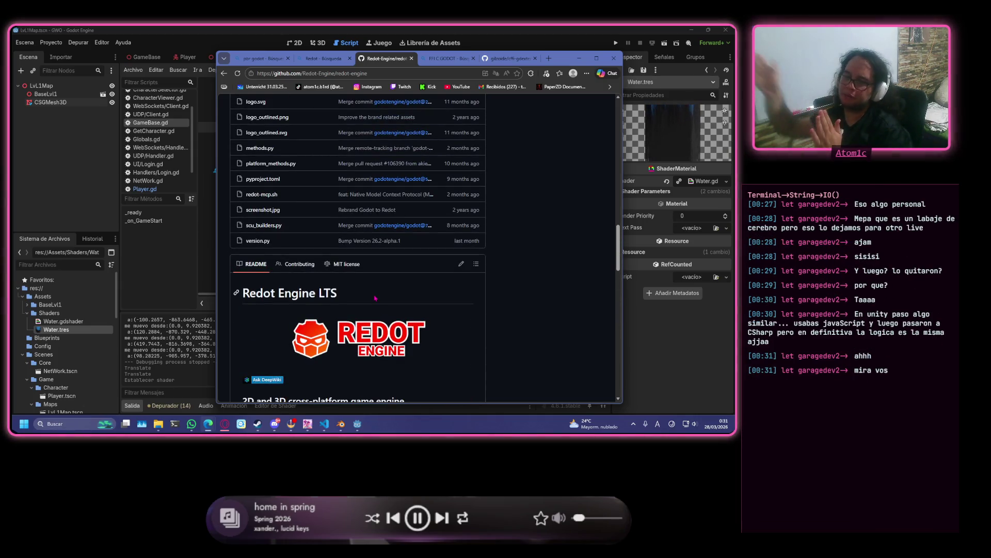
{"action": "scroll", "coordinate": [375, 298], "scroll_direction": "up", "scroll_amount": 8}
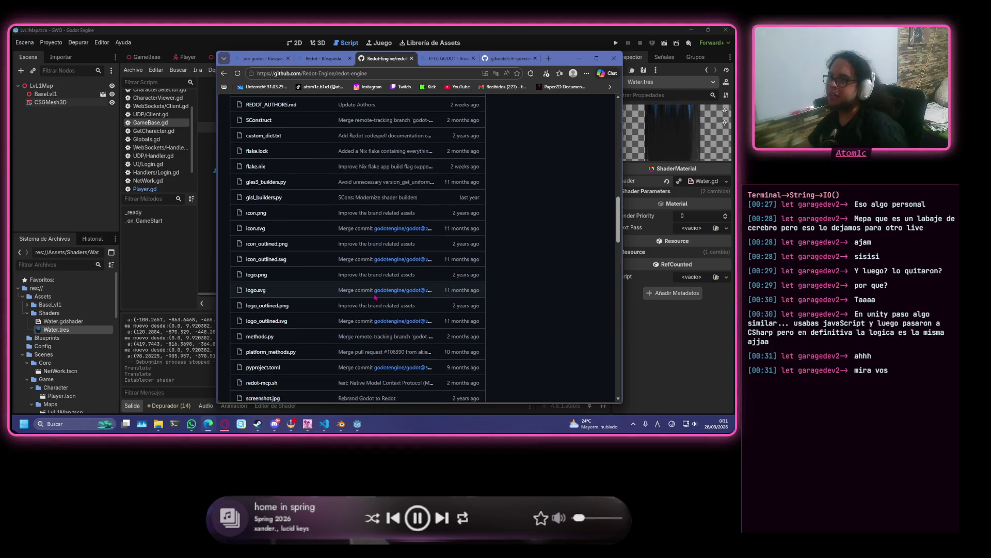
{"action": "scroll", "coordinate": [362, 289], "scroll_direction": "up", "scroll_amount": 15}
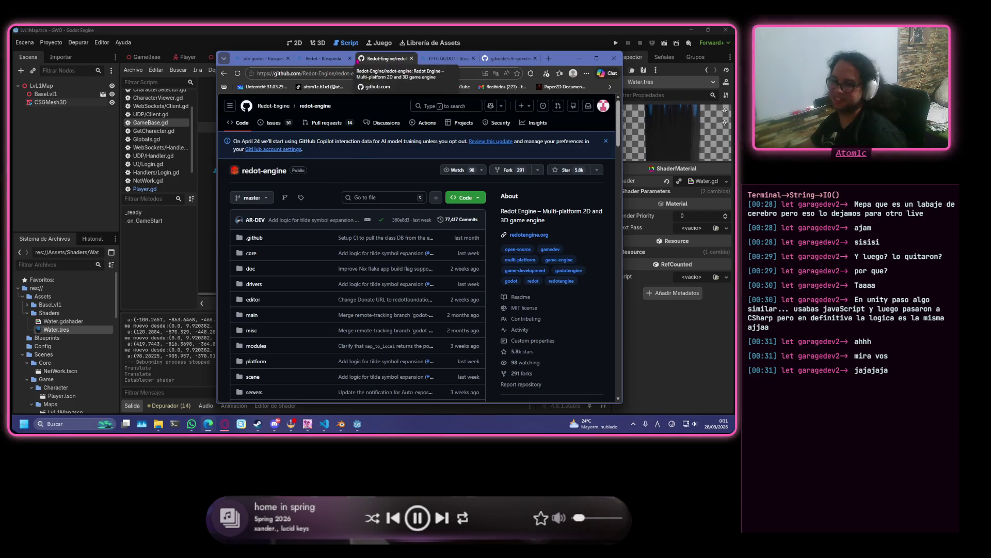
{"action": "left_click", "coordinate": [331, 65]}
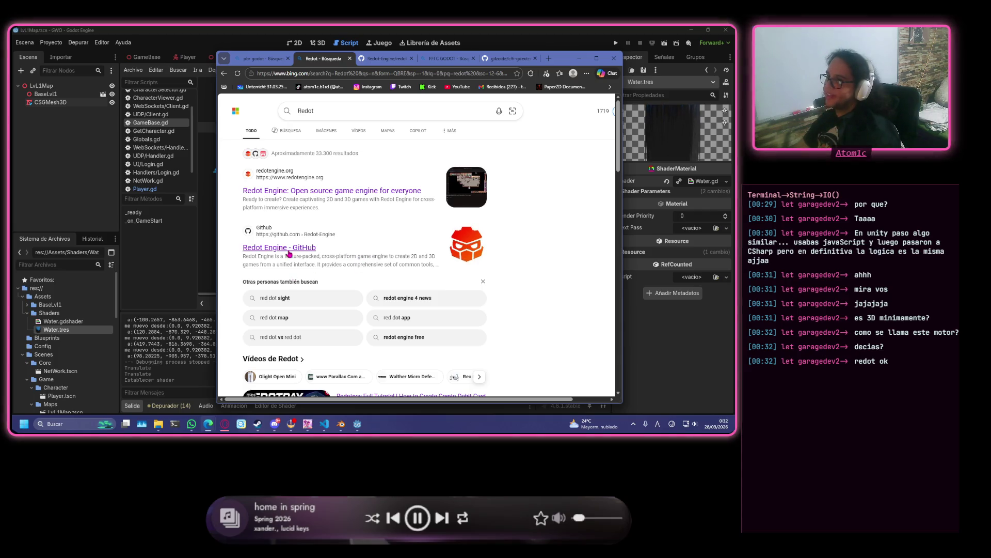
{"action": "scroll", "coordinate": [532, 247], "scroll_direction": "down", "scroll_amount": 3}
{"action": "scroll", "coordinate": [515, 247], "scroll_direction": "up", "scroll_amount": 3}
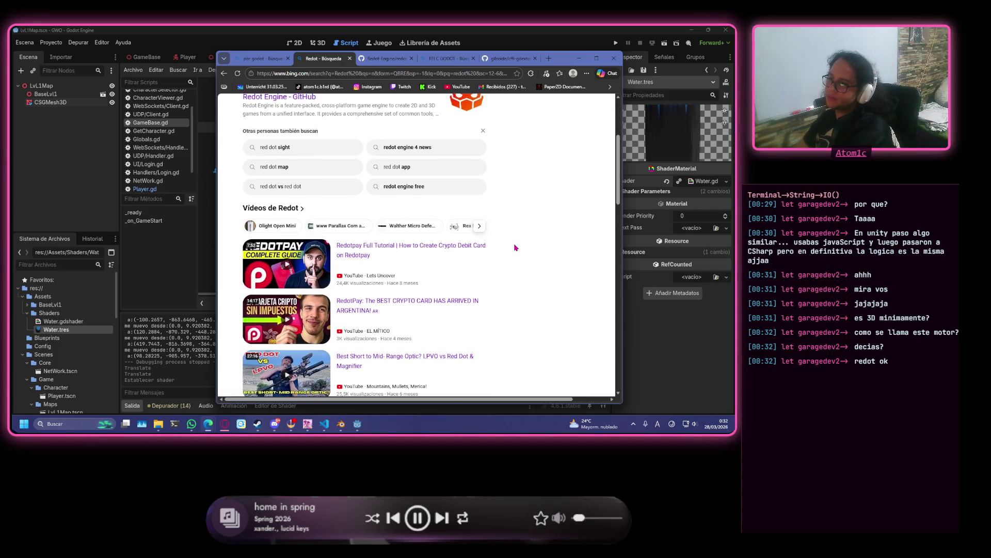
{"action": "scroll", "coordinate": [515, 247], "scroll_direction": "up", "scroll_amount": 1}
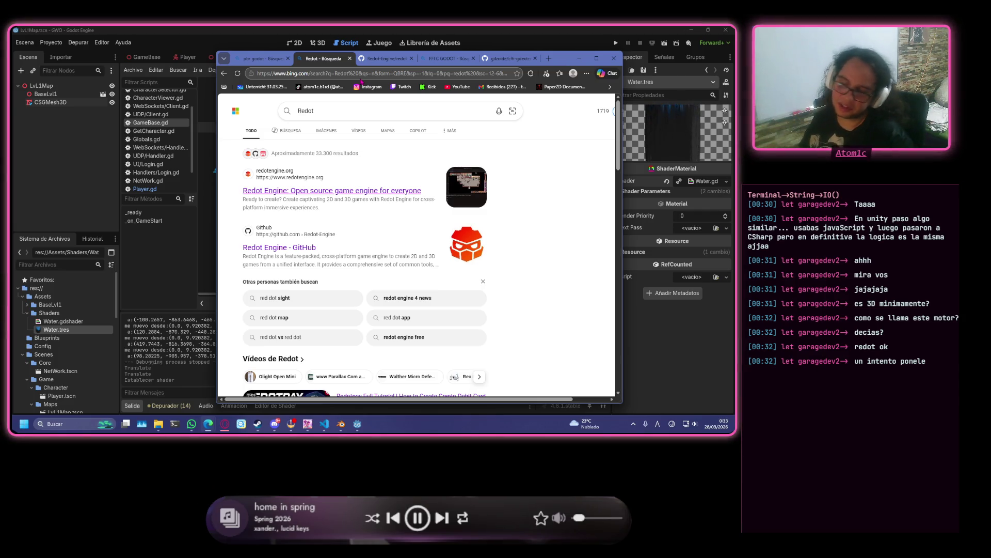
{"action": "scroll", "coordinate": [344, 185], "scroll_direction": "down", "scroll_amount": 8}
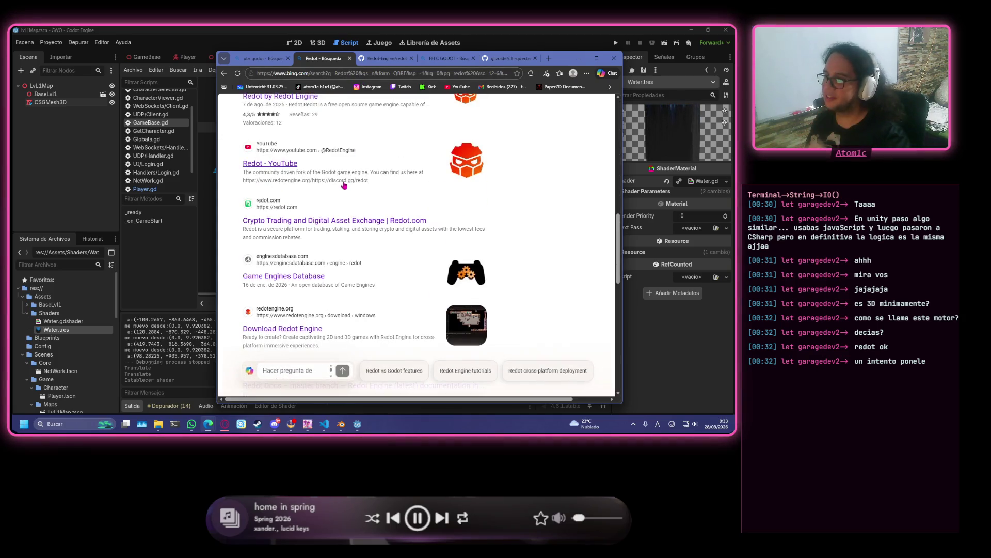